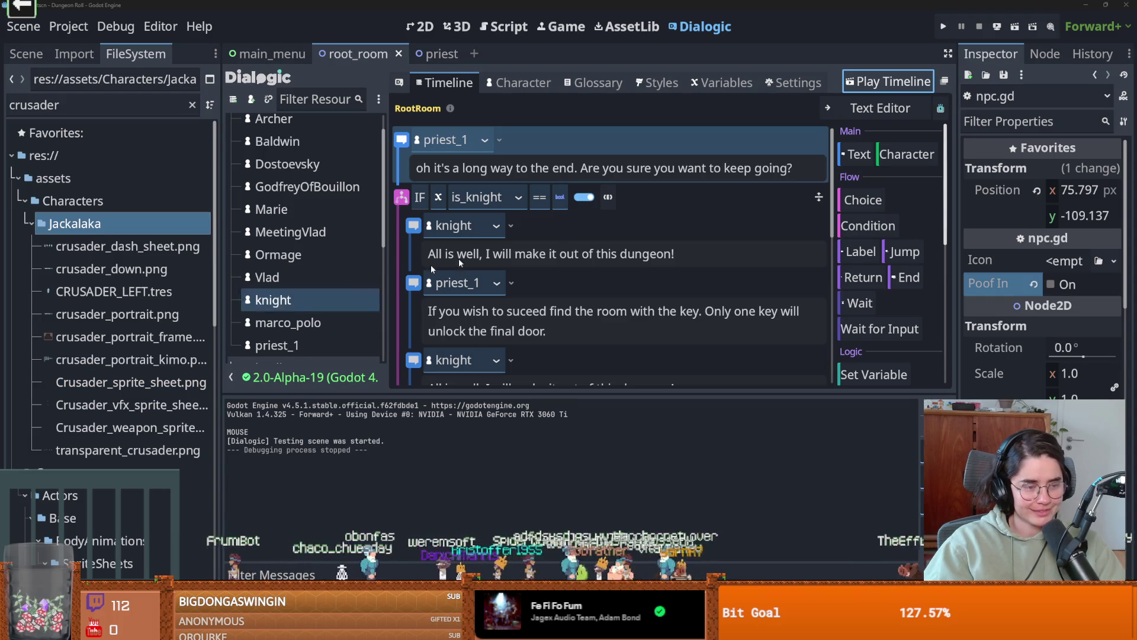
# - Select the knight's line, flip the IF condition to text mode and back, and save the scene
pyautogui.click(557, 243)
pyautogui.hotkey('ctrl', 's')
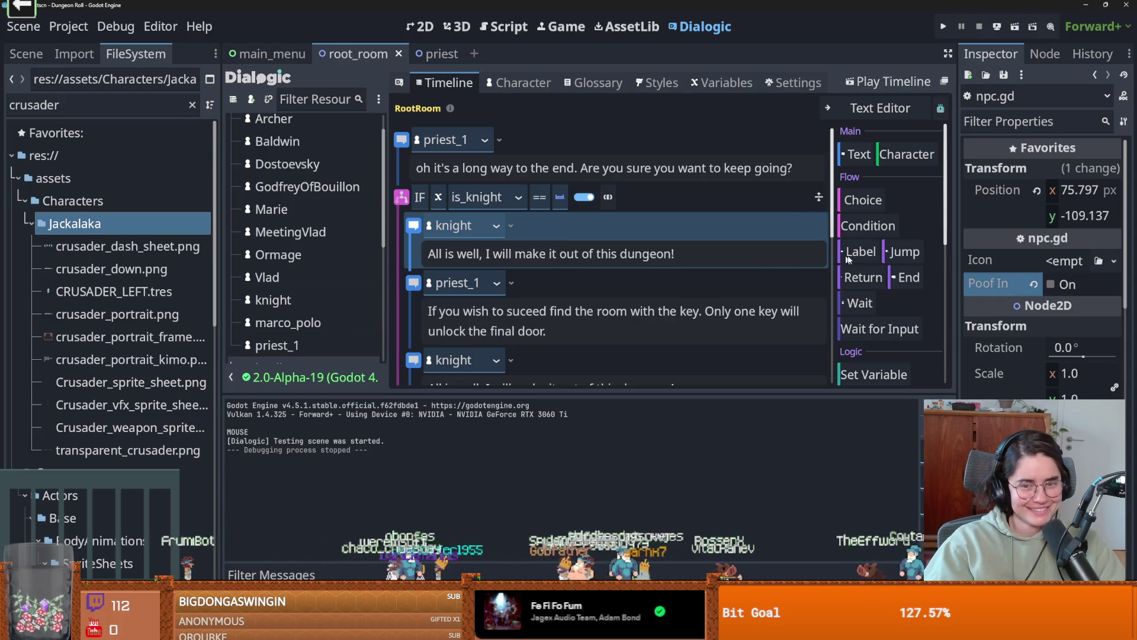
pyautogui.click(621, 196)
pyautogui.click(607, 197)
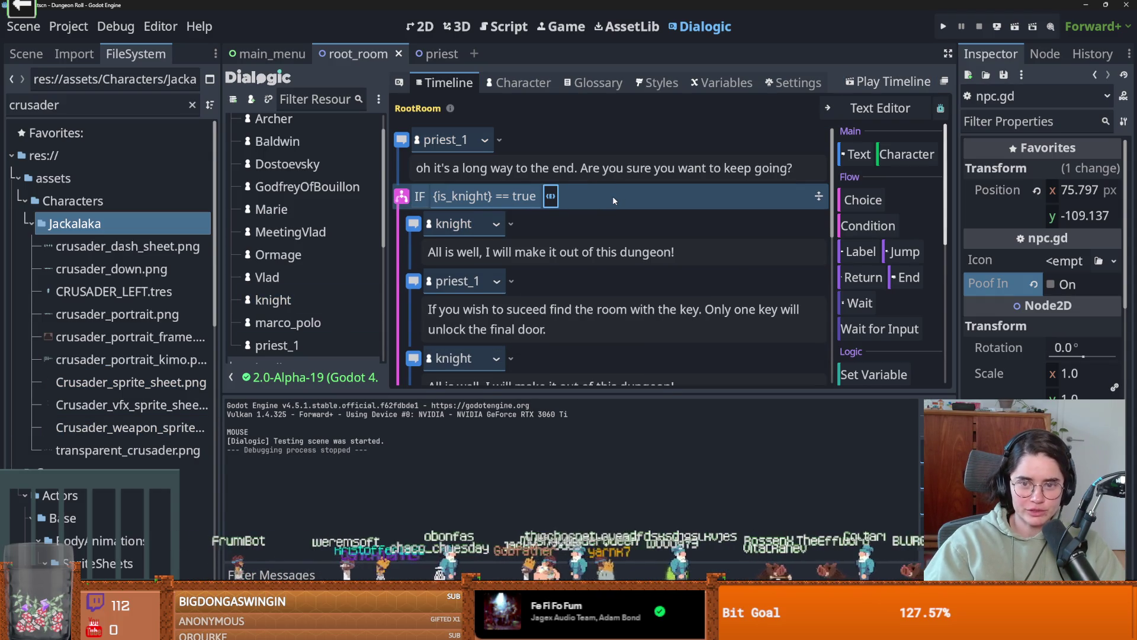
pyautogui.click(552, 198)
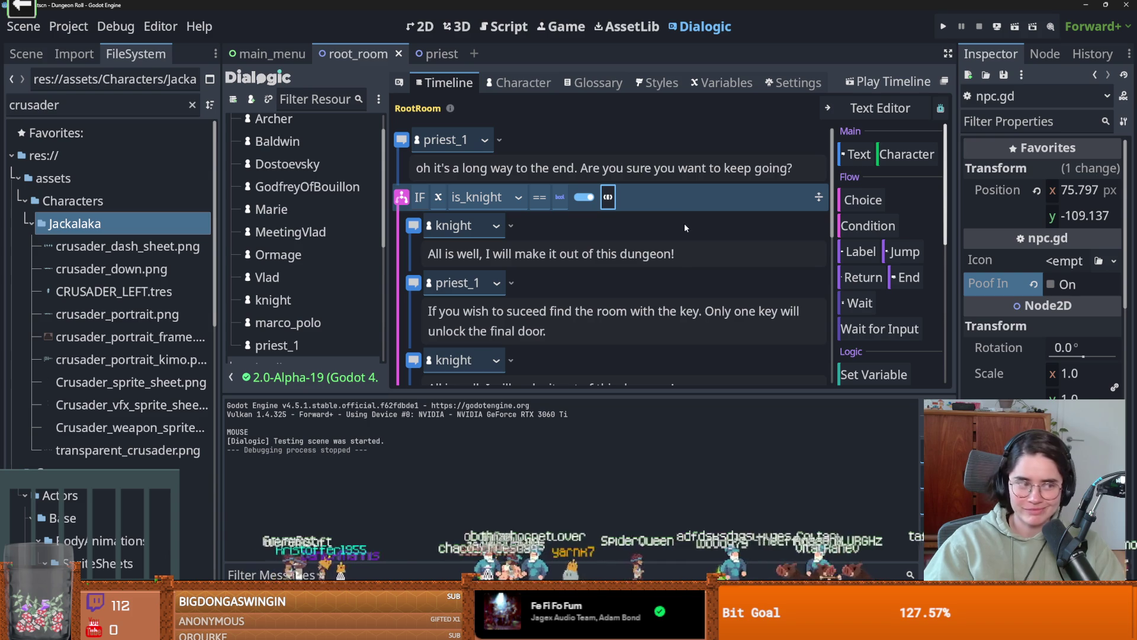
pyautogui.scroll(-3, 530, 276)
pyautogui.hotkey('ctrl', 's')
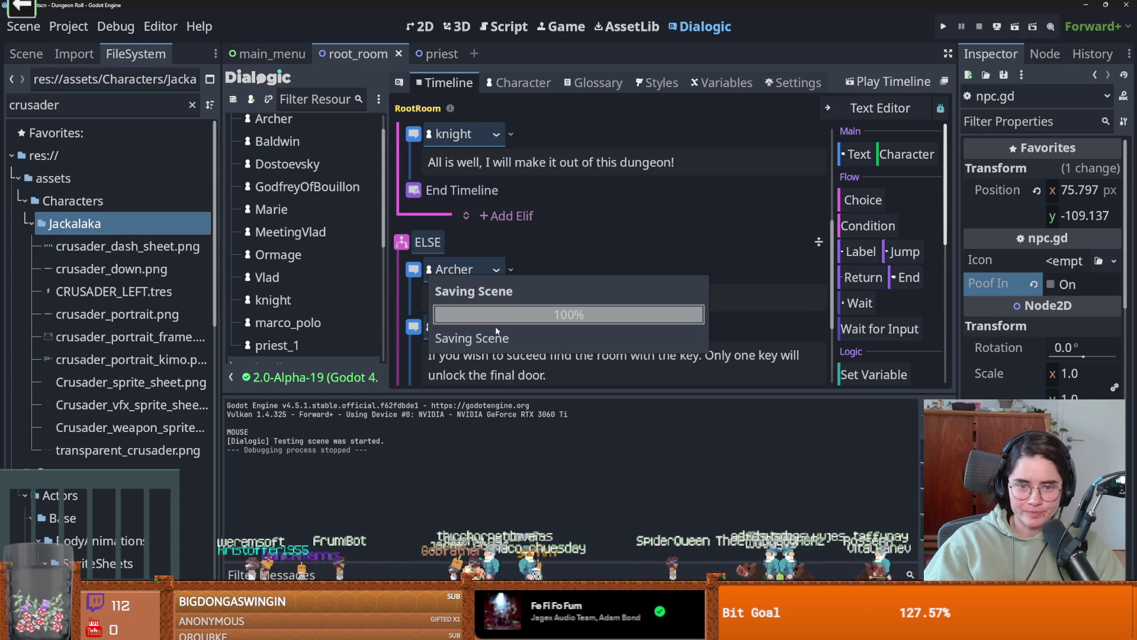
# - Check for Dialogic updates
pyautogui.scroll(-2, 589, 306)
pyautogui.scroll(-5, 298, 328)
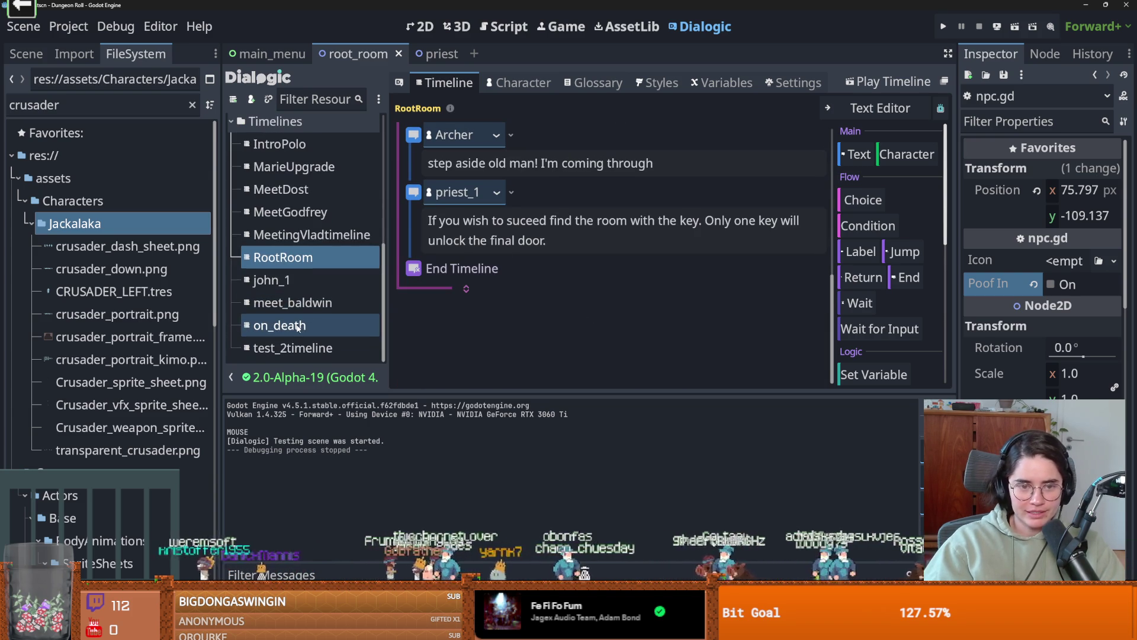
pyautogui.scroll(1, 311, 278)
pyautogui.scroll(-1, 301, 319)
pyautogui.click(302, 377)
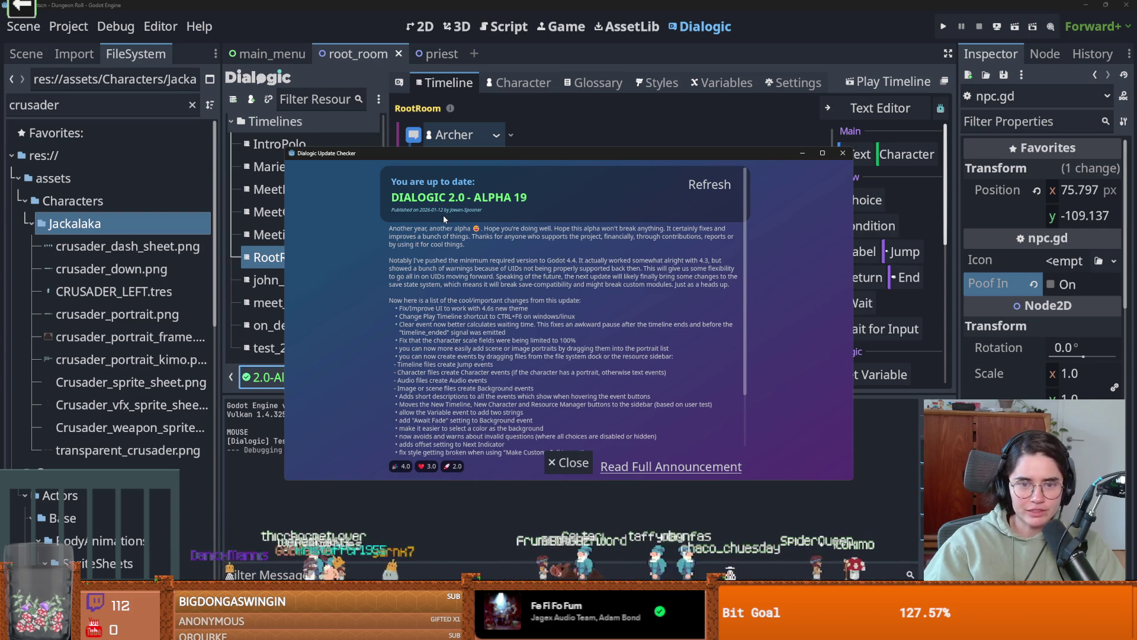
pyautogui.scroll(-2, 466, 210)
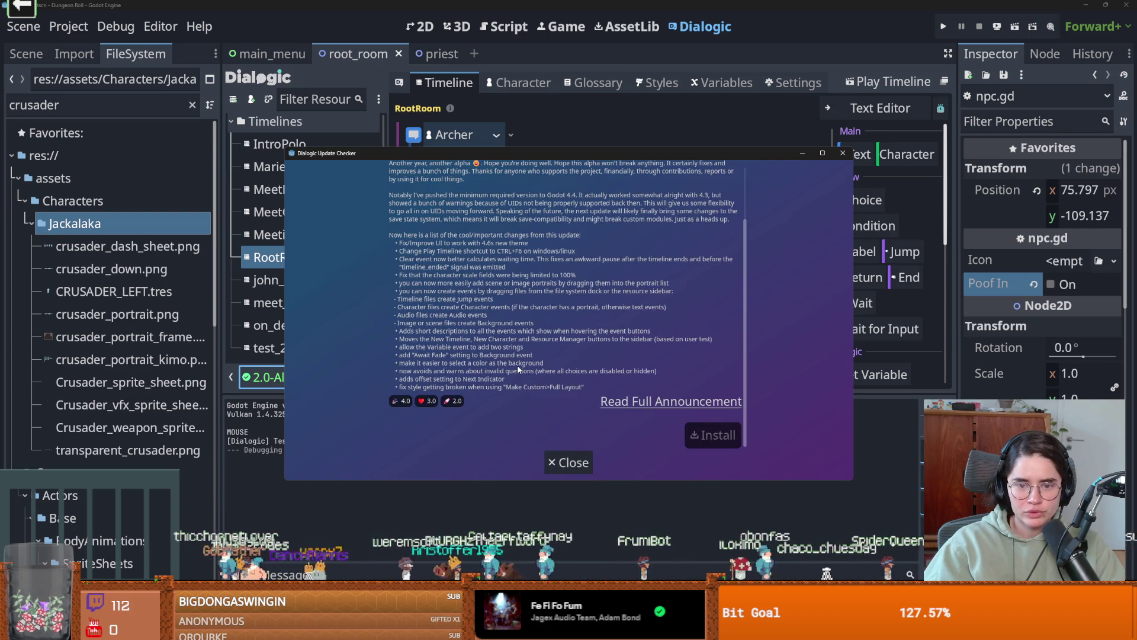
pyautogui.click(843, 153)
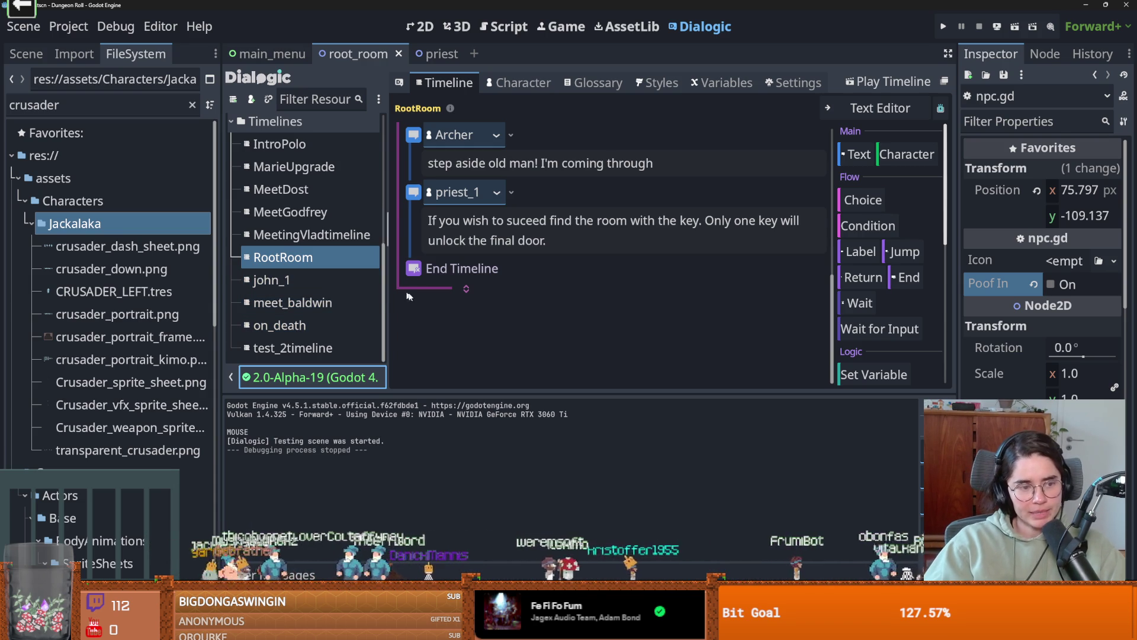
pyautogui.moveTo(387, 303); pyautogui.dragTo(435, 318)
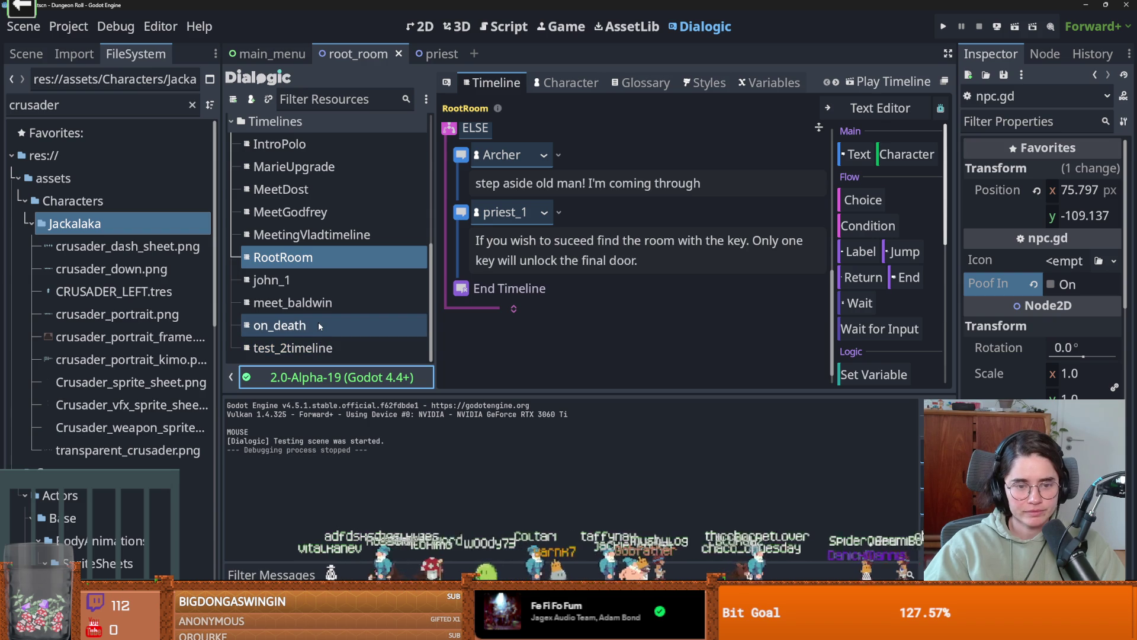
# - Scroll the resource list and select the priest_1 character
pyautogui.scroll(5, 318, 304)
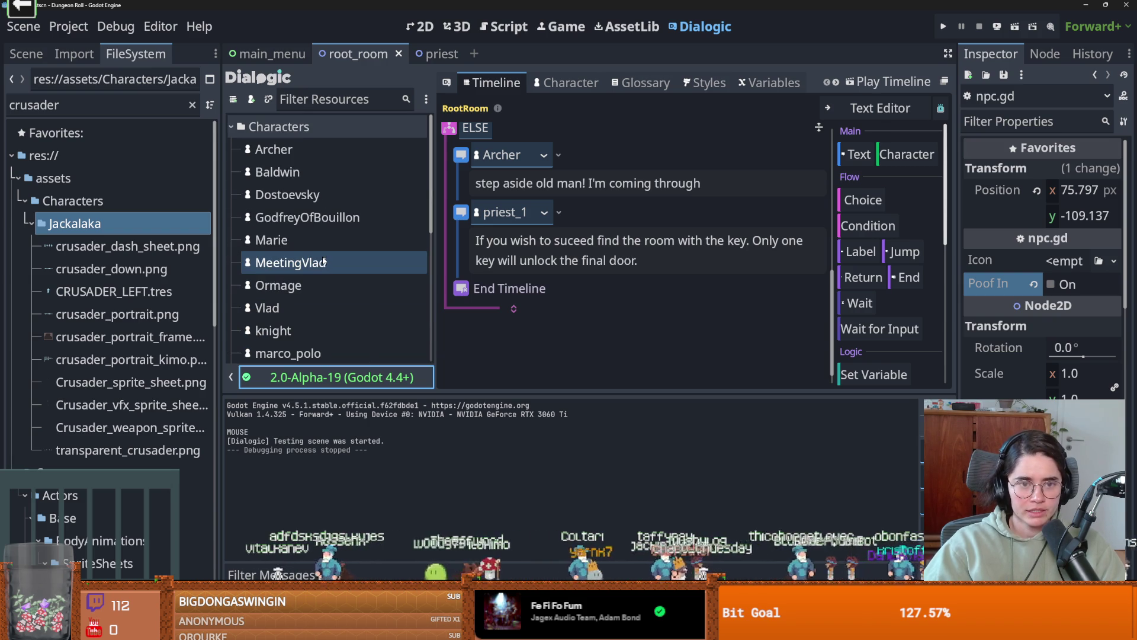
pyautogui.scroll(-2, 302, 296)
pyautogui.click(298, 315)
# - Open priest_1's Style choices, then go to the Styles editor
pyautogui.click(563, 358)
pyautogui.scroll(-2, 610, 320)
pyautogui.scroll(-3, 610, 320)
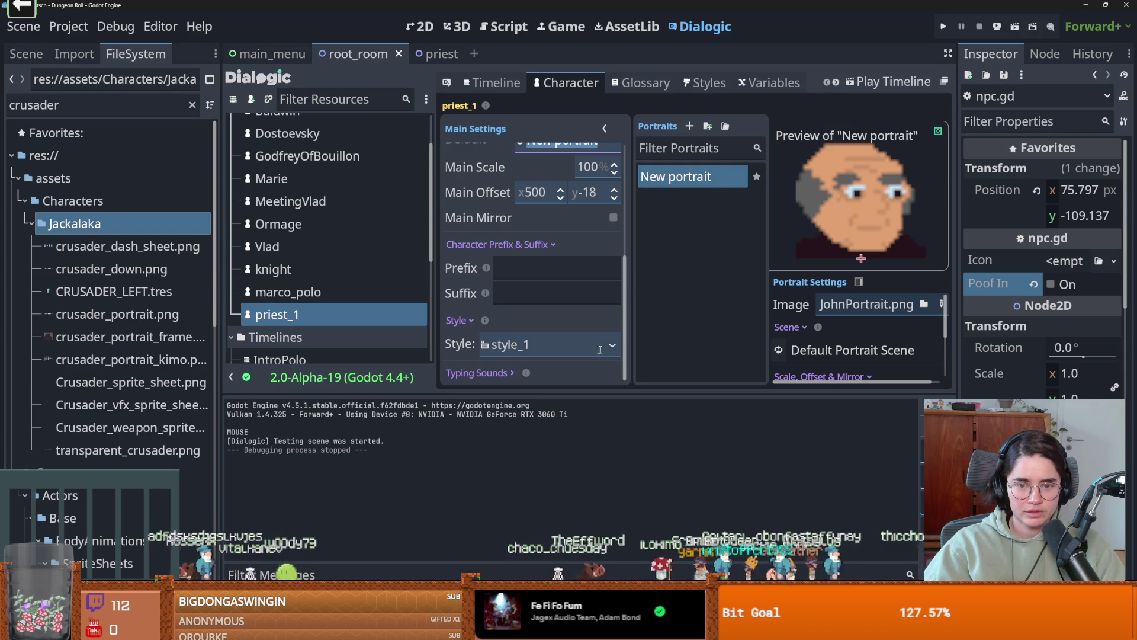
pyautogui.click(551, 344)
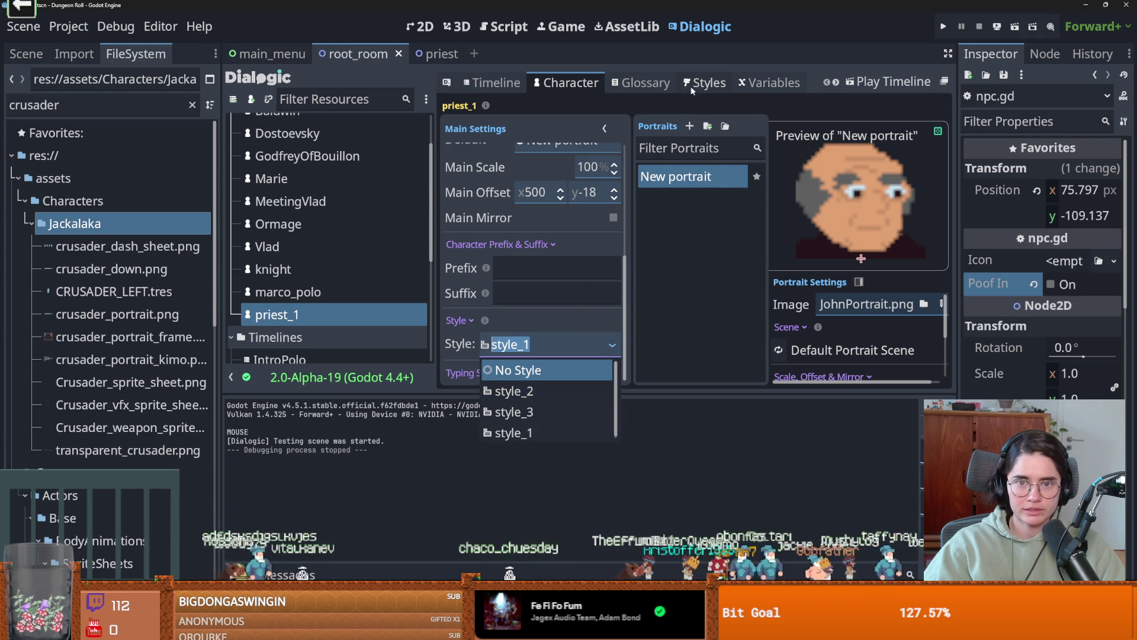
pyautogui.click(690, 89)
# - Compare style_2, style_3 and style_1, then bring up the add-style options
pyautogui.click(476, 155)
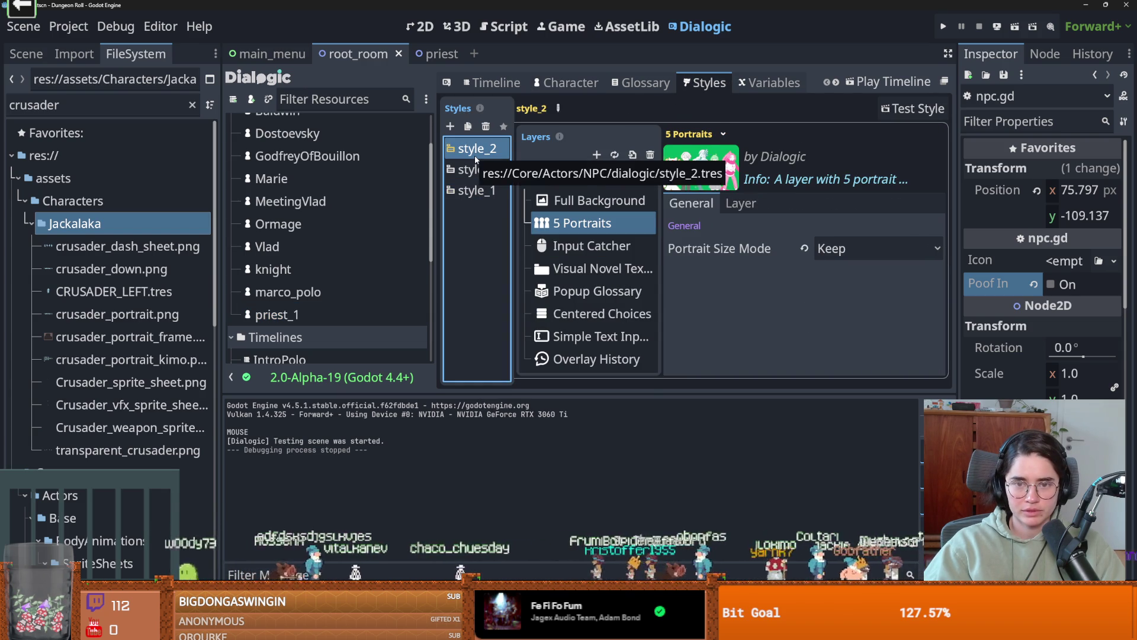
pyautogui.click(479, 176)
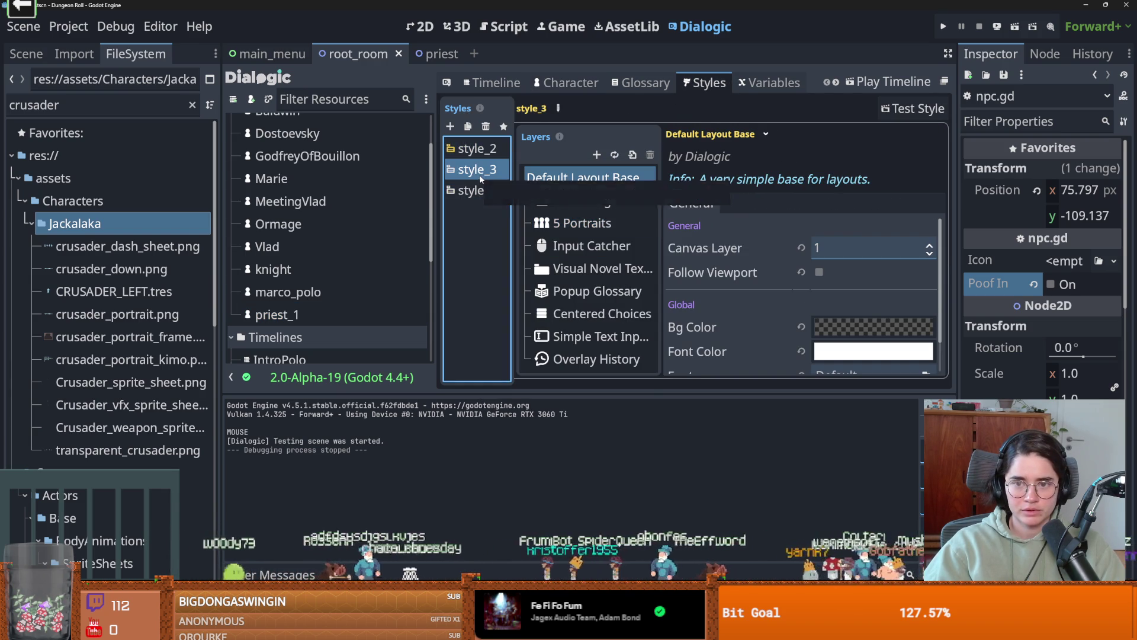
pyautogui.click(489, 193)
pyautogui.click(490, 172)
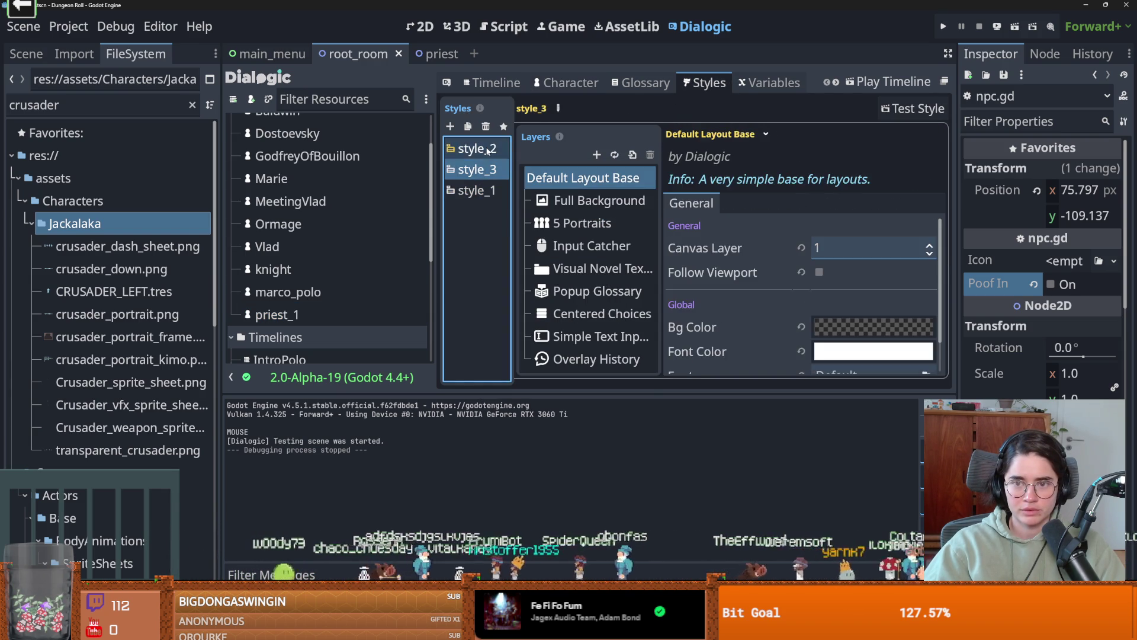
pyautogui.click(488, 151)
pyautogui.click(451, 126)
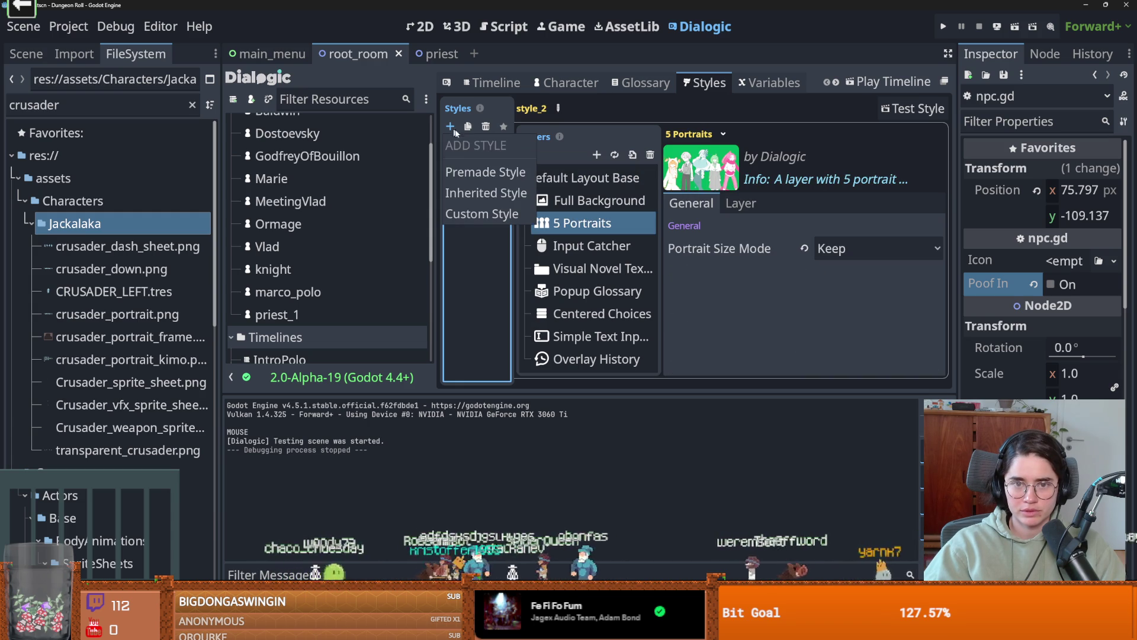
# - Create a style from the premade Visual Novel Style and save it as novel_style.tres
pyautogui.click(507, 178)
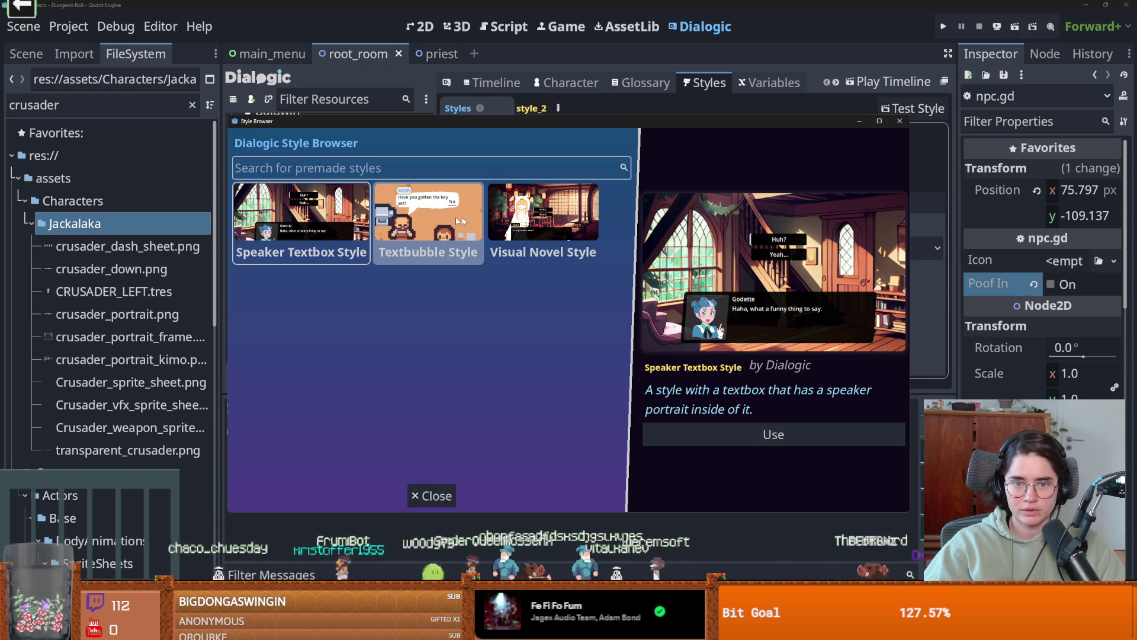
pyautogui.click(549, 217)
pyautogui.doubleClick(549, 215)
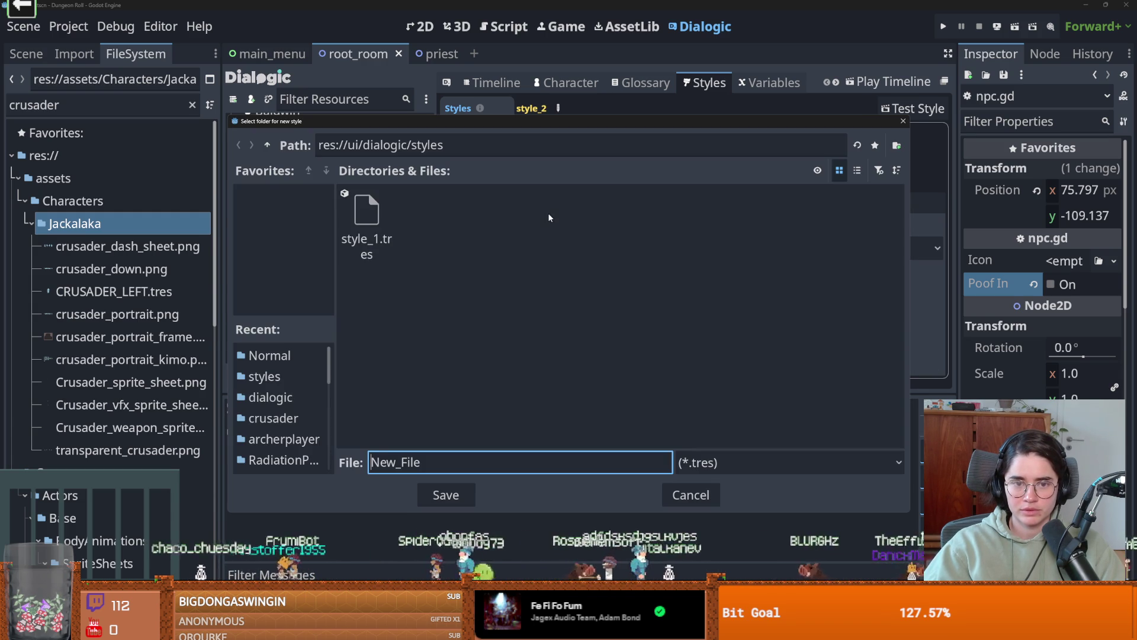
pyautogui.click(402, 354)
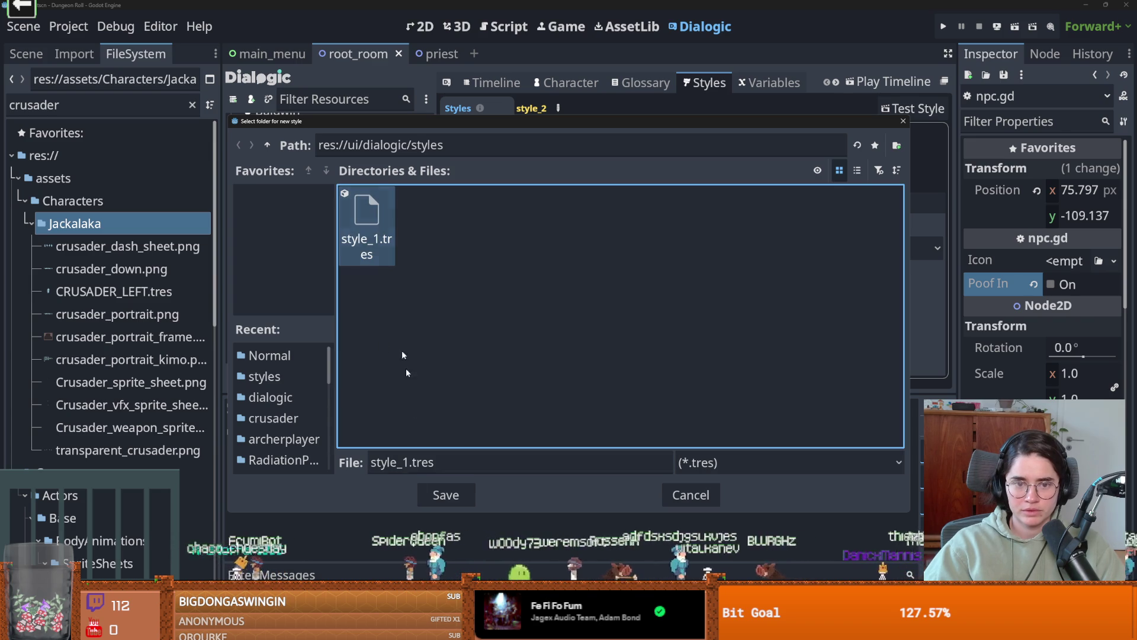
pyautogui.doubleClick(407, 462)
pyautogui.write('norvel')
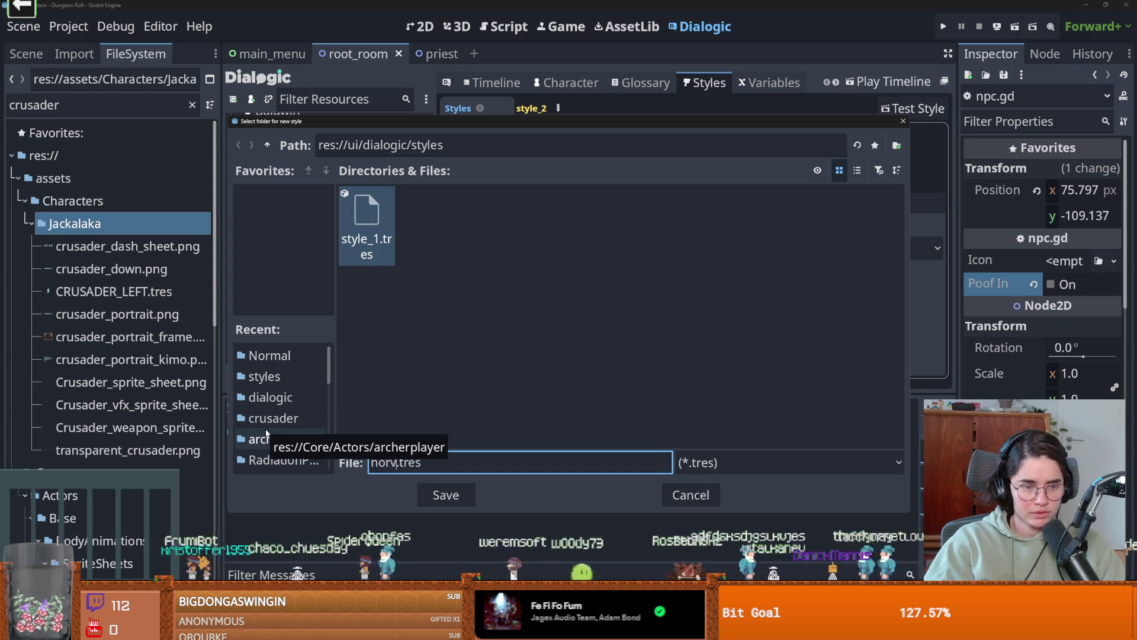
pyautogui.press('BackSpace')
pyautogui.press('BackSpace')
pyautogui.press('BackSpace')
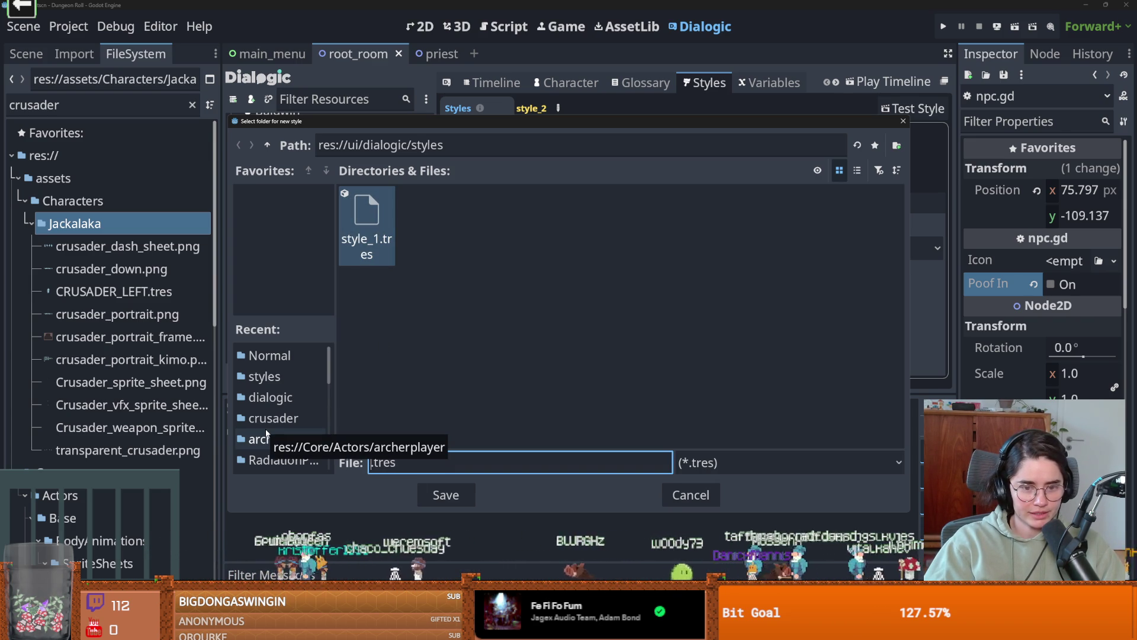
pyautogui.write('novel_styl')
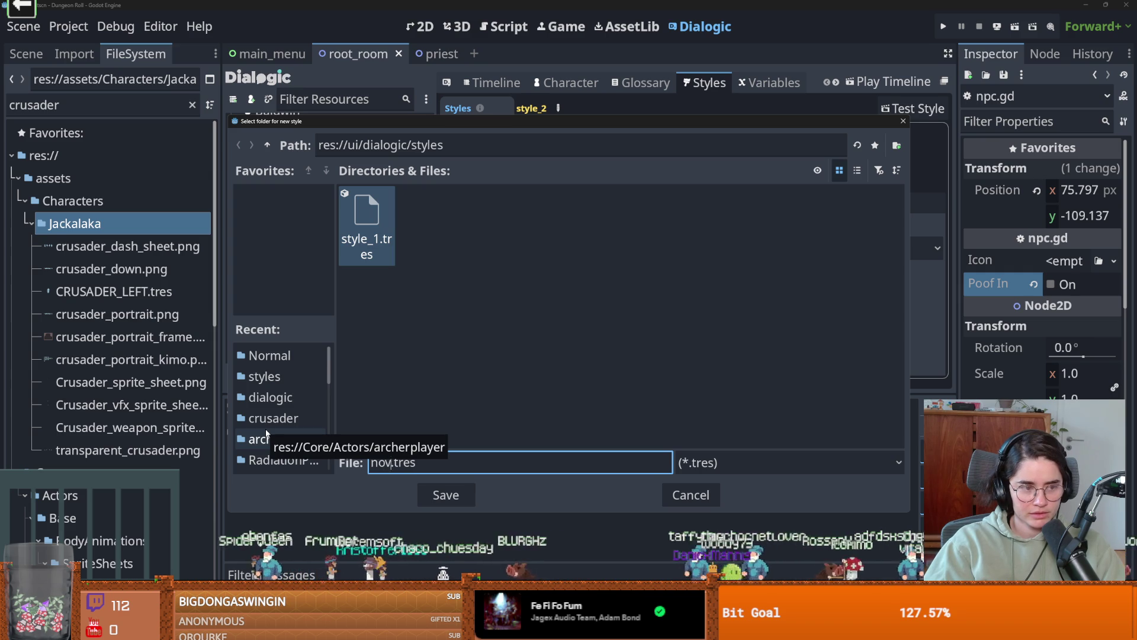
pyautogui.write('e')
pyautogui.press('Return')
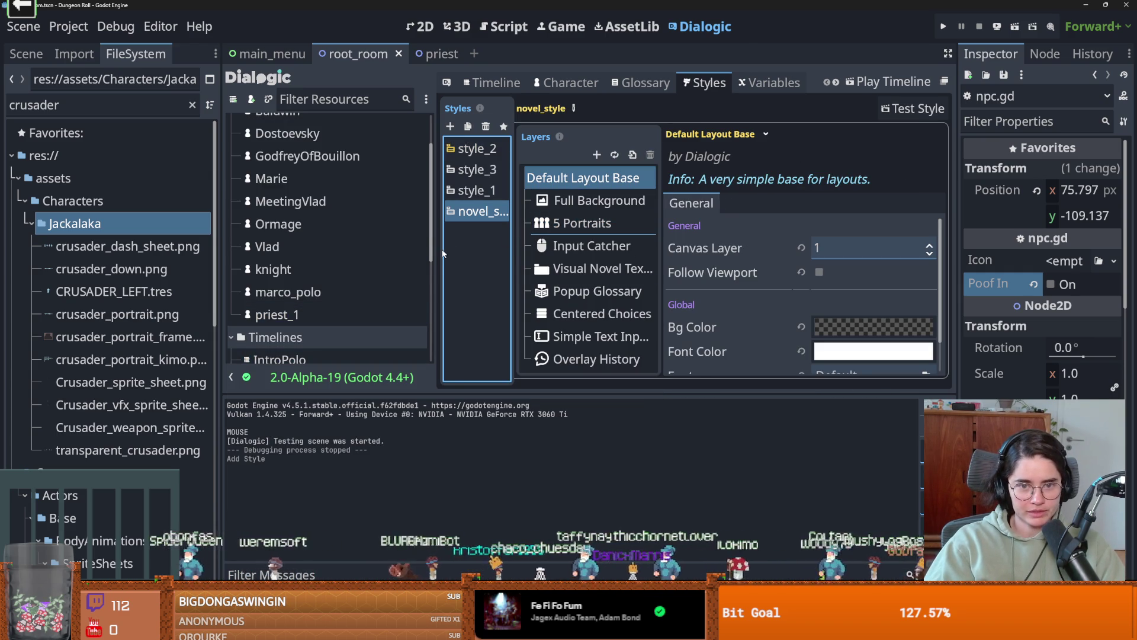
# - Resize the panels so the novel_style name shows in full, and save the scene
pyautogui.moveTo(434, 255); pyautogui.dragTo(354, 258)
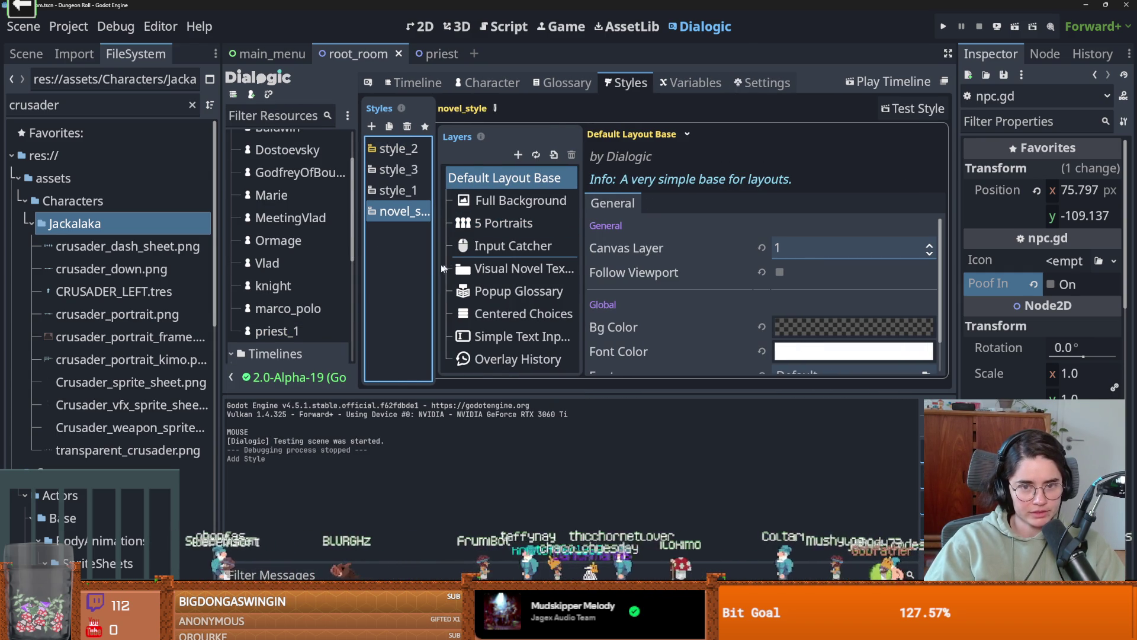
pyautogui.moveTo(441, 260); pyautogui.dragTo(501, 267)
pyautogui.hotkey('ctrl', 's')
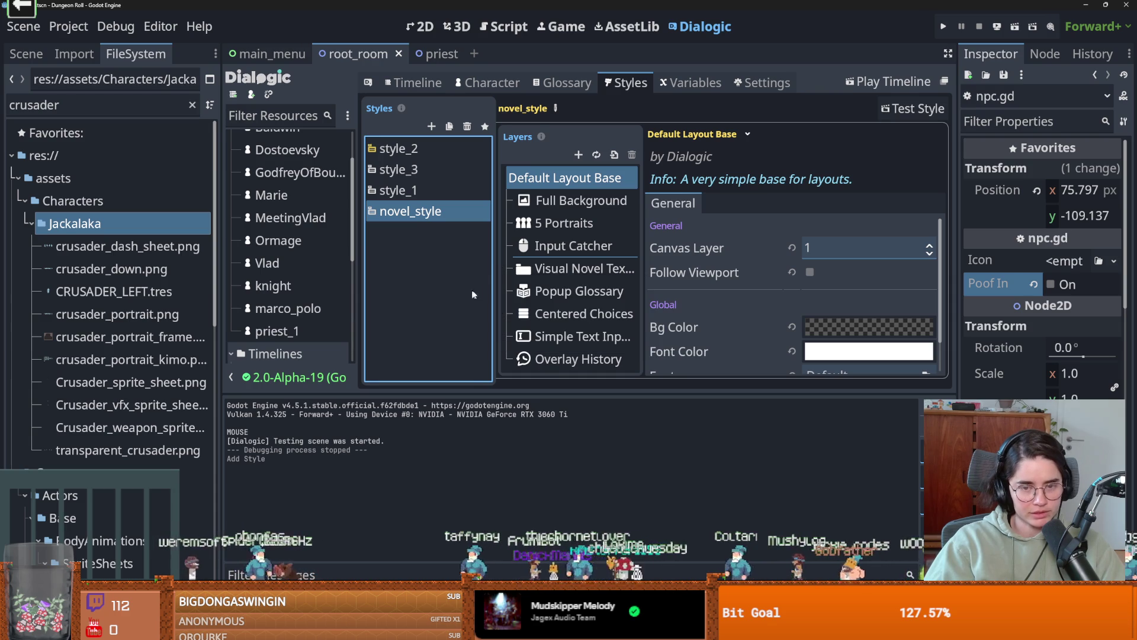
# - Inspect the 5 Portraits and Input Catcher layer settings, then save again
pyautogui.click(593, 231)
pyautogui.click(592, 245)
pyautogui.click(592, 224)
pyautogui.hotkey('ctrl', 's')
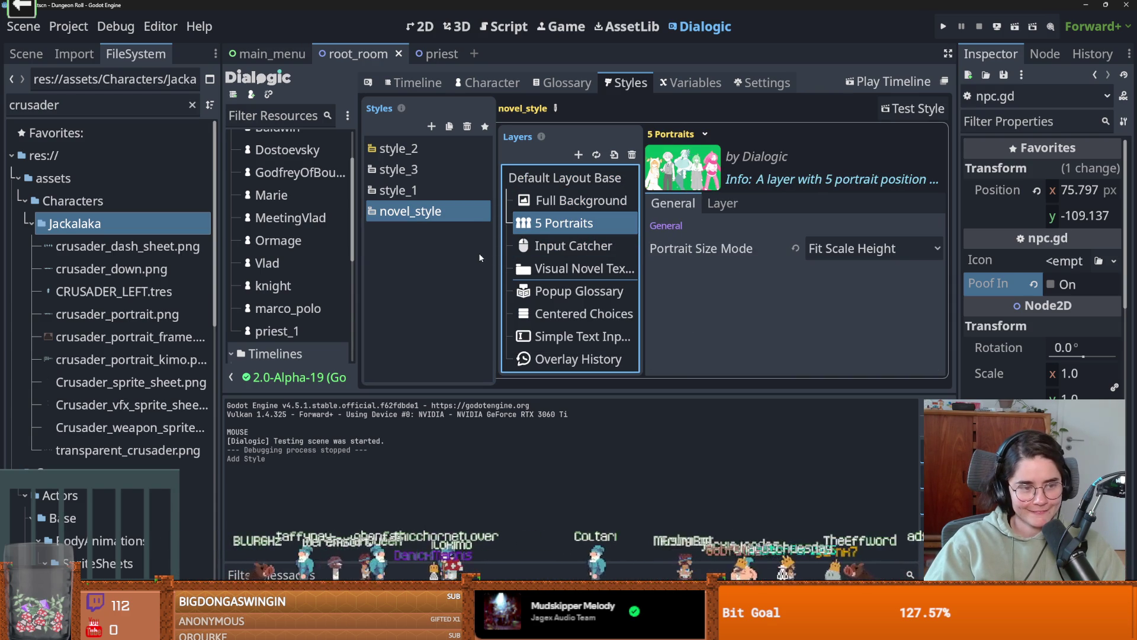
pyautogui.scroll(3, 346, 254)
pyautogui.scroll(-5, 296, 255)
# - Set priest_1's dialogue style to novel_style
pyautogui.click(292, 188)
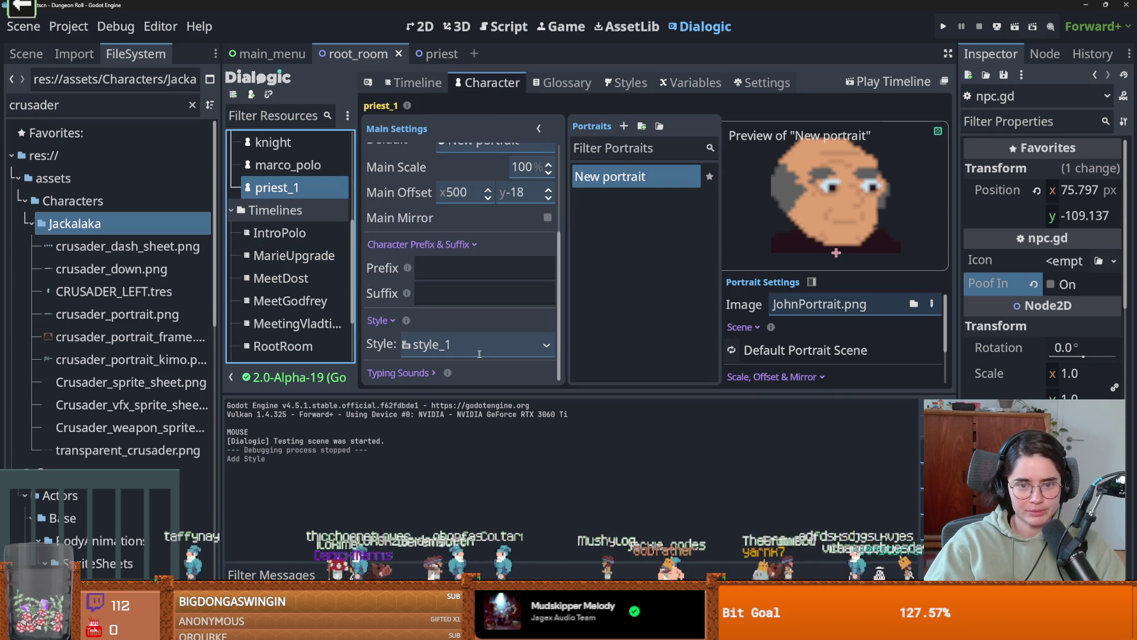
pyautogui.click(546, 345)
pyautogui.click(439, 449)
pyautogui.scroll(6, 315, 260)
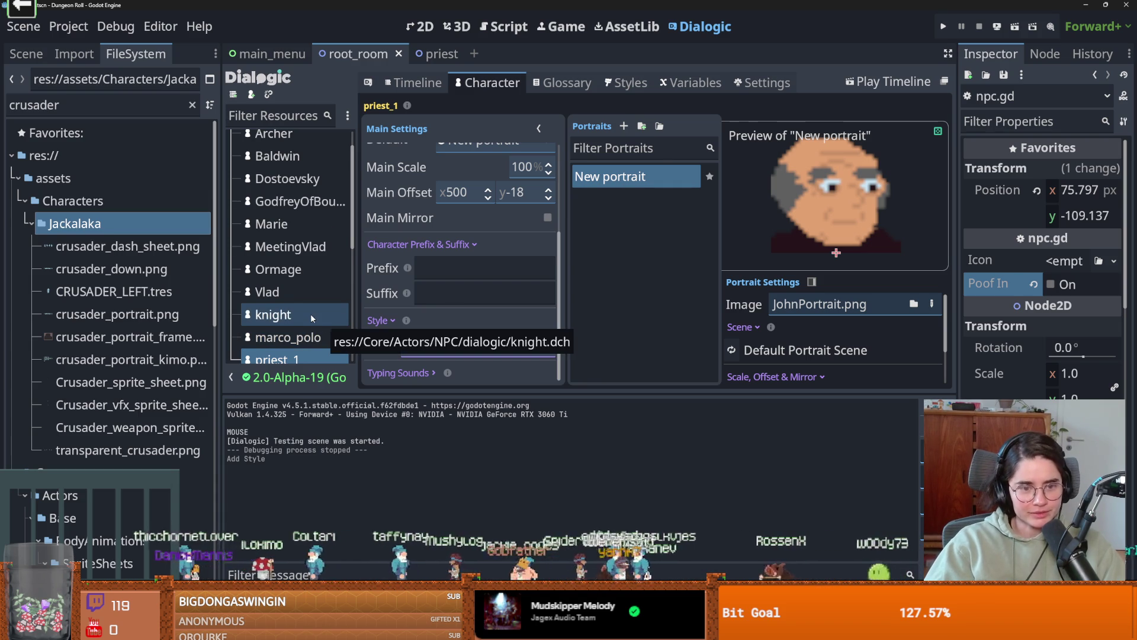
pyautogui.scroll(1, 309, 318)
pyautogui.scroll(-1, 309, 319)
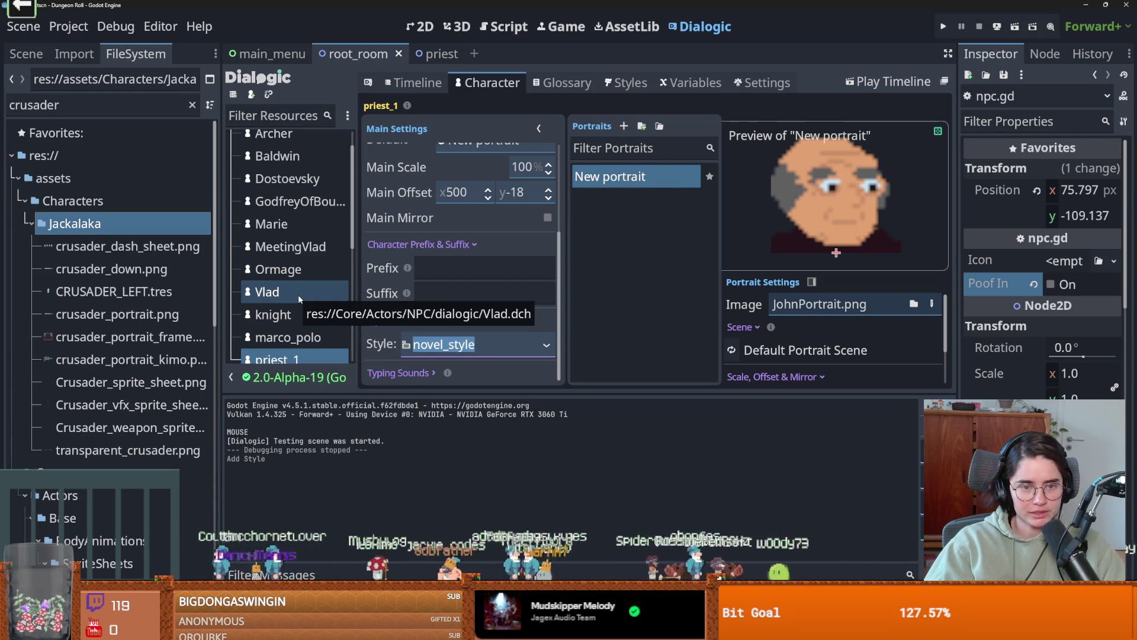
pyautogui.scroll(1, 313, 160)
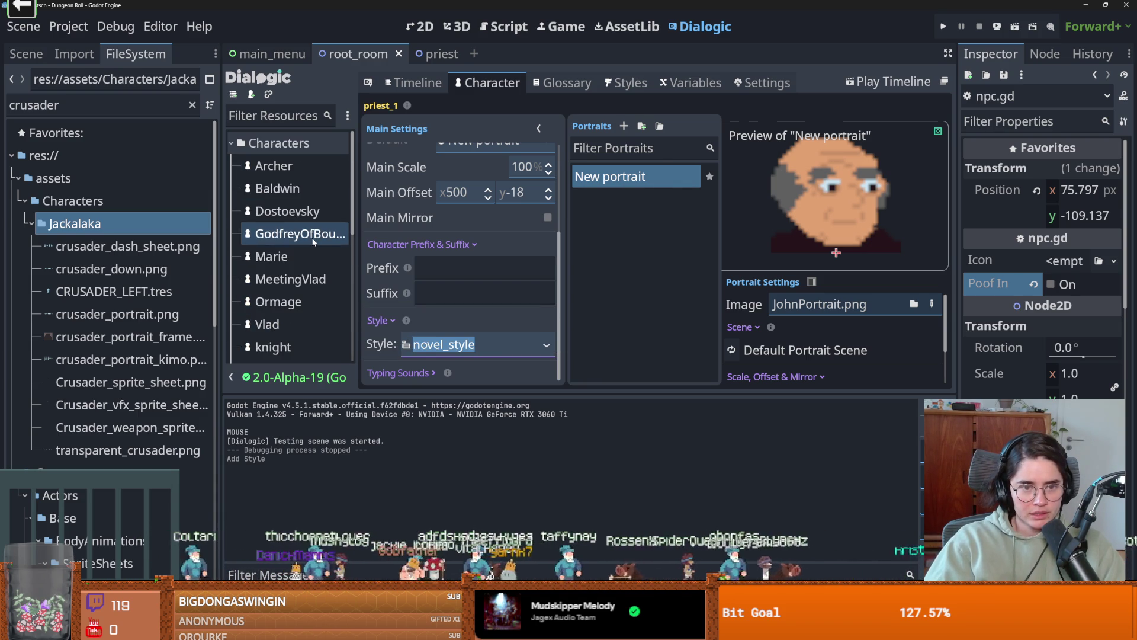
pyautogui.scroll(-3, 281, 296)
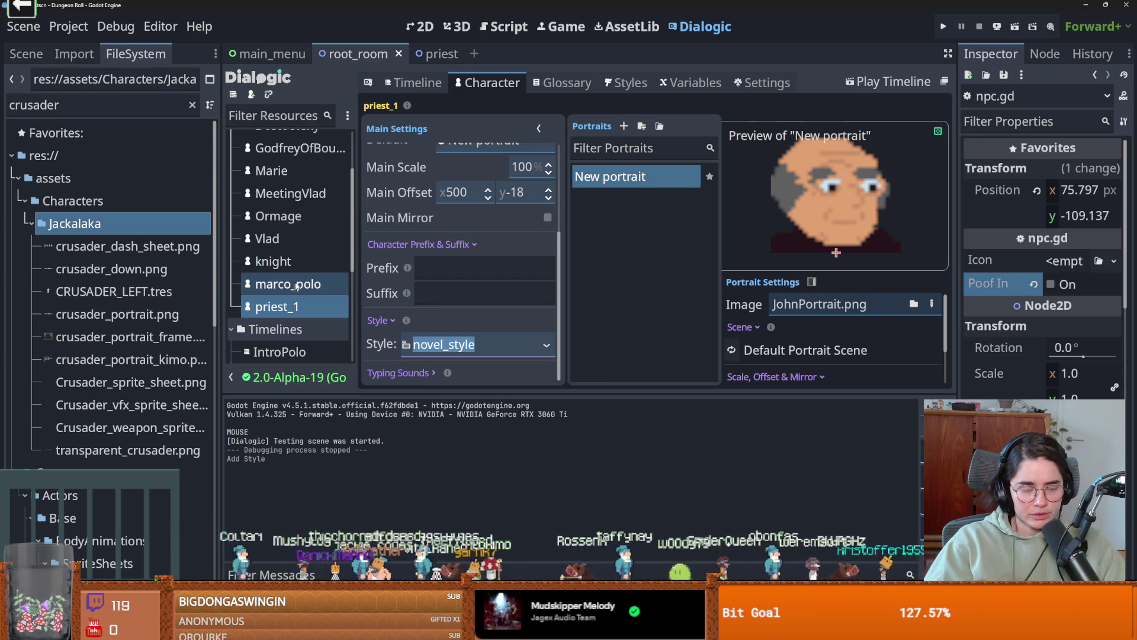
# - Give the knight novel_style, keep its default portrait name, and return to the timeline
pyautogui.click(273, 261)
pyautogui.click(546, 347)
pyautogui.click(438, 452)
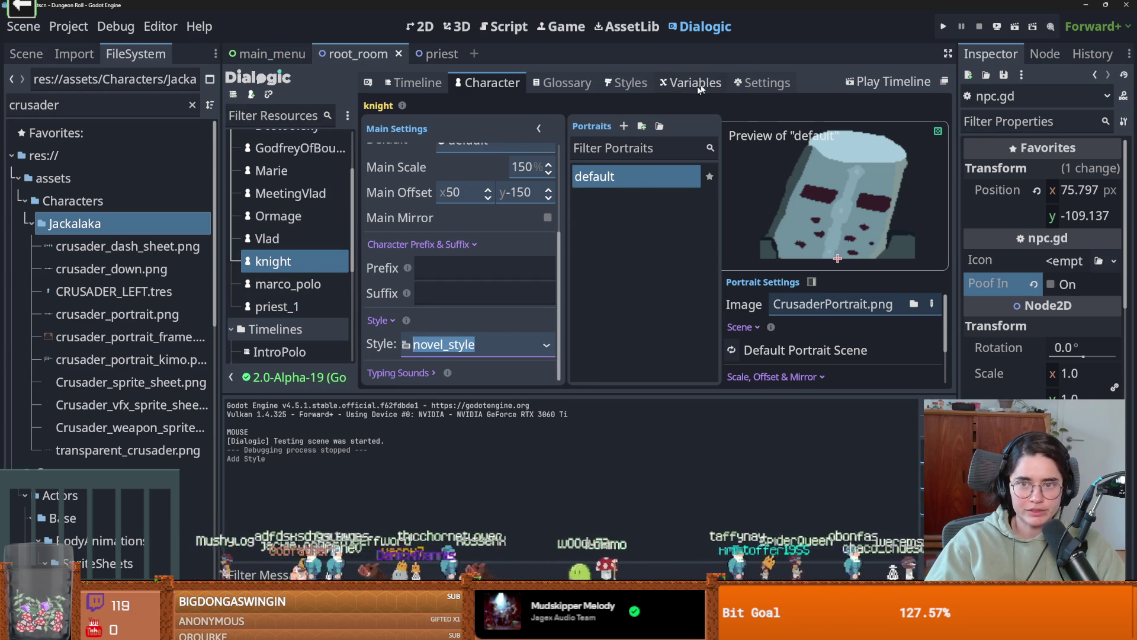
pyautogui.click(621, 293)
pyautogui.press('F2')
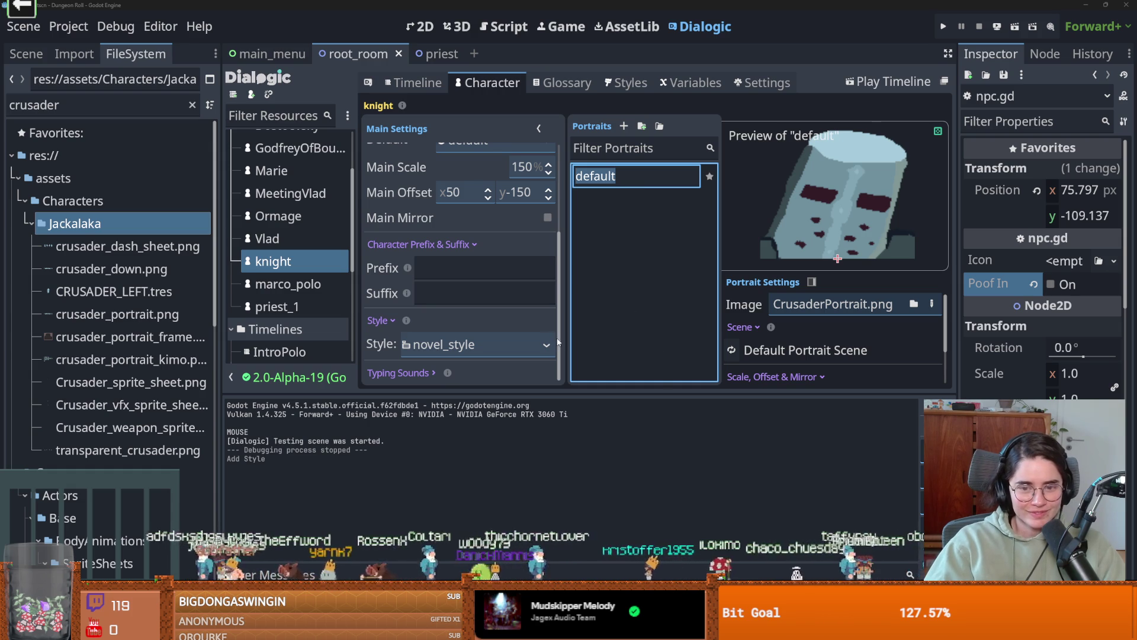
pyautogui.click(575, 337)
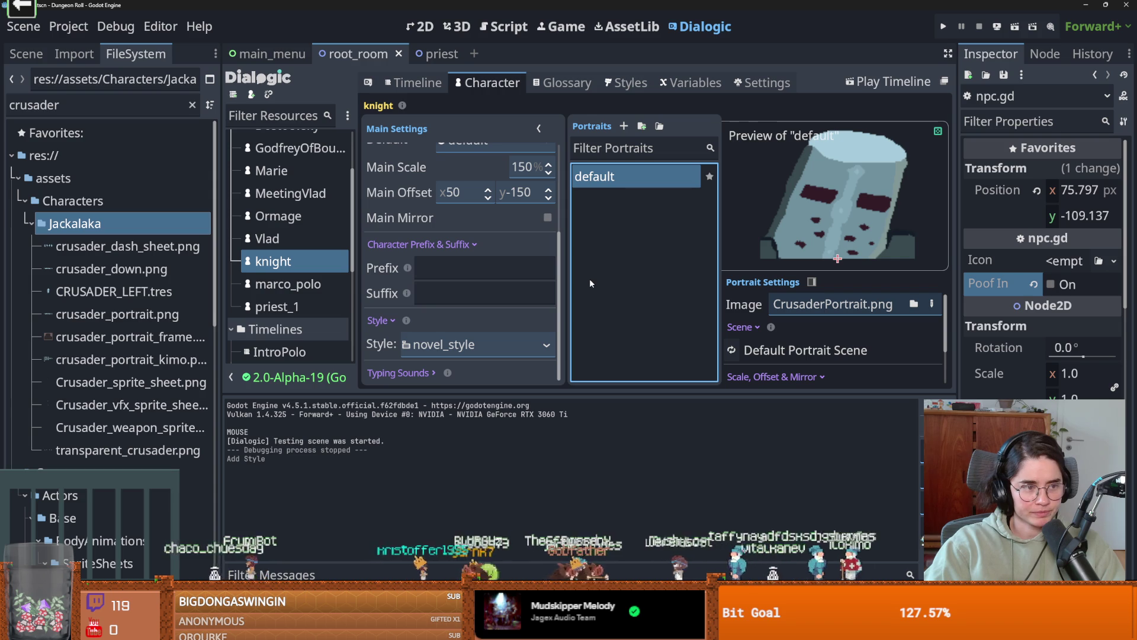
pyautogui.click(417, 82)
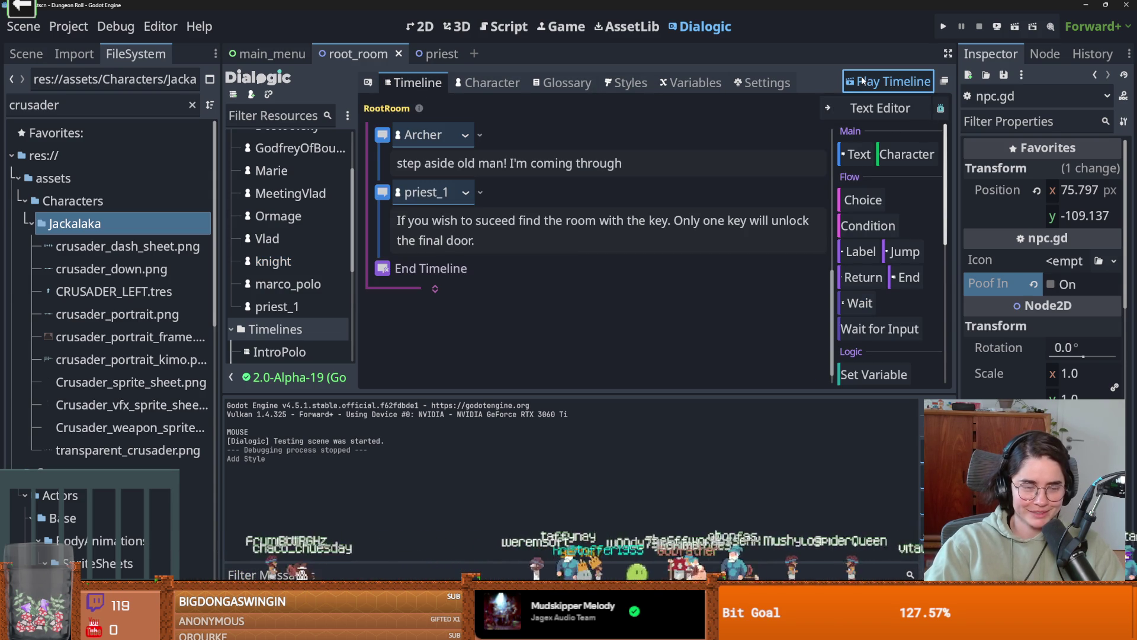
pyautogui.click(883, 82)
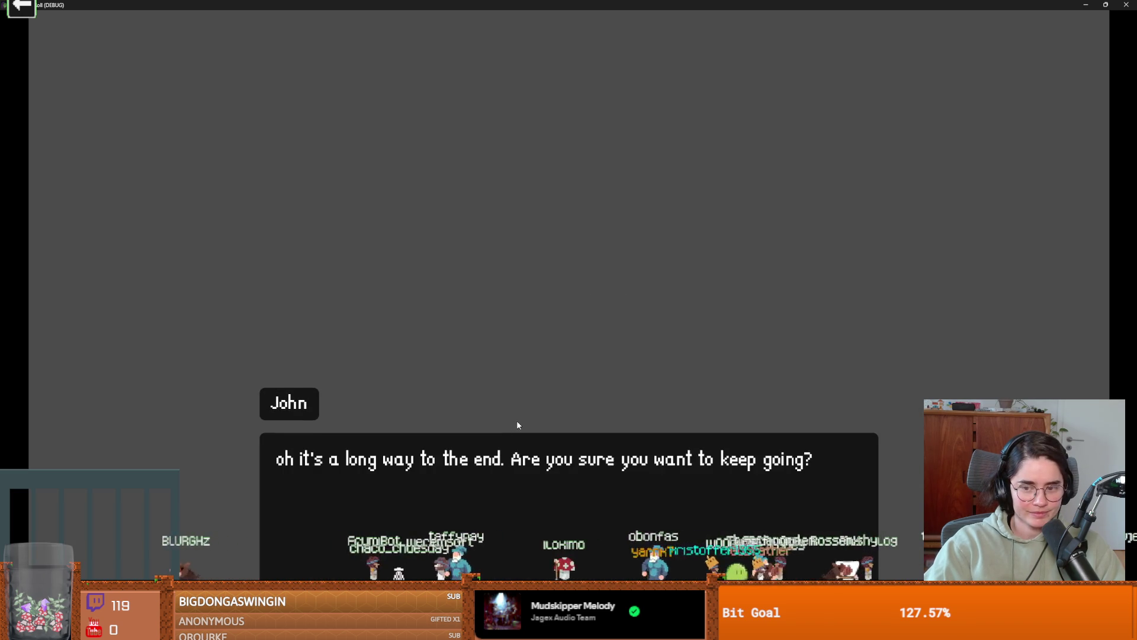
pyautogui.click(517, 421)
pyautogui.click(517, 421)
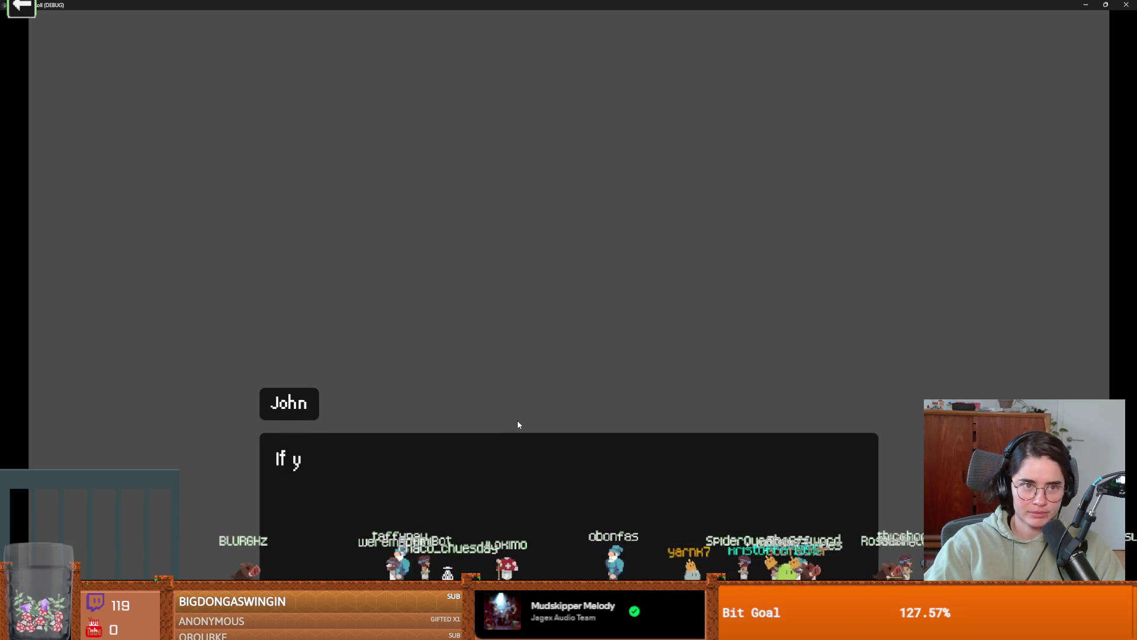
pyautogui.click(517, 421)
pyautogui.click(529, 399)
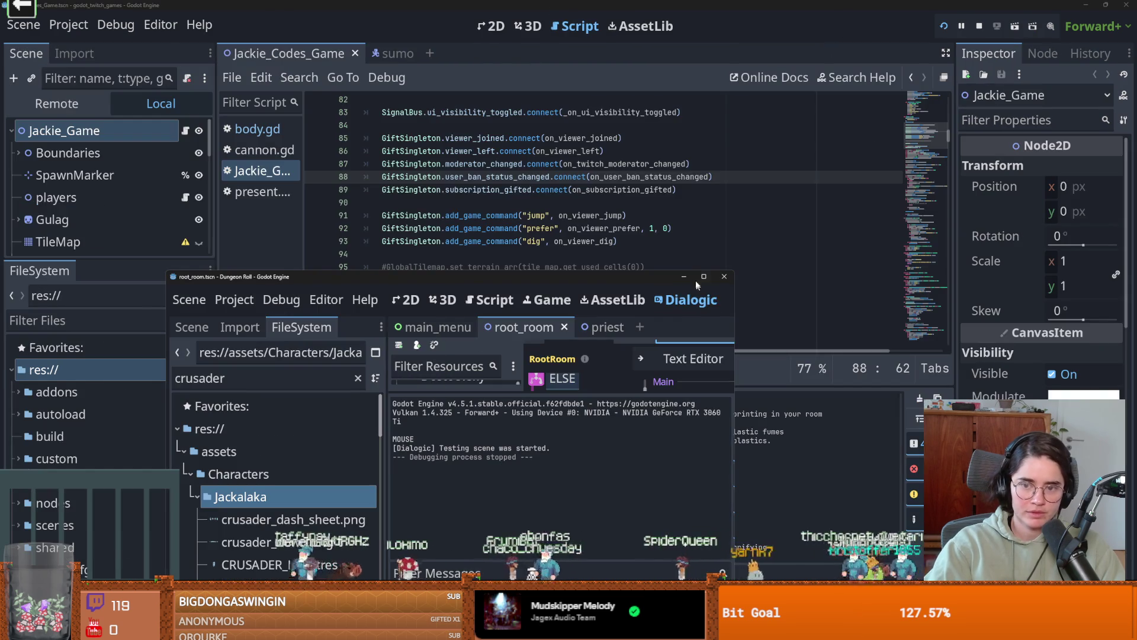
pyautogui.click(696, 279)
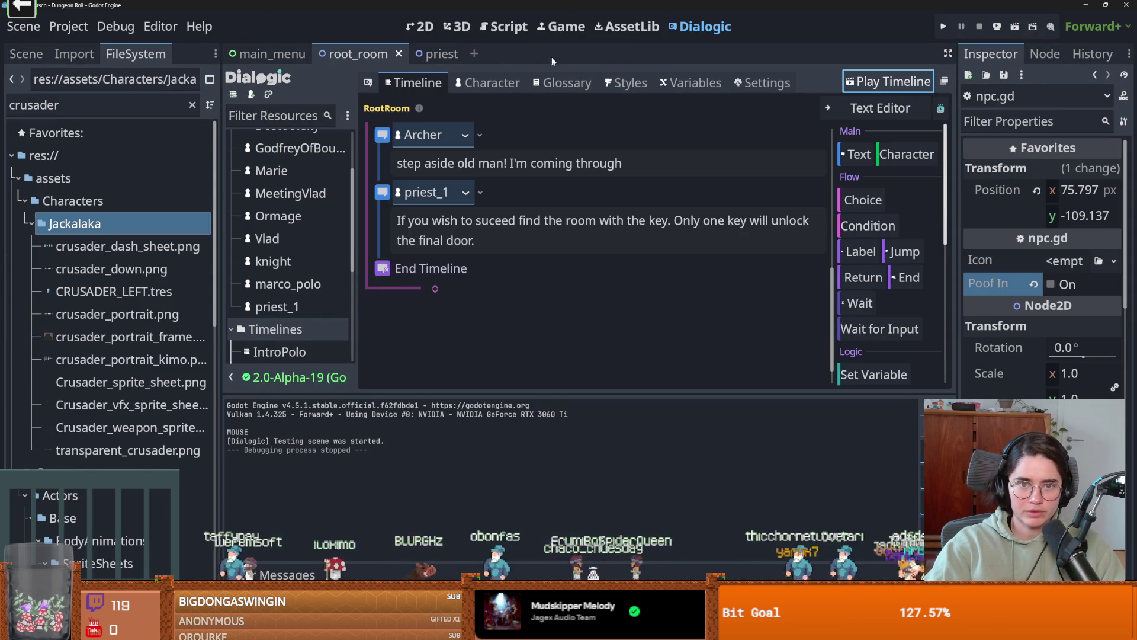
# - Set the 5 Portraits layer's Portrait Size Mode to Fit Stretch and test-play the timeline
pyautogui.click(626, 82)
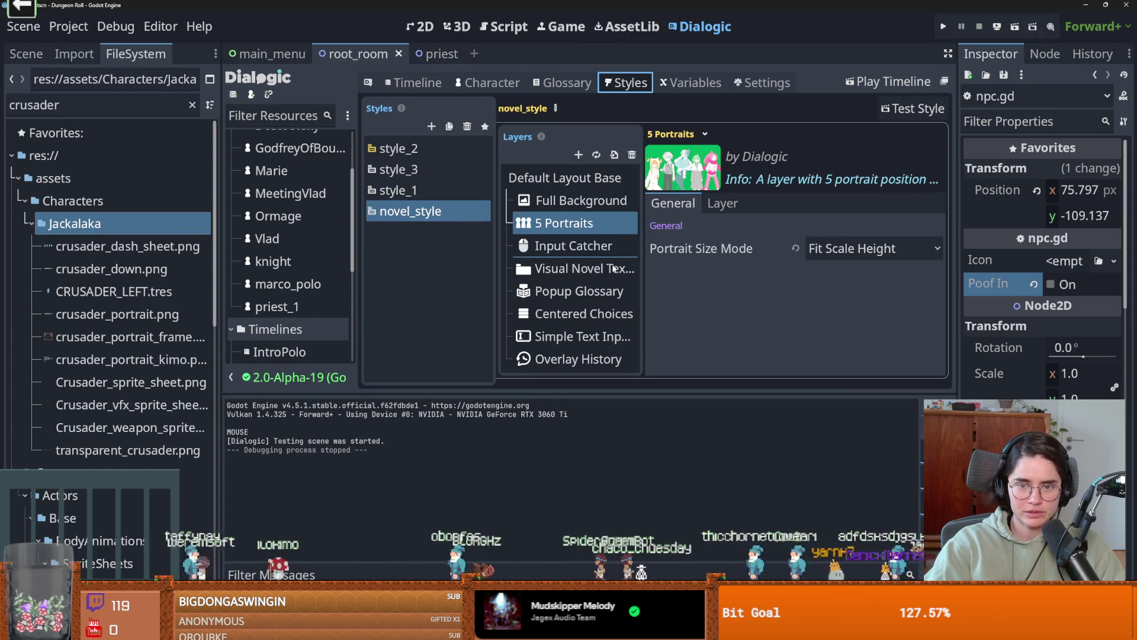
pyautogui.click(834, 250)
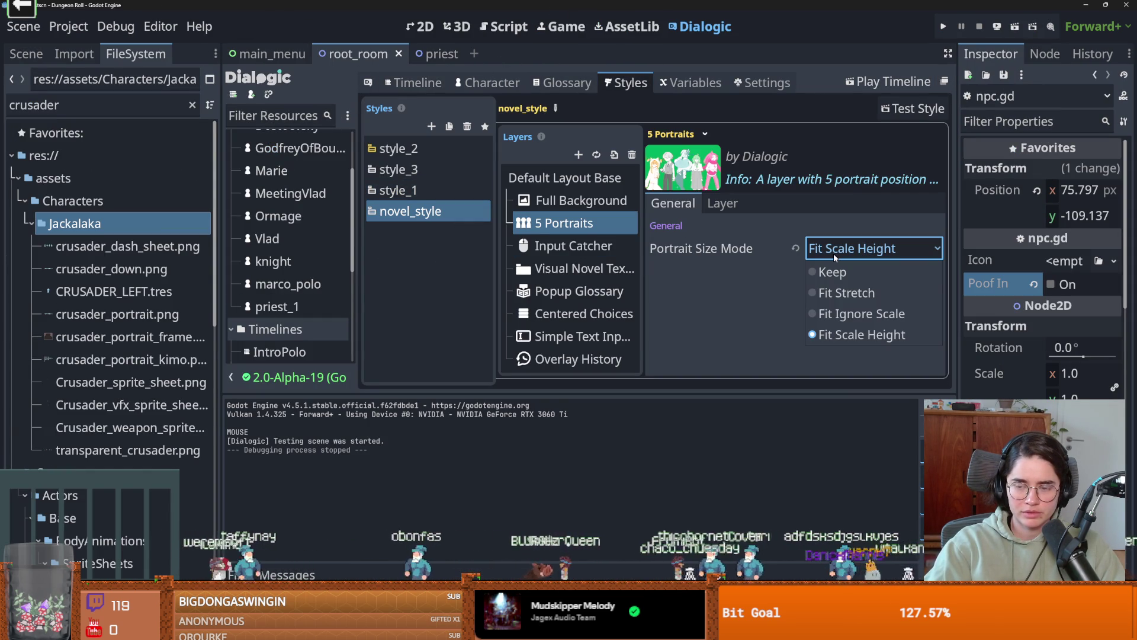
pyautogui.click(847, 296)
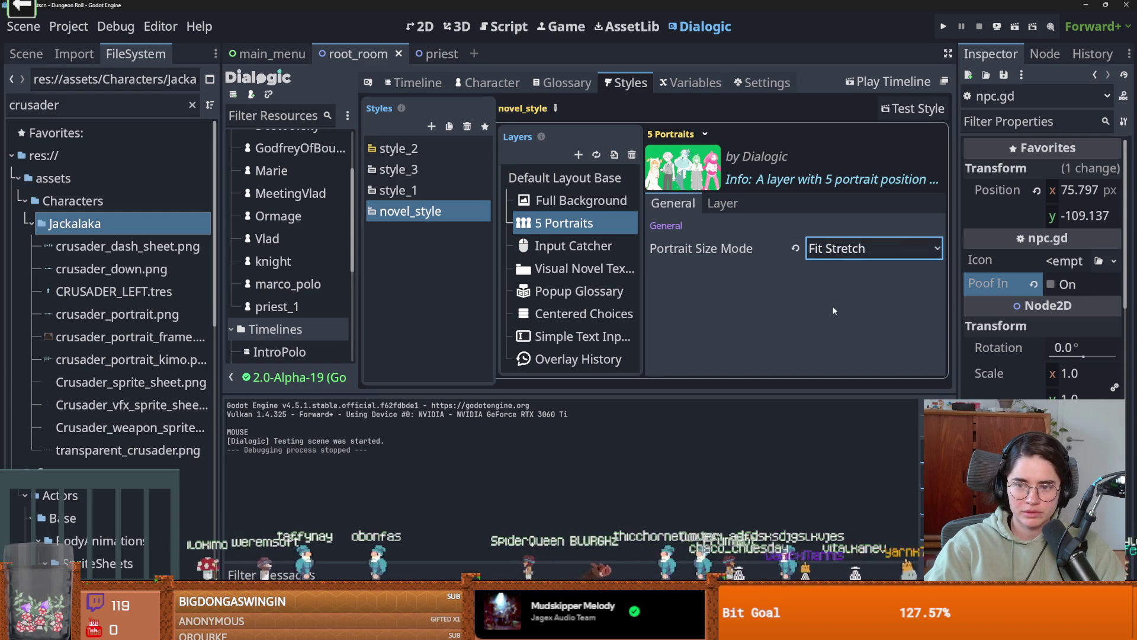
pyautogui.click(880, 84)
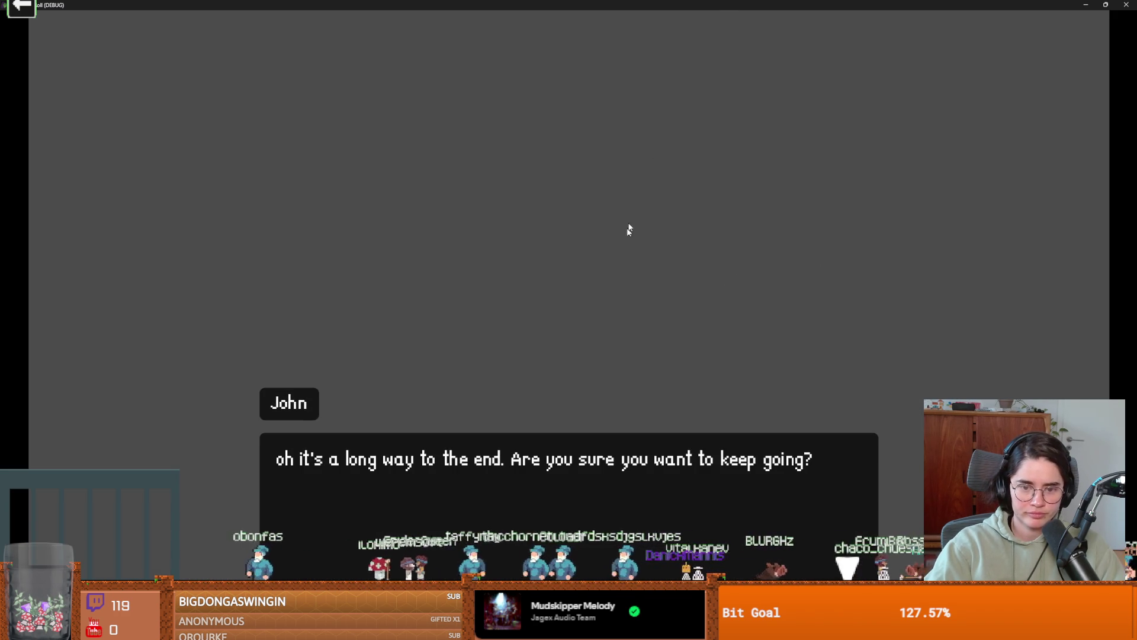
pyautogui.click(628, 339)
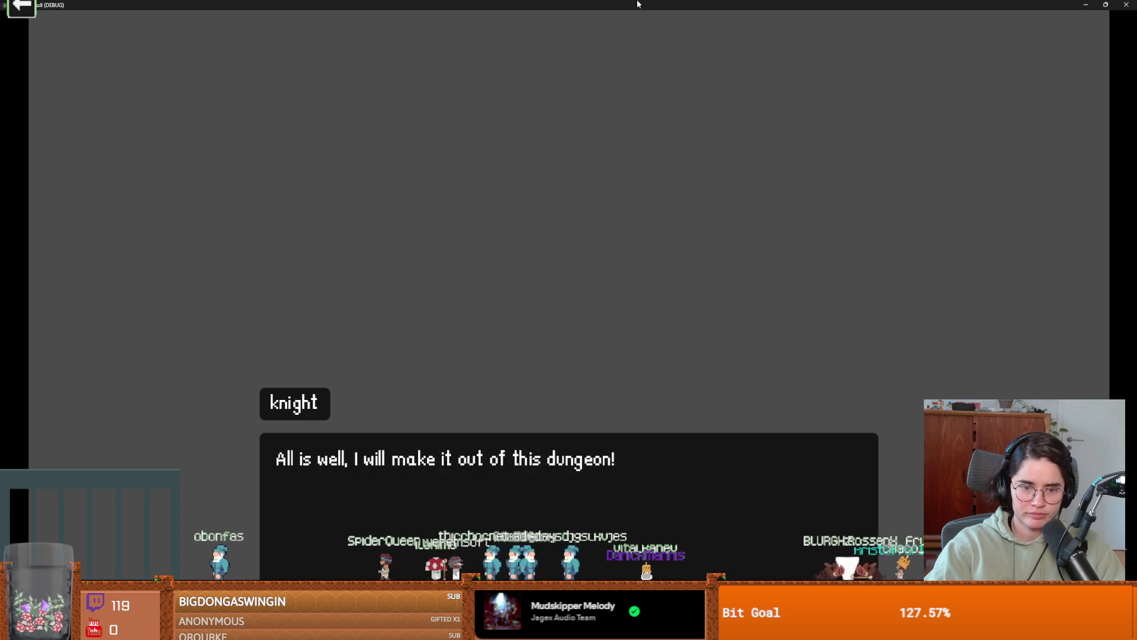
pyautogui.doubleClick(634, 3)
pyautogui.click(735, 230)
# - Switch Portrait Size Mode to Fit Ignore Scale and test-play the timeline again
pyautogui.click(870, 248)
pyautogui.click(841, 309)
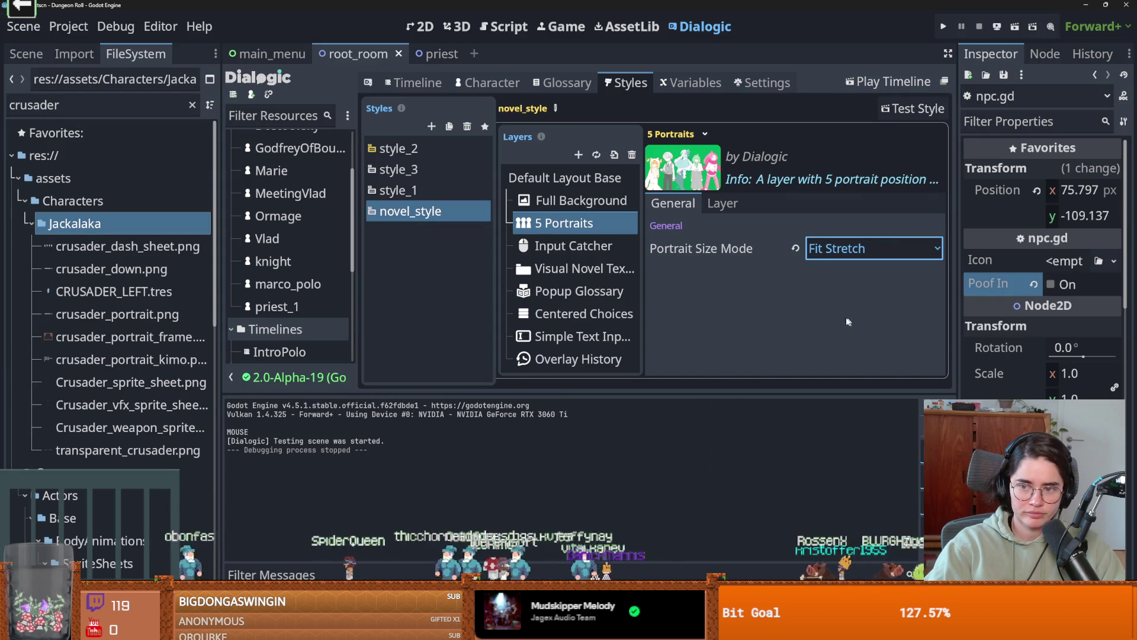
pyautogui.click(889, 81)
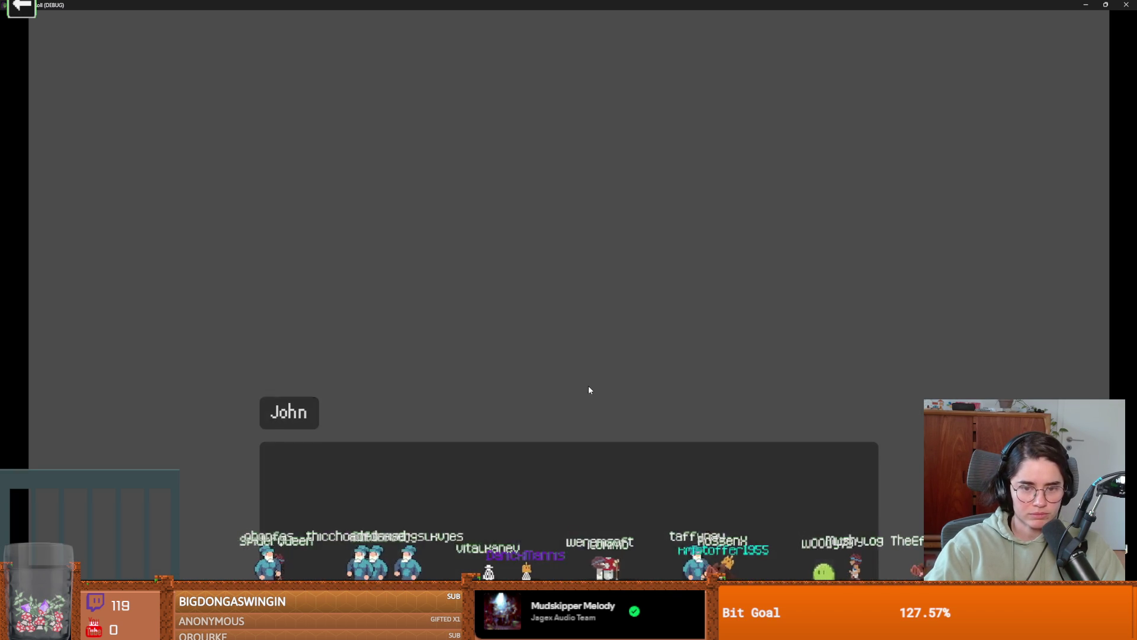
pyautogui.click(711, 253)
pyautogui.press('F8')
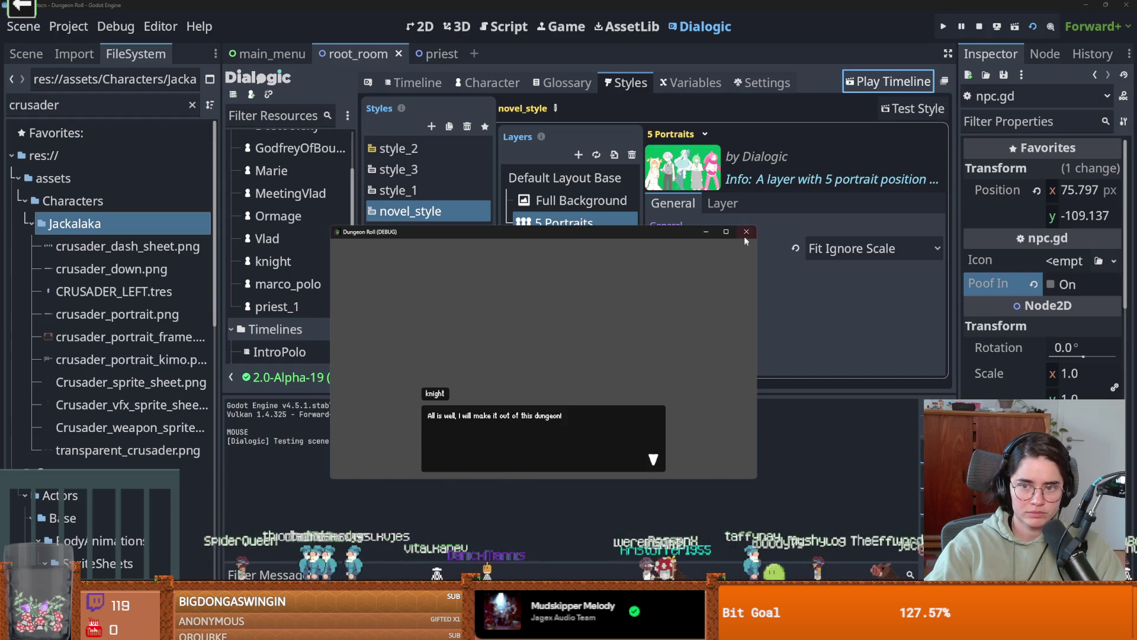
# - Set Portrait Size Mode to Keep and test-run the timeline and novel_style
pyautogui.click(871, 248)
pyautogui.click(838, 273)
pyautogui.click(889, 81)
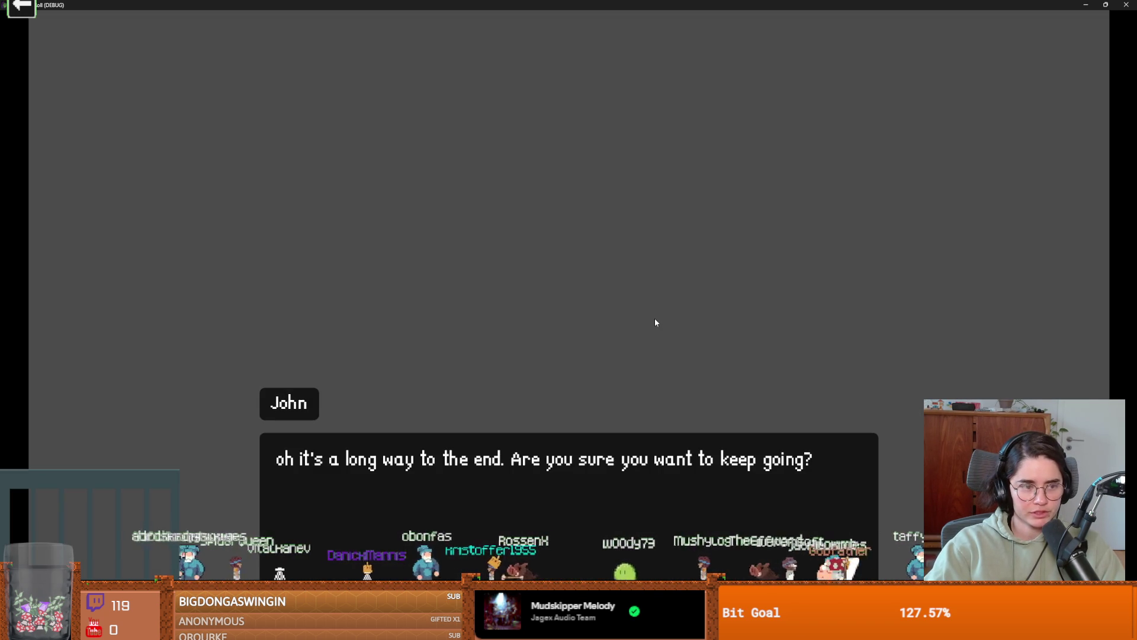
pyautogui.click(655, 323)
pyautogui.click(531, 220)
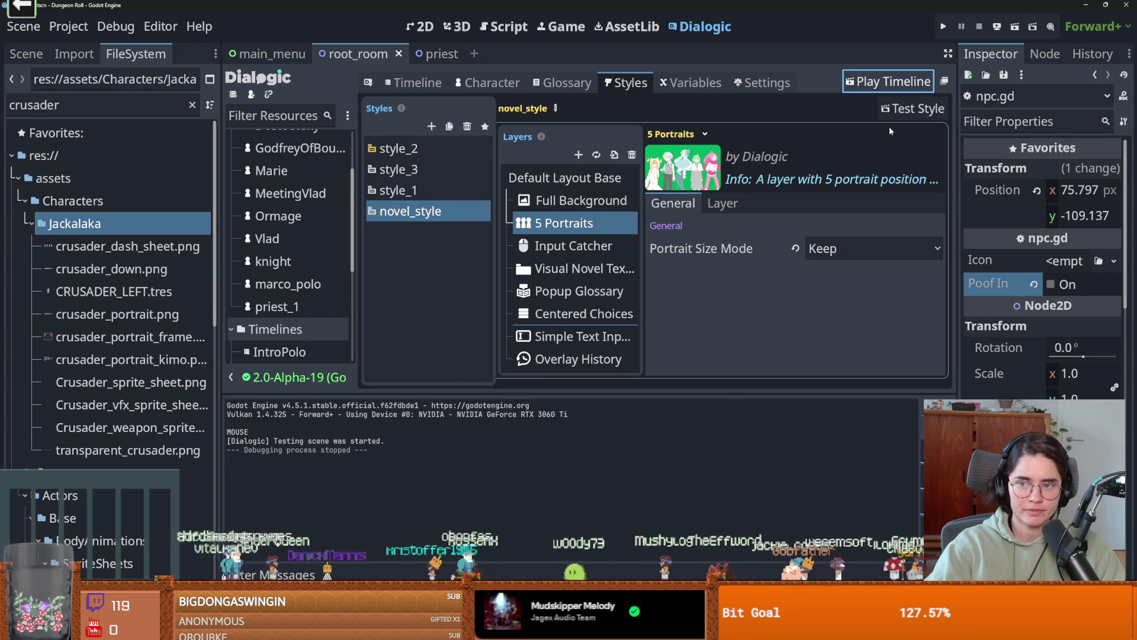
pyautogui.click(883, 113)
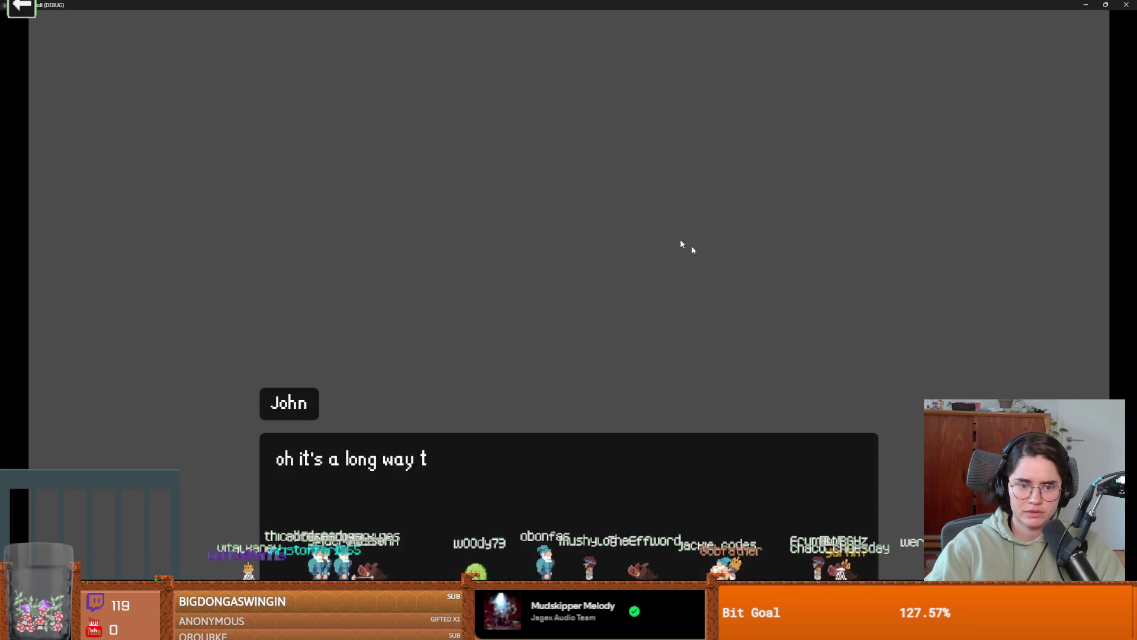
pyautogui.doubleClick(641, 6)
pyautogui.click(767, 187)
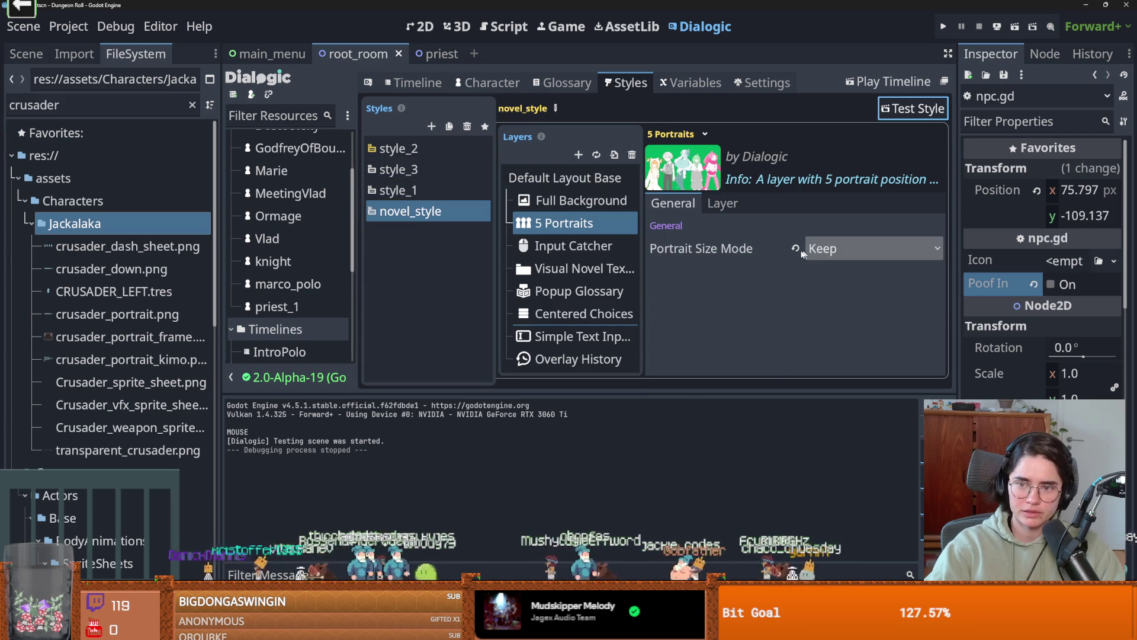
pyautogui.click(723, 203)
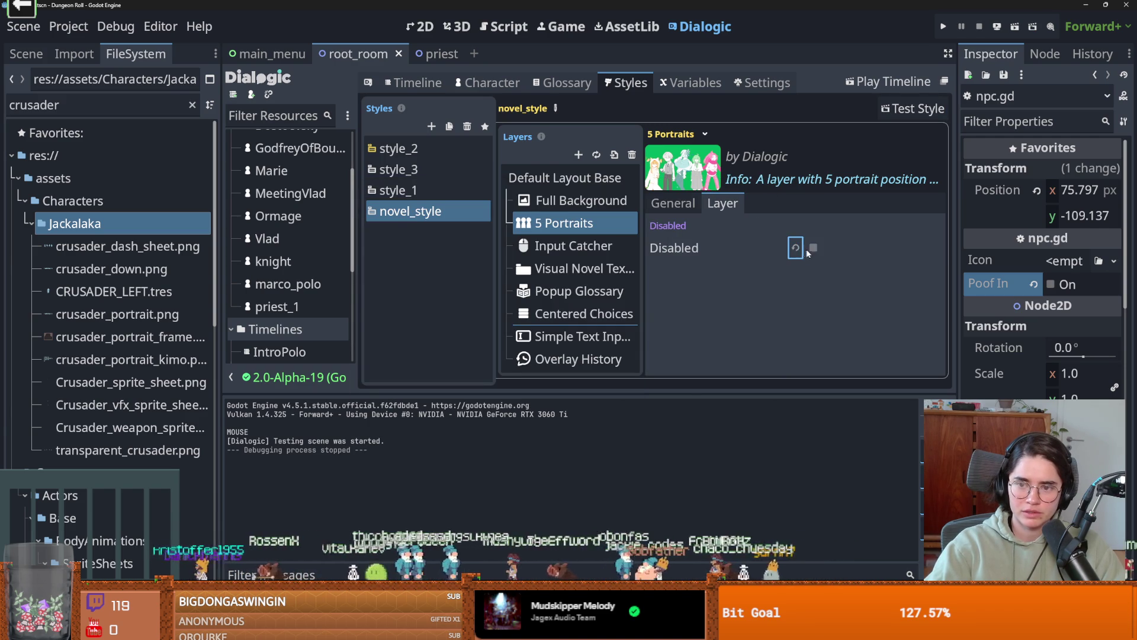
# - Test-run novel_style, then inspect the Full Background, Visual Novel Textbox and Simple Text Input layers
pyautogui.click(905, 118)
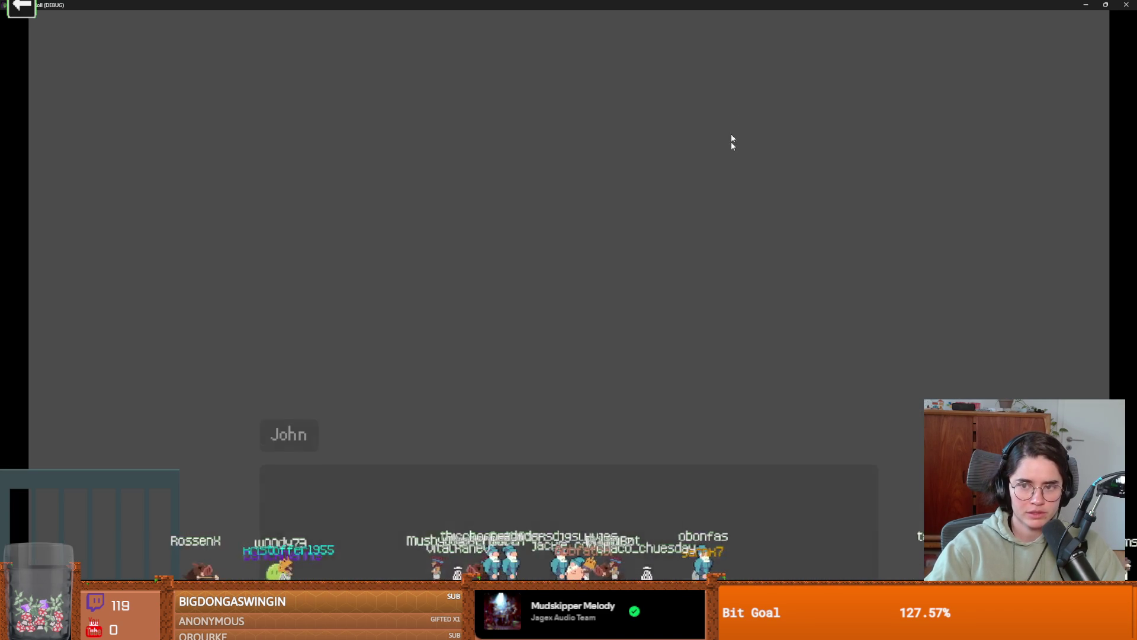
pyautogui.click(1127, 5)
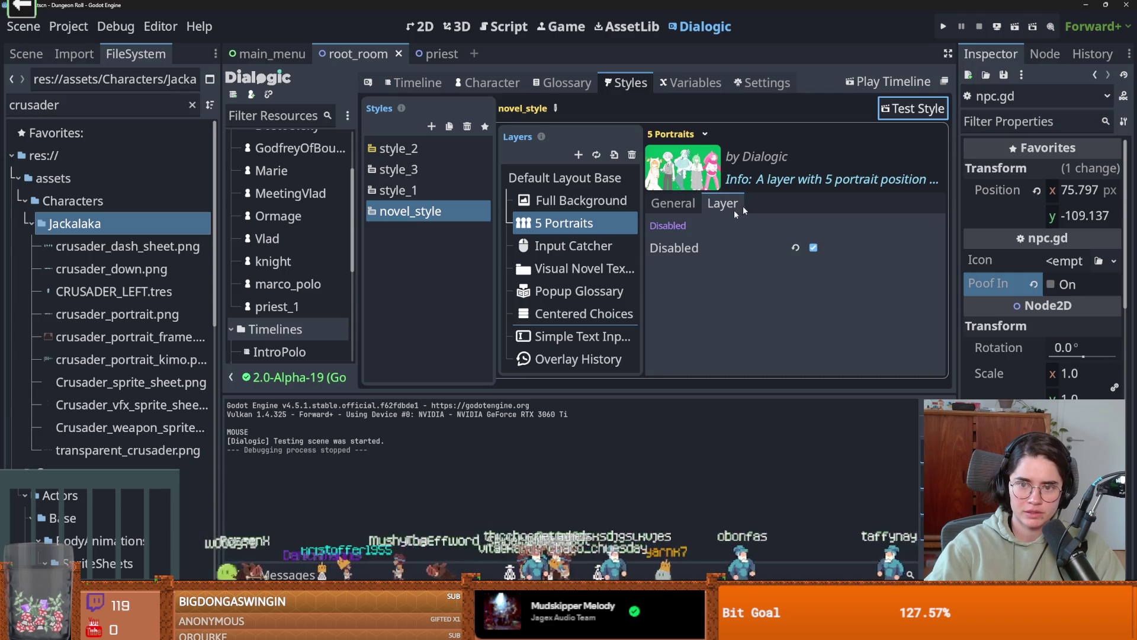
pyautogui.click(595, 203)
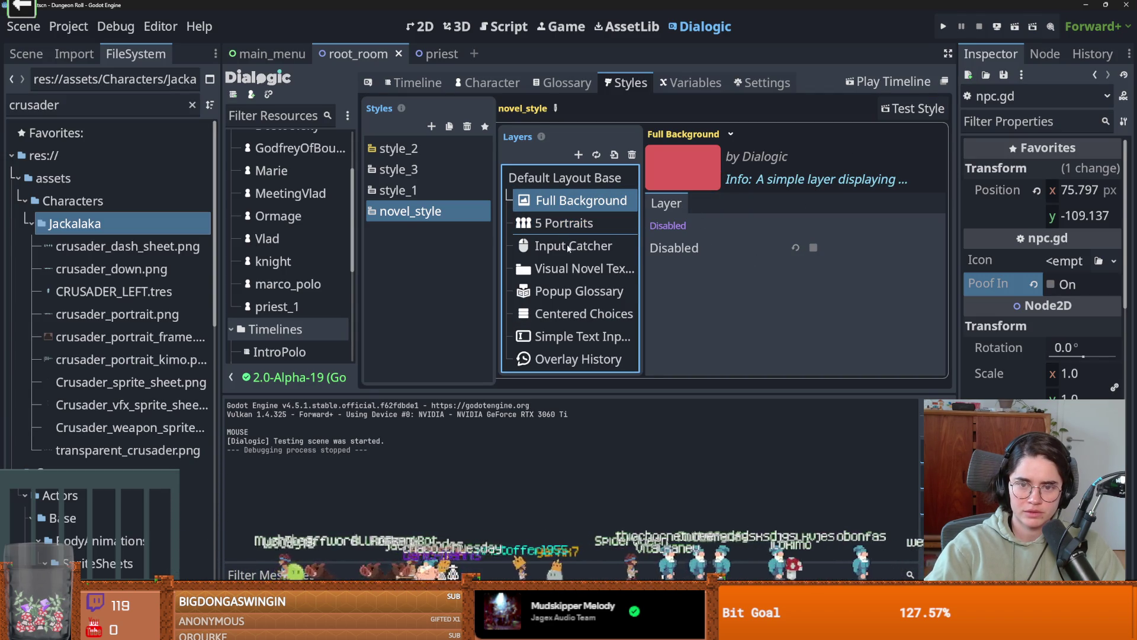
pyautogui.click(616, 270)
pyautogui.scroll(-5, 753, 274)
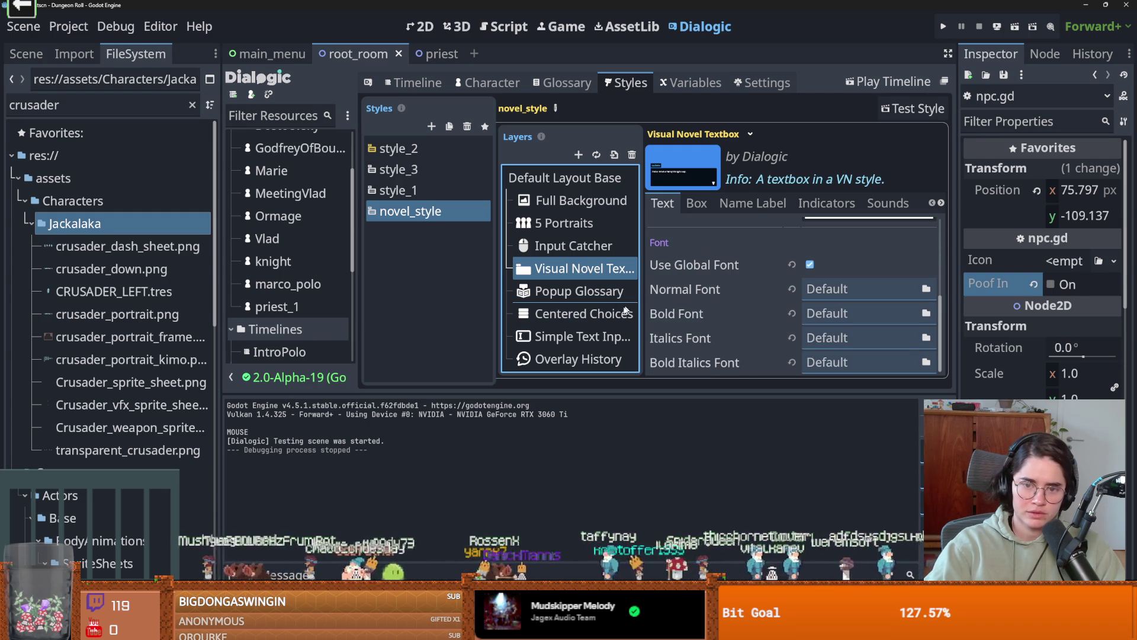
pyautogui.click(598, 336)
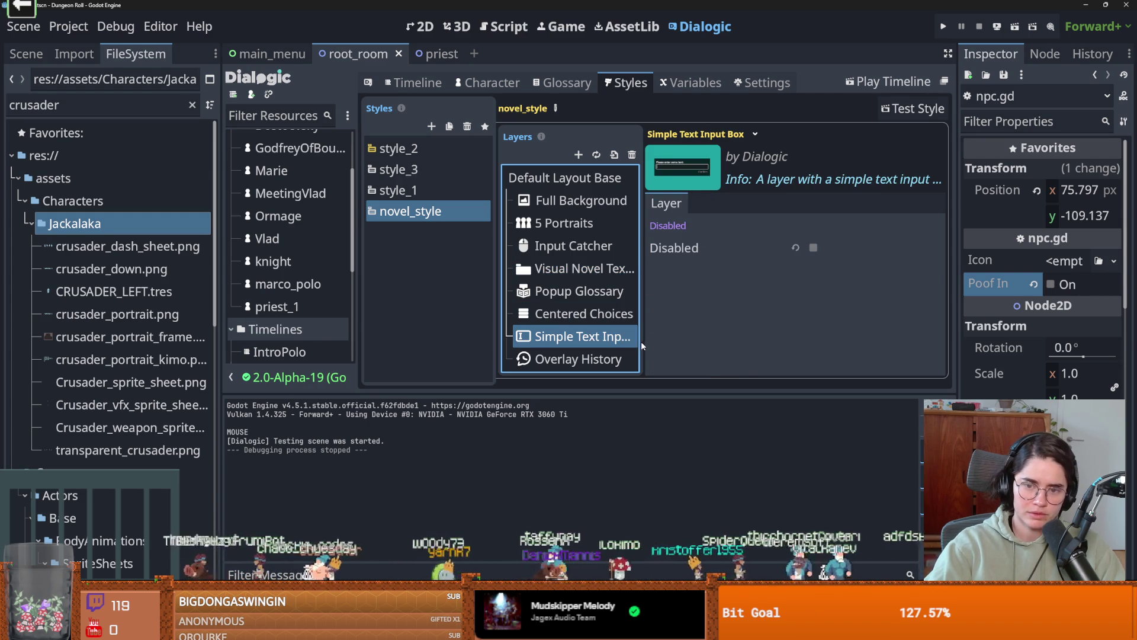
# - Widen the layer list and inspect the Overlay History layer's settings
pyautogui.moveTo(644, 341); pyautogui.dragTo(743, 341)
pyautogui.click(651, 359)
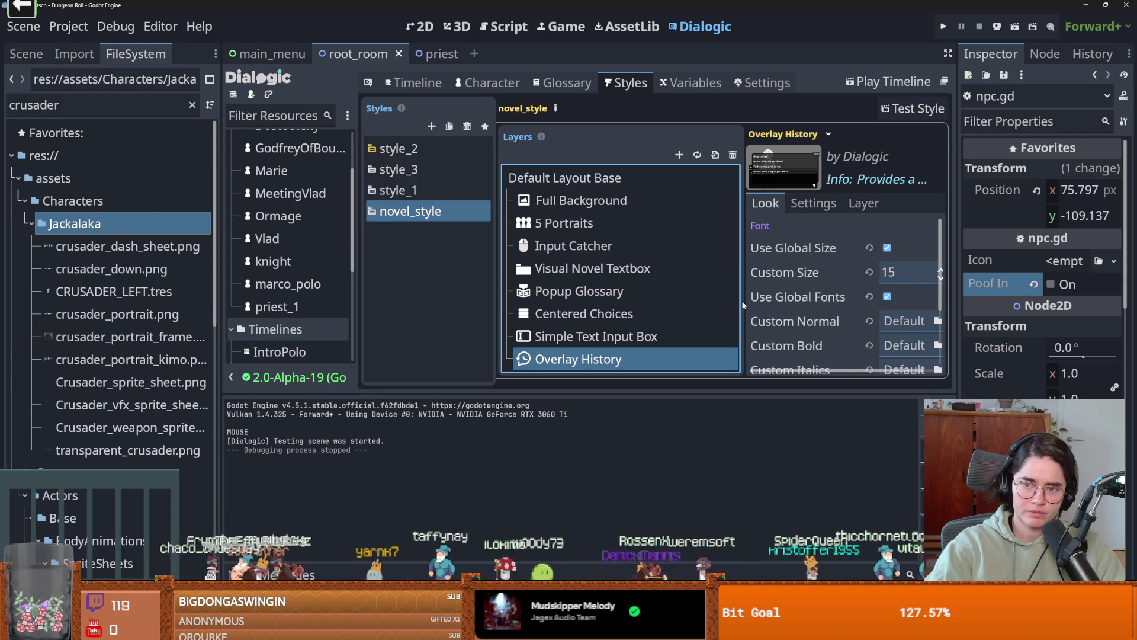
pyautogui.moveTo(742, 300); pyautogui.dragTo(586, 301)
pyautogui.scroll(-3, 677, 298)
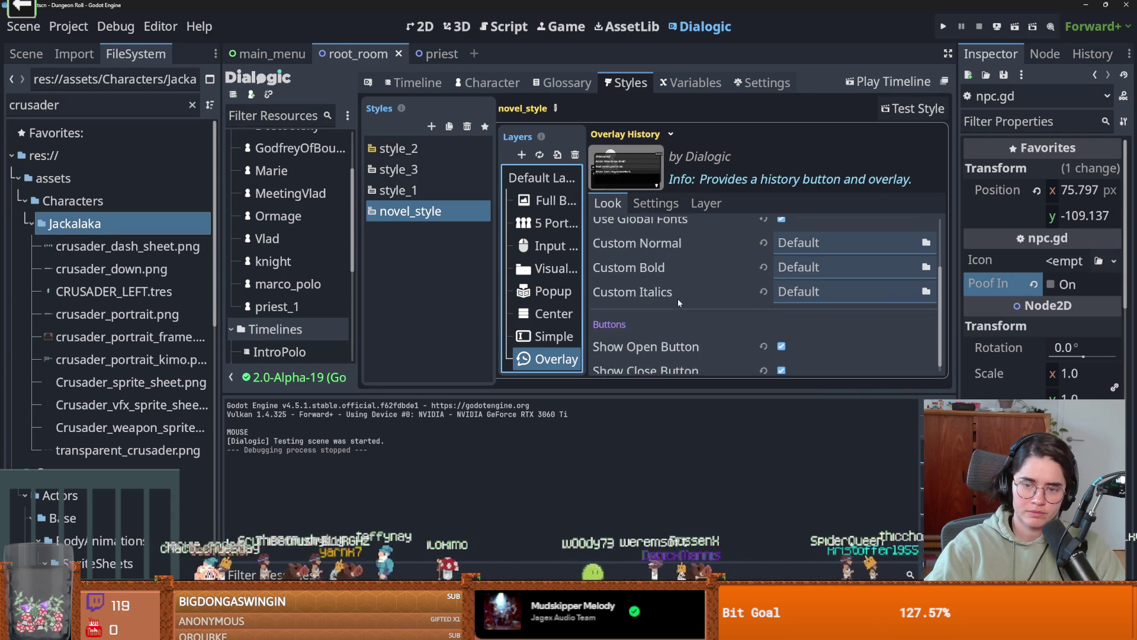
pyautogui.click(656, 203)
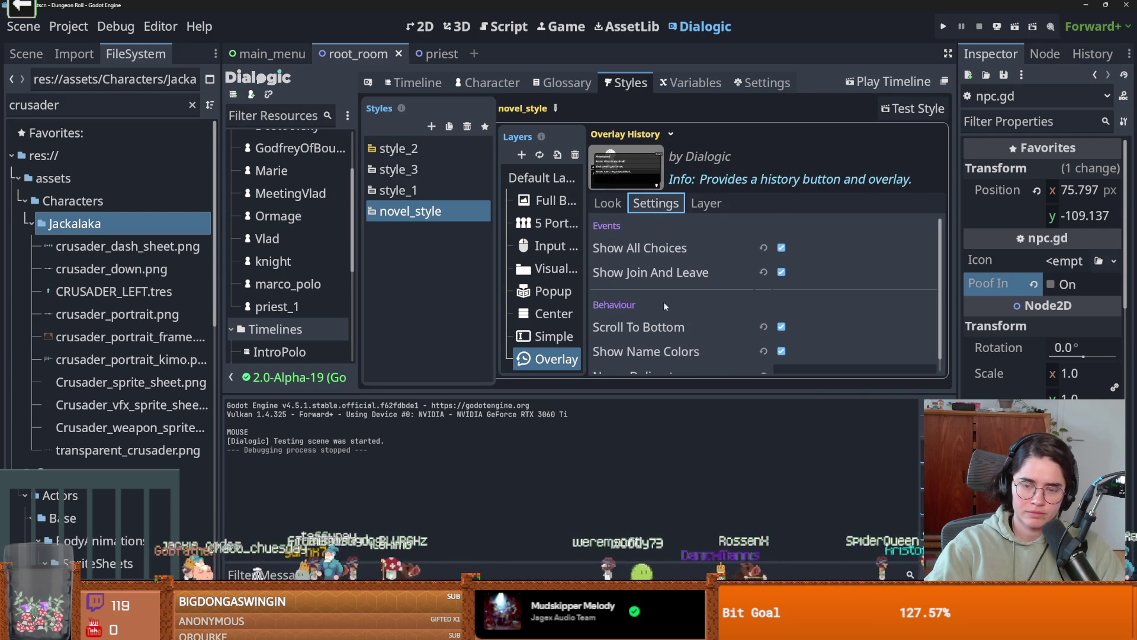
pyautogui.scroll(-1, 665, 309)
# - Open the Visual Novel Textbox layer's options and toggle it to Disabled
pyautogui.moveTo(588, 294); pyautogui.dragTo(708, 277)
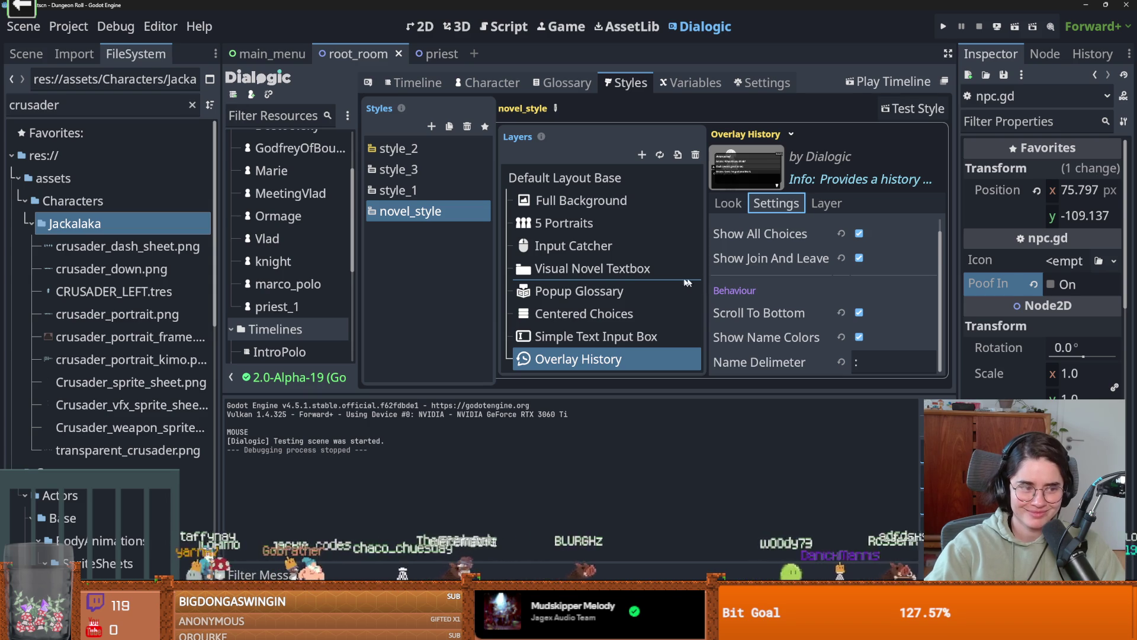
pyautogui.click(539, 273)
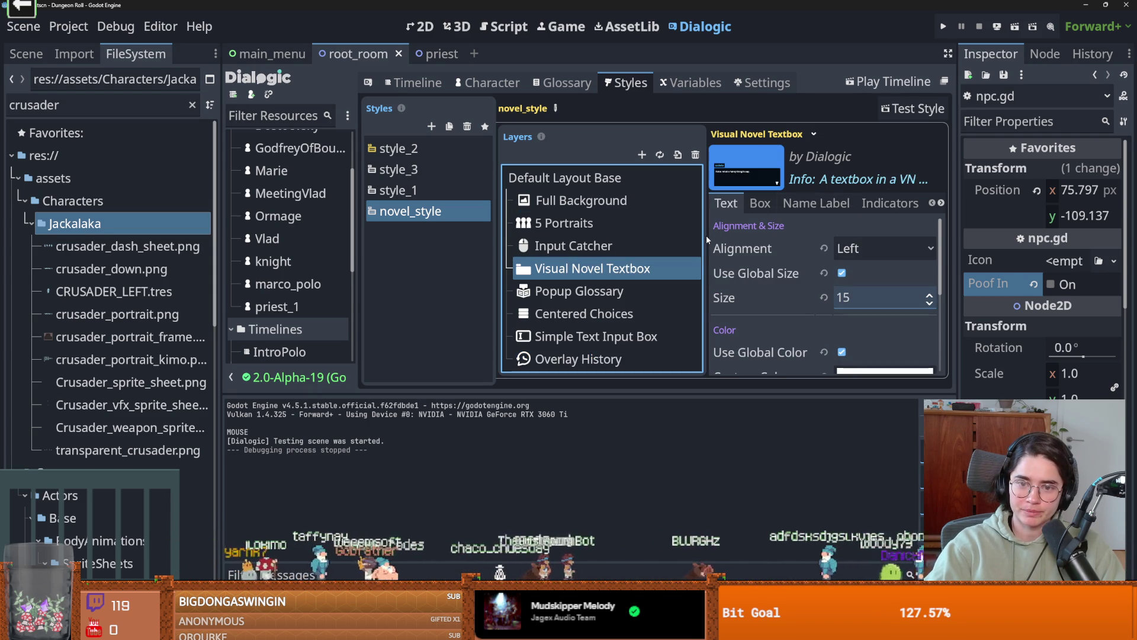
pyautogui.moveTo(706, 239); pyautogui.dragTo(518, 211)
pyautogui.click(866, 203)
pyautogui.click(779, 247)
# - Test-run novel_style with the textbox disabled, then toggle the textbox layer back
pyautogui.click(913, 109)
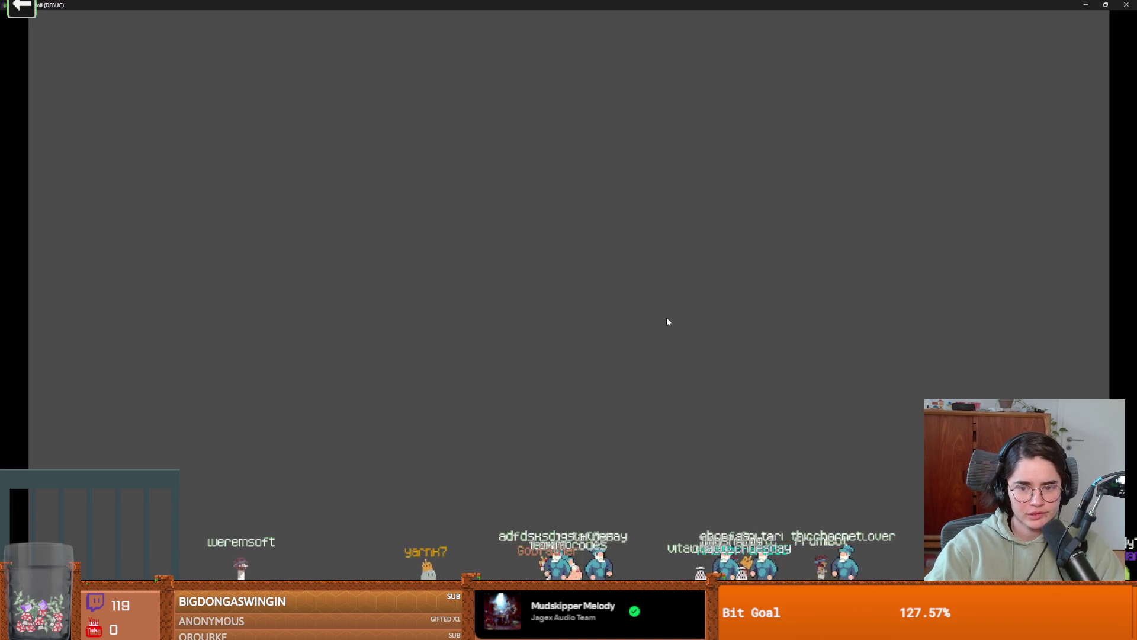
pyautogui.press('Escape')
pyautogui.click(778, 248)
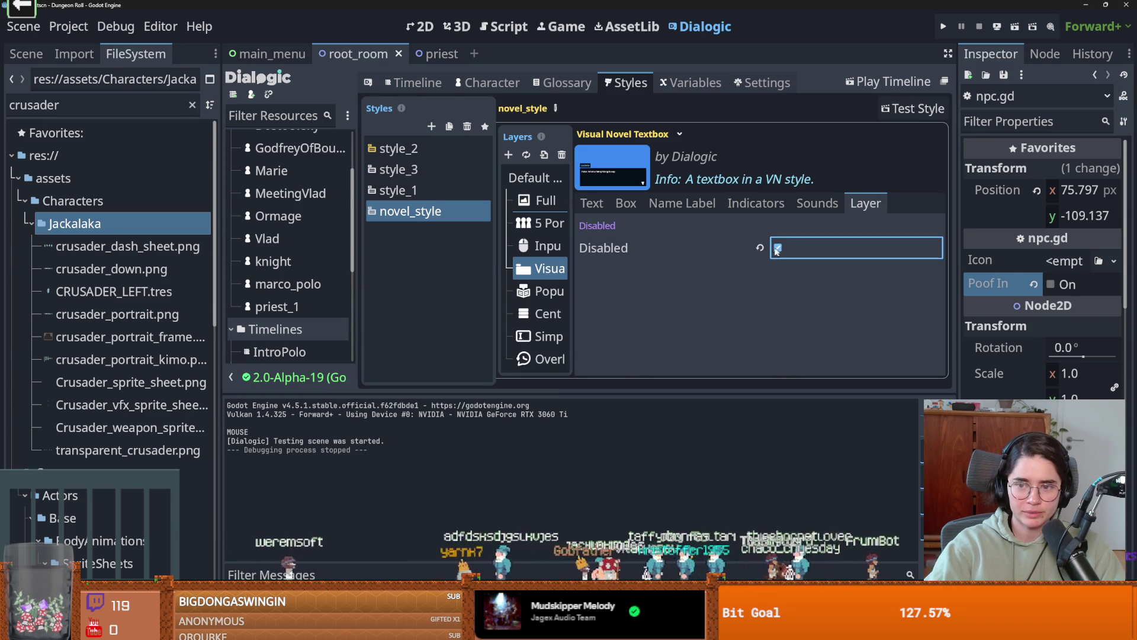
# - With the 5 Portraits layer selected, test the style through John's line, then return to the timeline
pyautogui.press('Up')
pyautogui.press('Up')
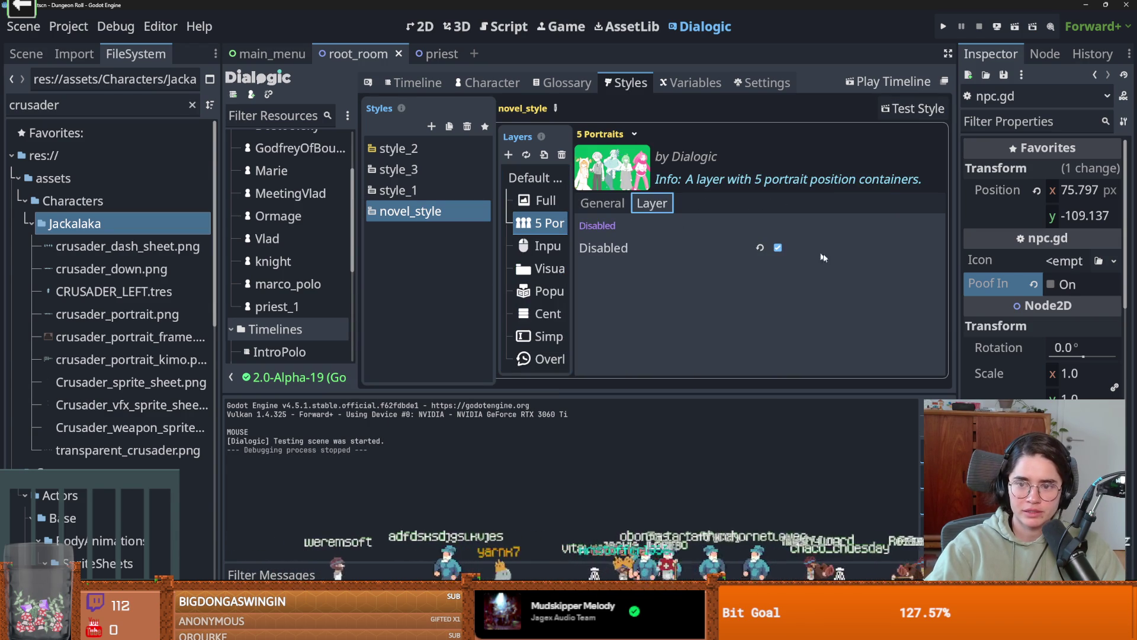
pyautogui.press('Left')
pyautogui.click(896, 117)
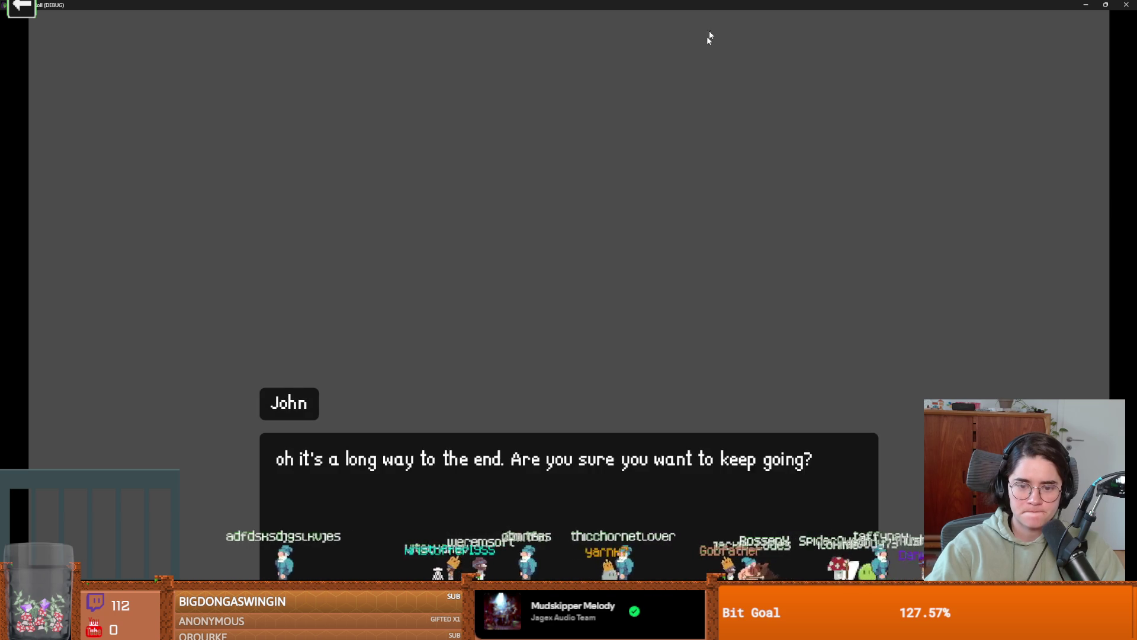
pyautogui.click(581, 277)
pyautogui.click(724, 254)
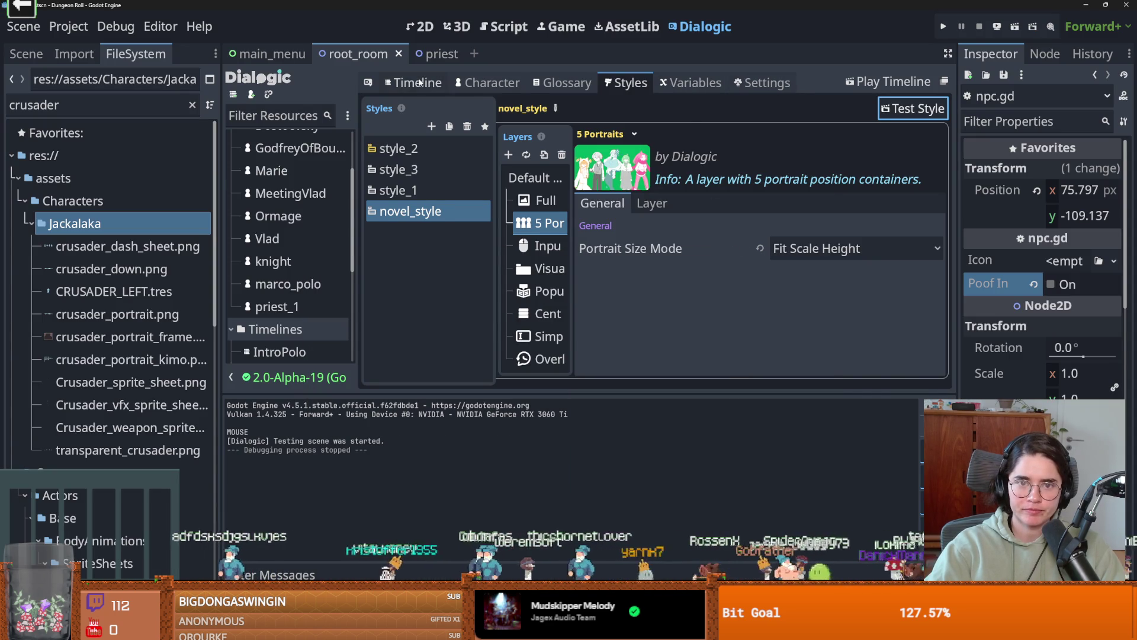
pyautogui.click(414, 83)
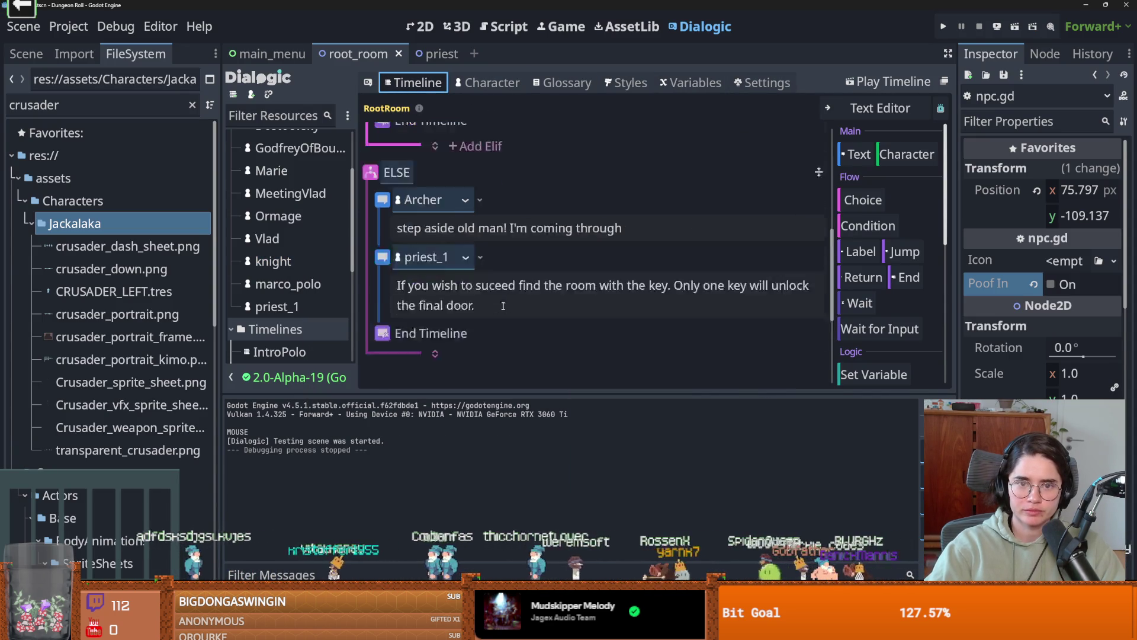
pyautogui.scroll(4, 502, 299)
pyautogui.scroll(3, 504, 307)
pyautogui.click(906, 154)
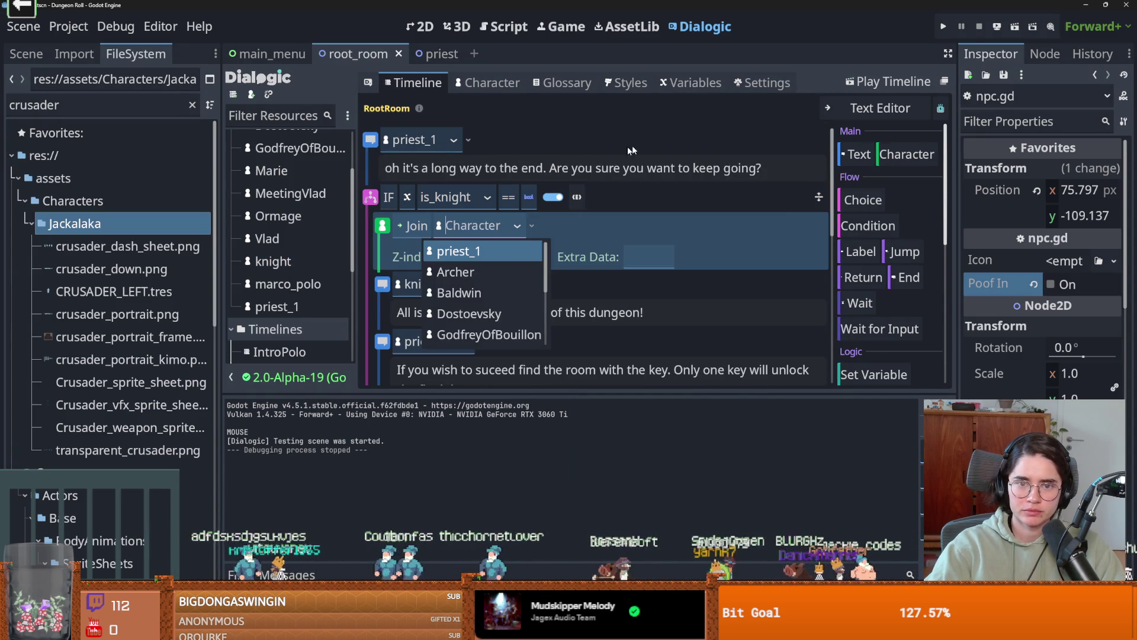
pyautogui.moveTo(563, 224); pyautogui.dragTo(552, 136)
pyautogui.click(464, 140)
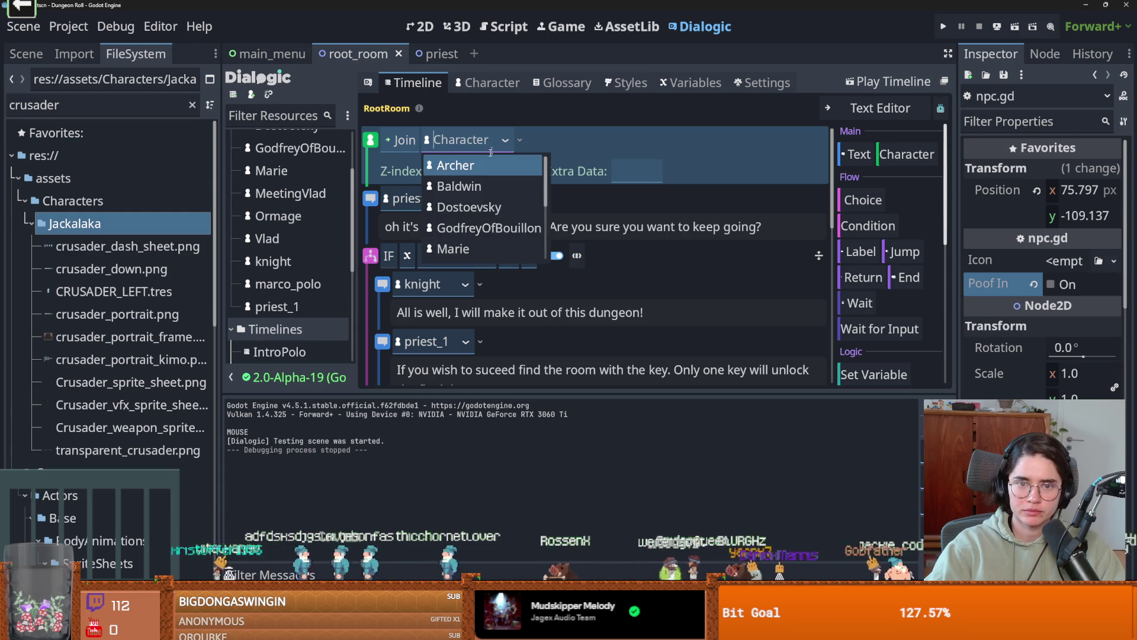
pyautogui.scroll(-3, 471, 227)
pyautogui.click(468, 250)
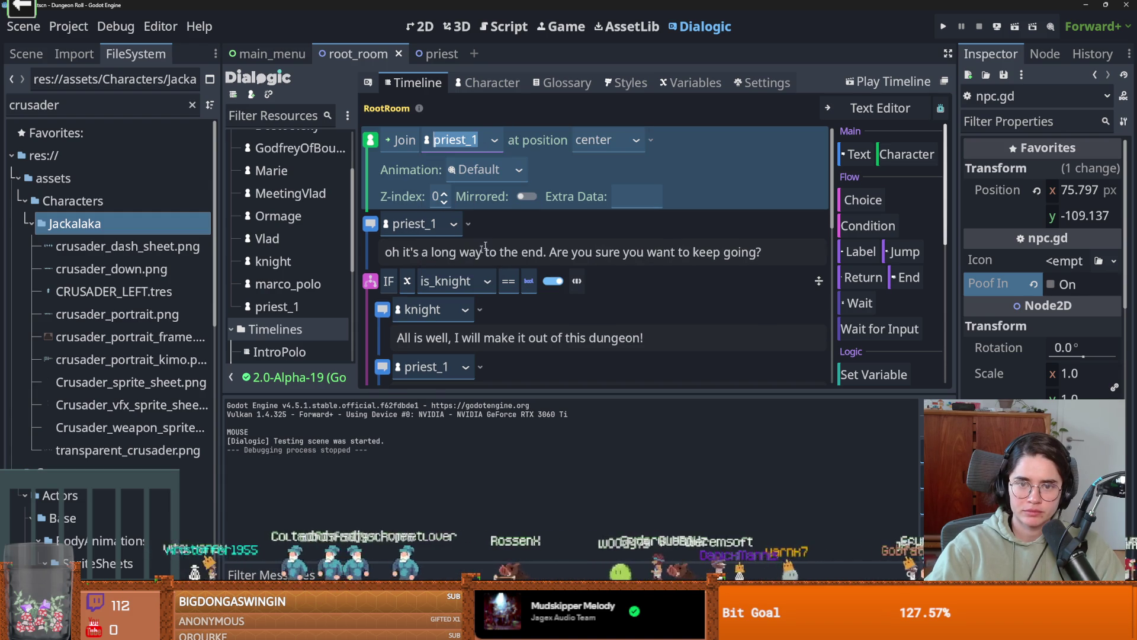
pyautogui.click(637, 142)
pyautogui.click(616, 189)
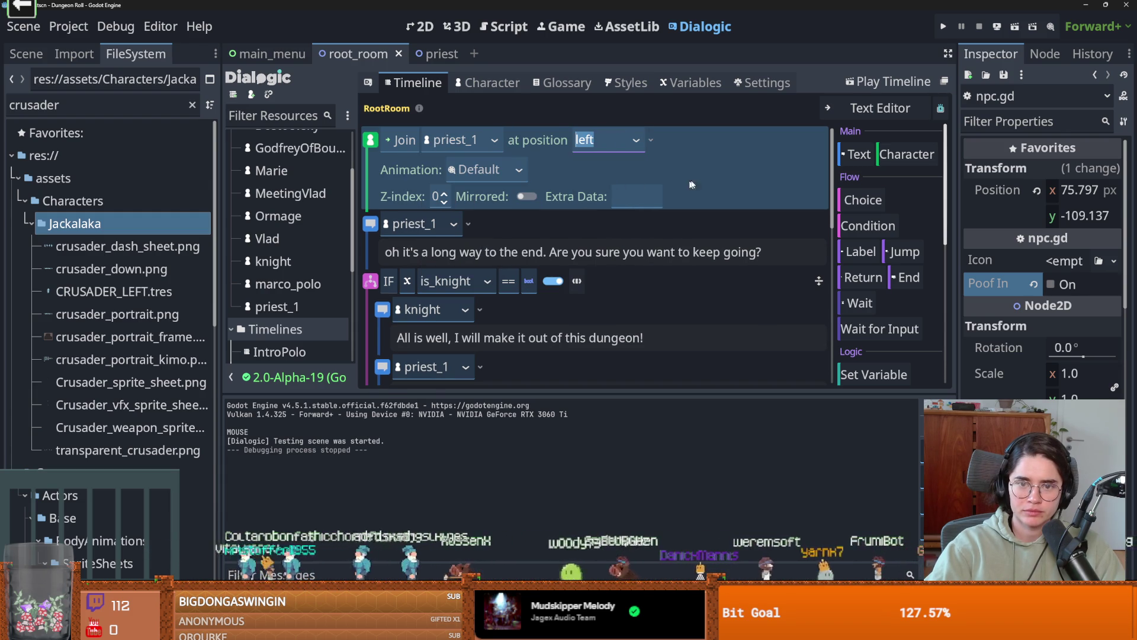
pyautogui.hotkey('ctrl', 'd')
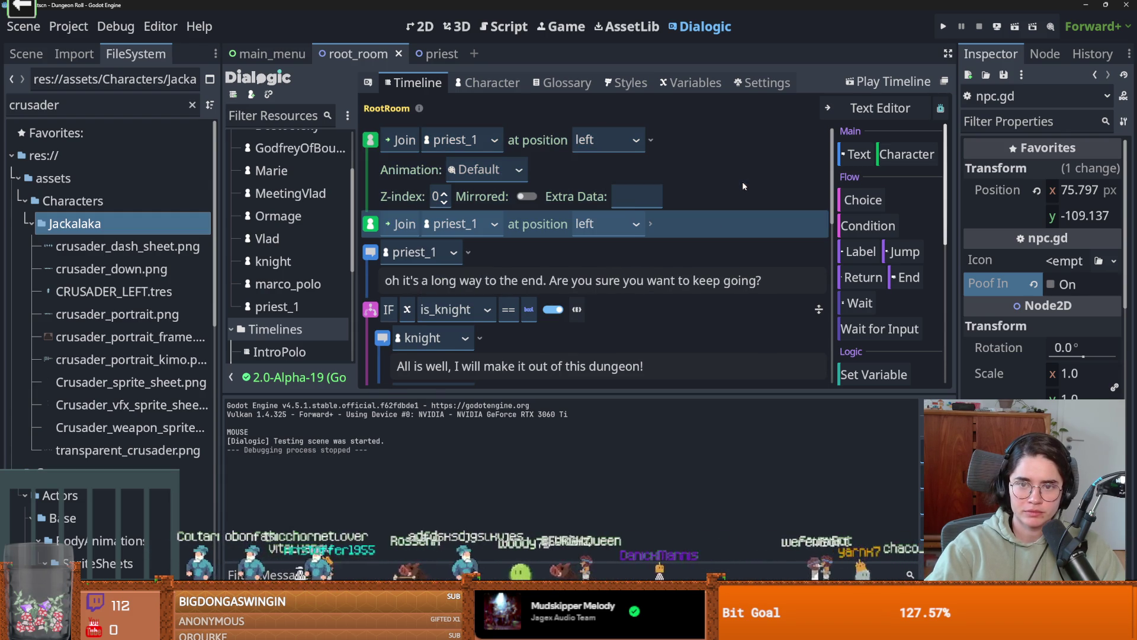
pyautogui.click(459, 224)
pyautogui.scroll(-3, 503, 291)
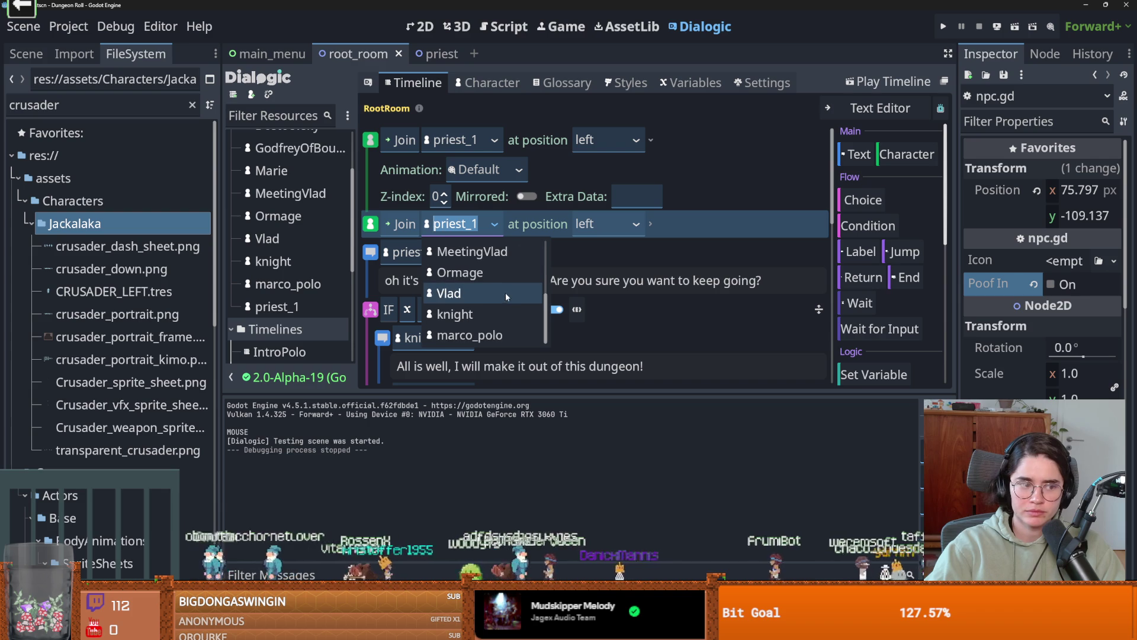
pyautogui.click(513, 314)
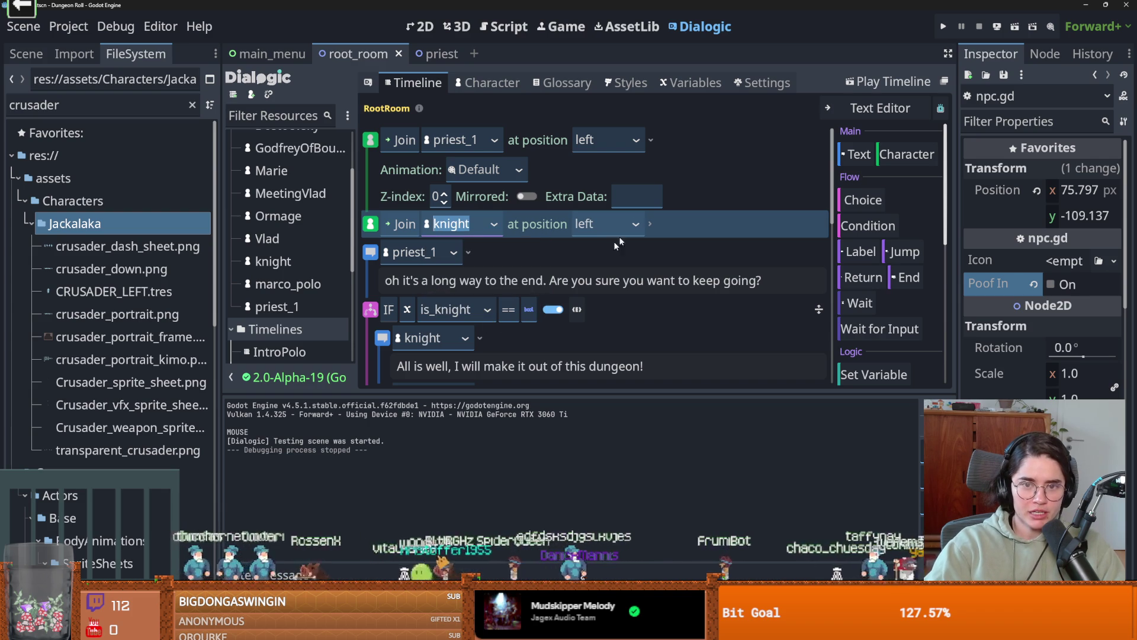
pyautogui.click(638, 224)
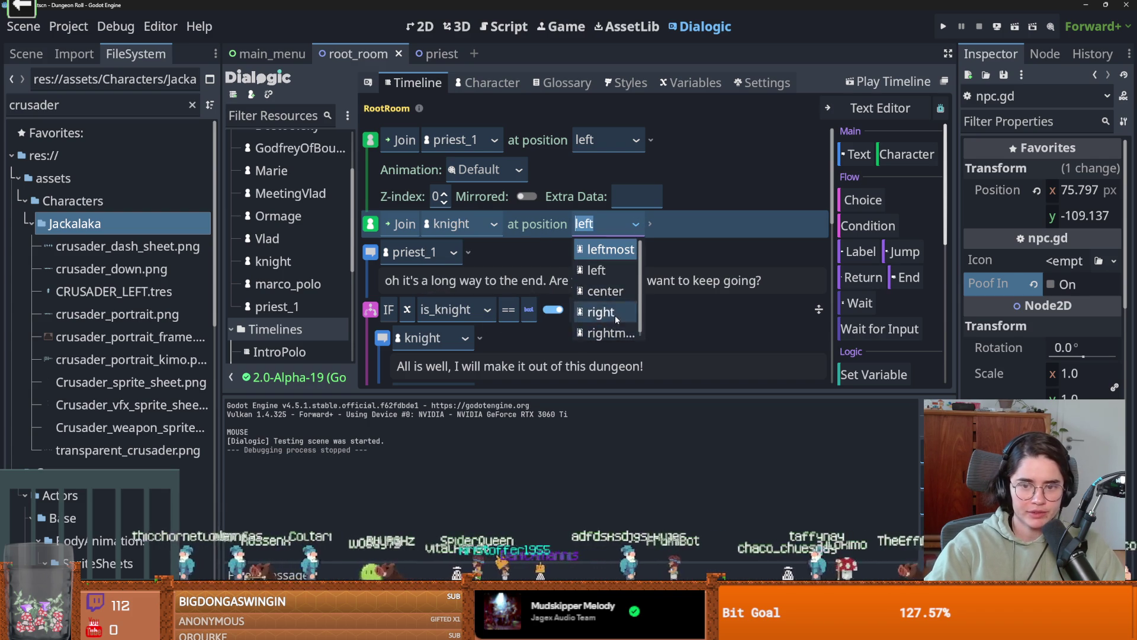
pyautogui.click(615, 314)
pyautogui.click(737, 186)
pyautogui.hotkey('ctrl', 's')
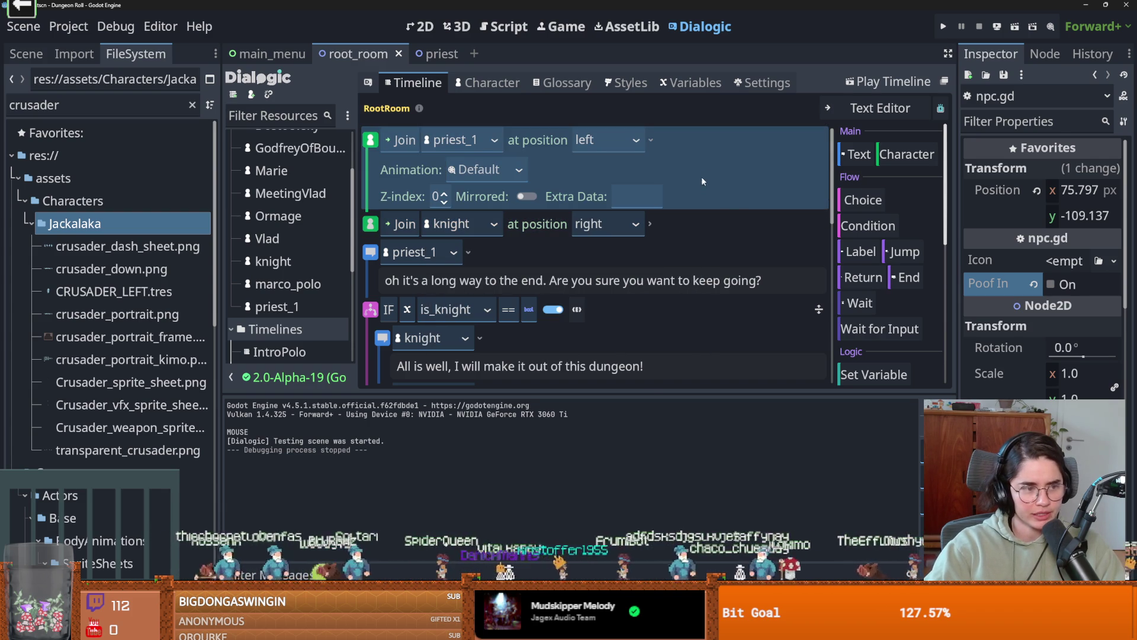
pyautogui.click(907, 75)
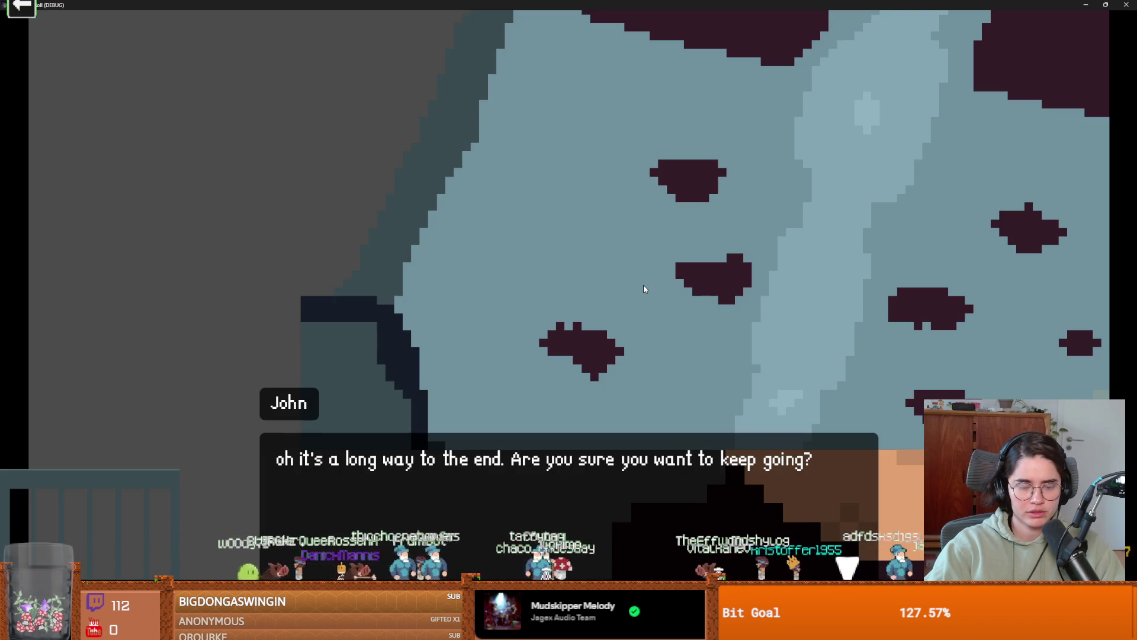
pyautogui.press('space')
pyautogui.press('space')
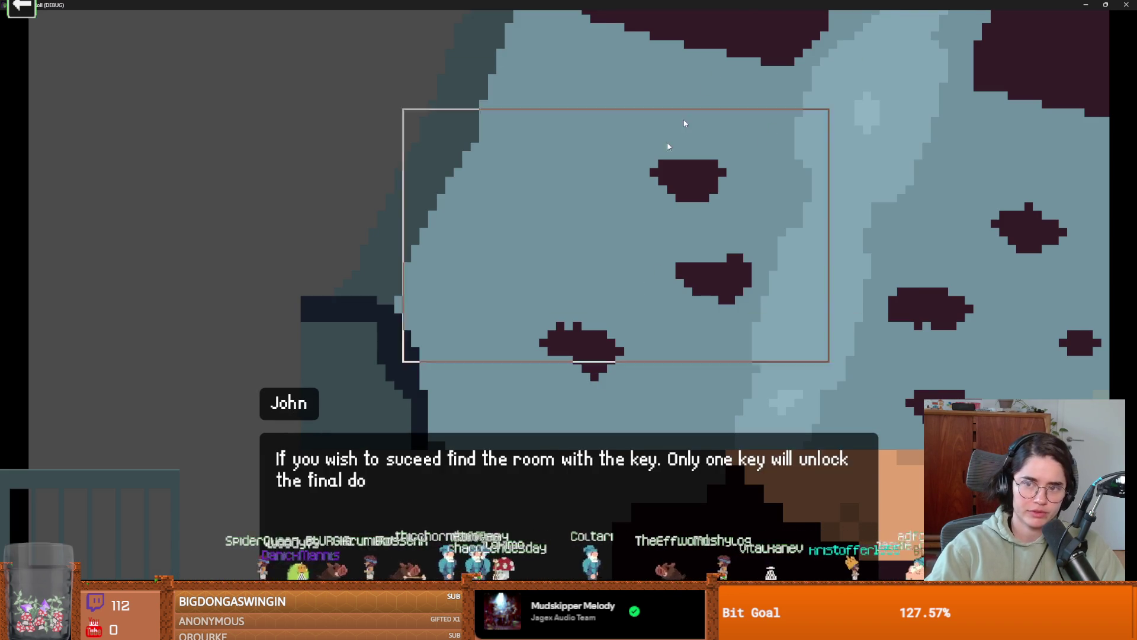
pyautogui.press('F8')
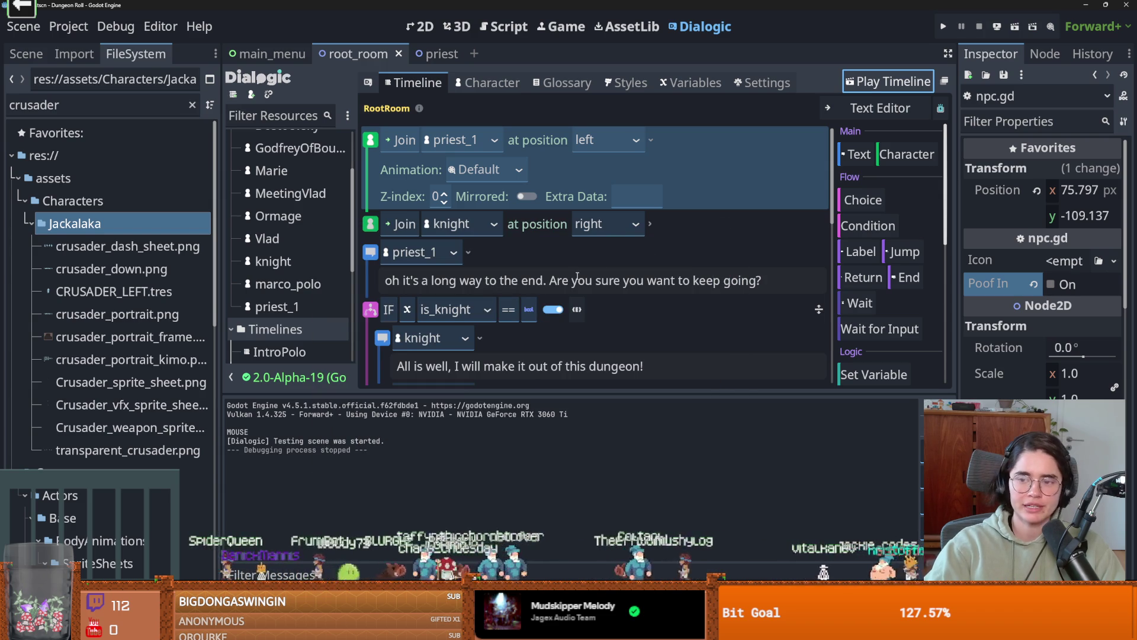
pyautogui.rightClick(706, 137)
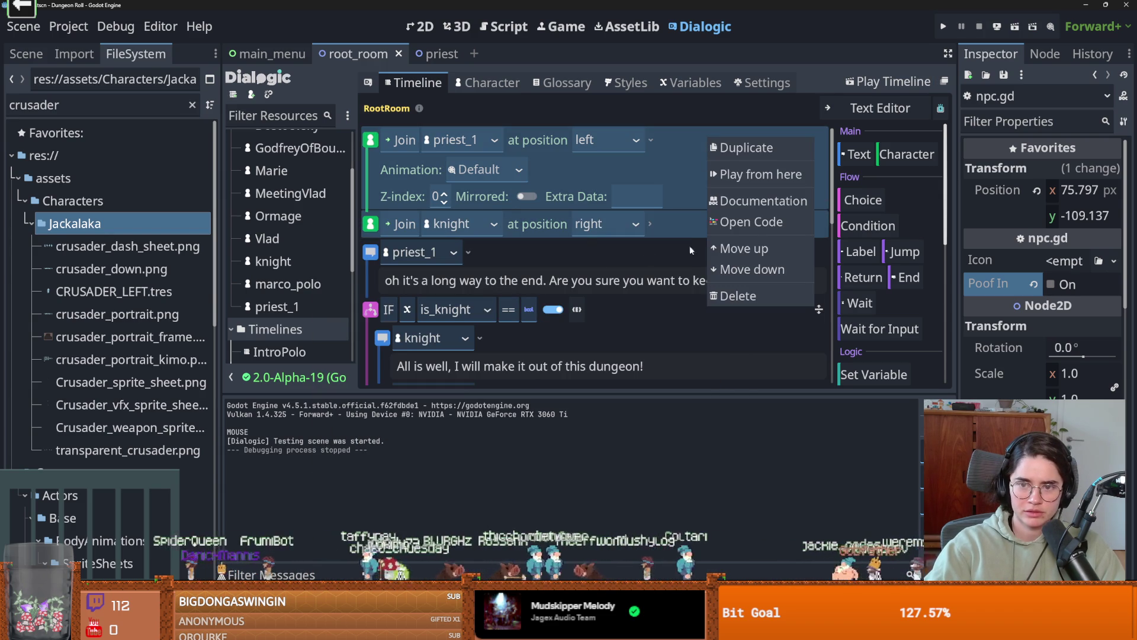
pyautogui.click(737, 295)
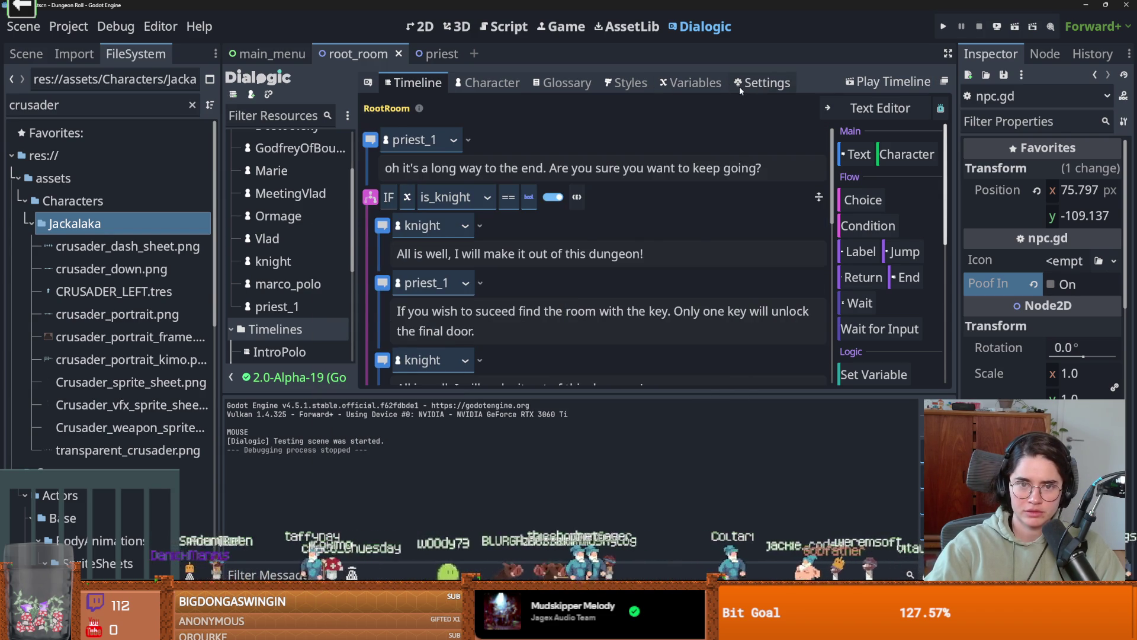
# - Browse Dialogic's portrait settings: default portrait scene and position suggestions list
pyautogui.click(739, 87)
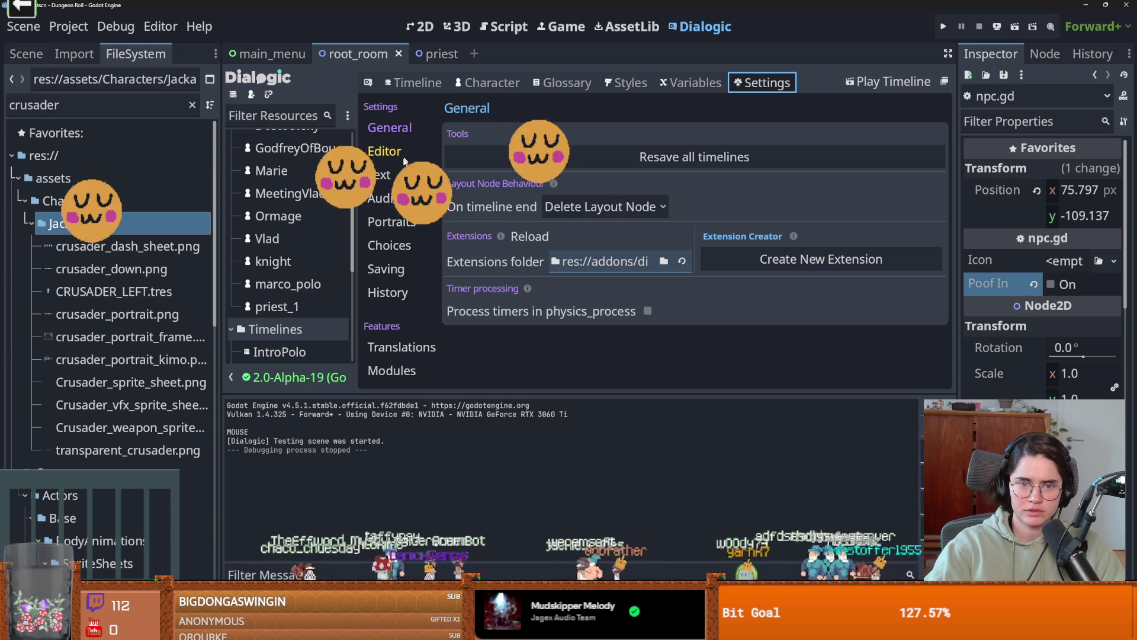
pyautogui.click(440, 223)
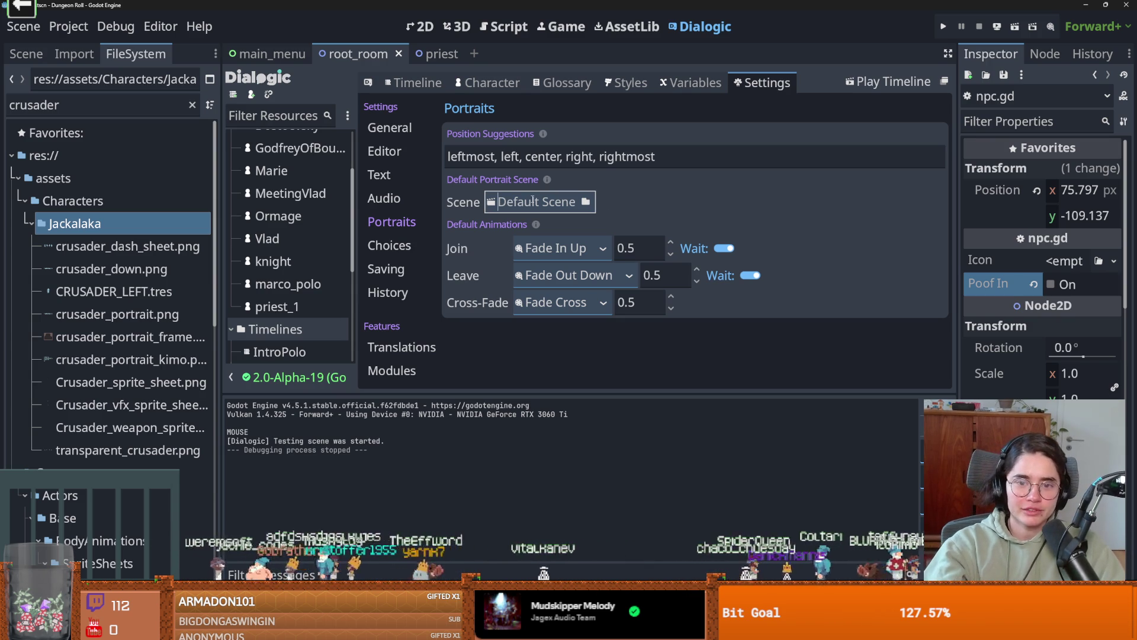
pyautogui.click(585, 202)
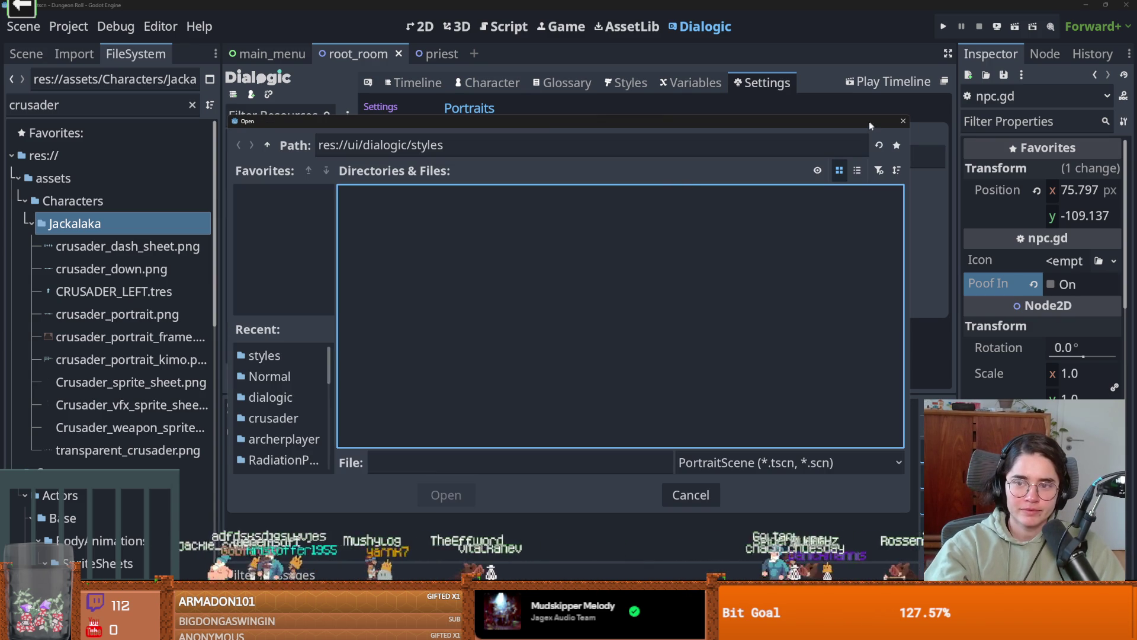
pyautogui.click(902, 122)
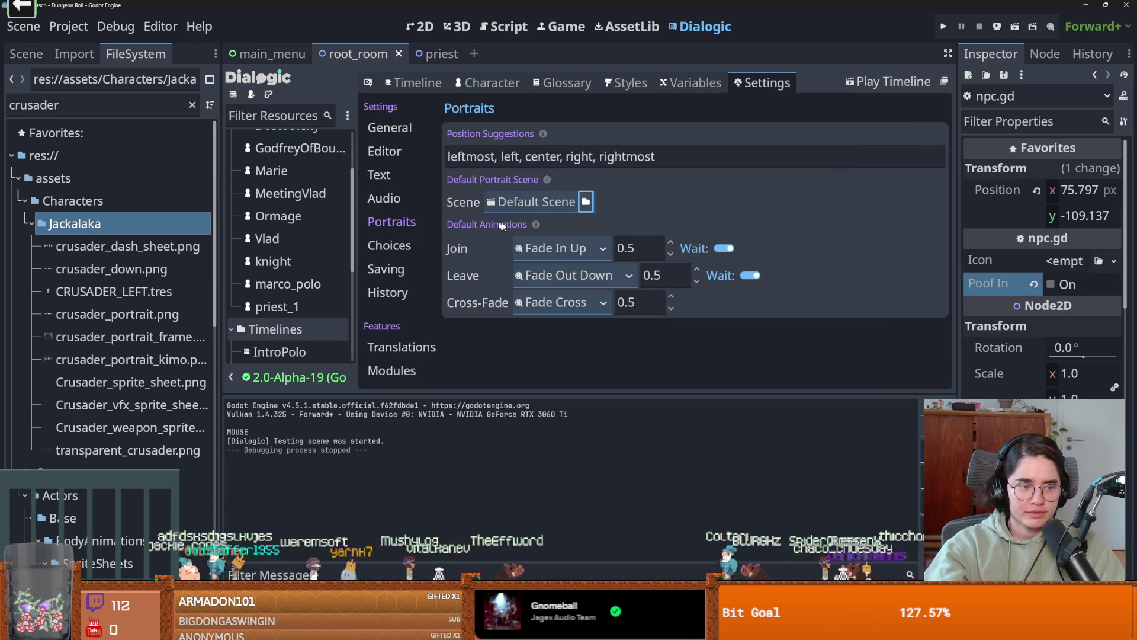
pyautogui.click(561, 157)
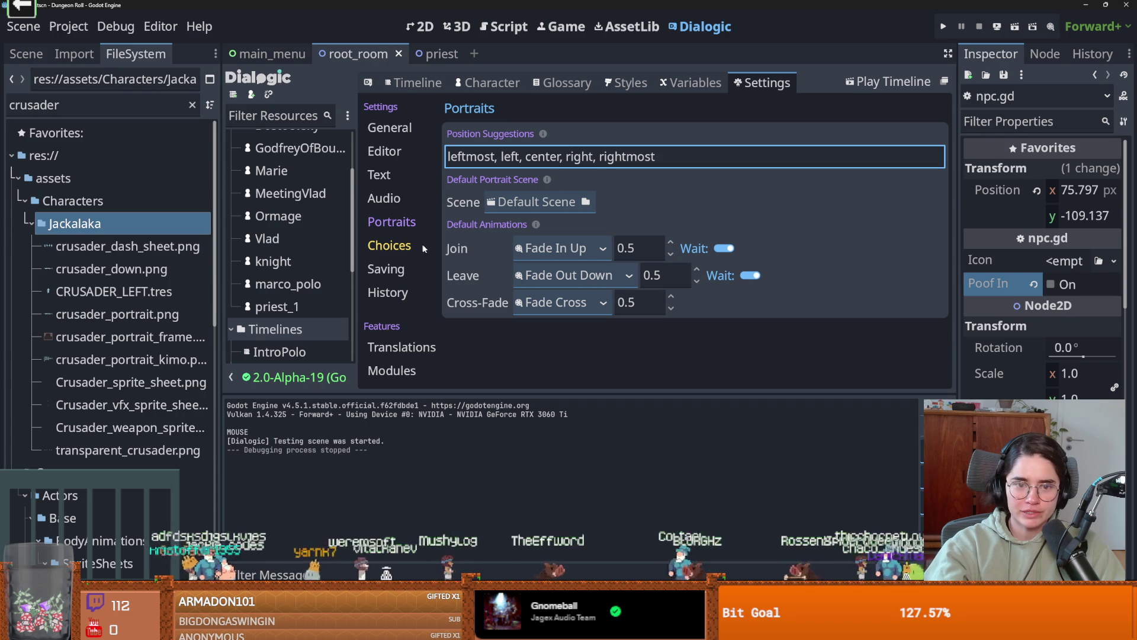
# - Show the extensions folder path in General settings and save the scene
pyautogui.click(391, 128)
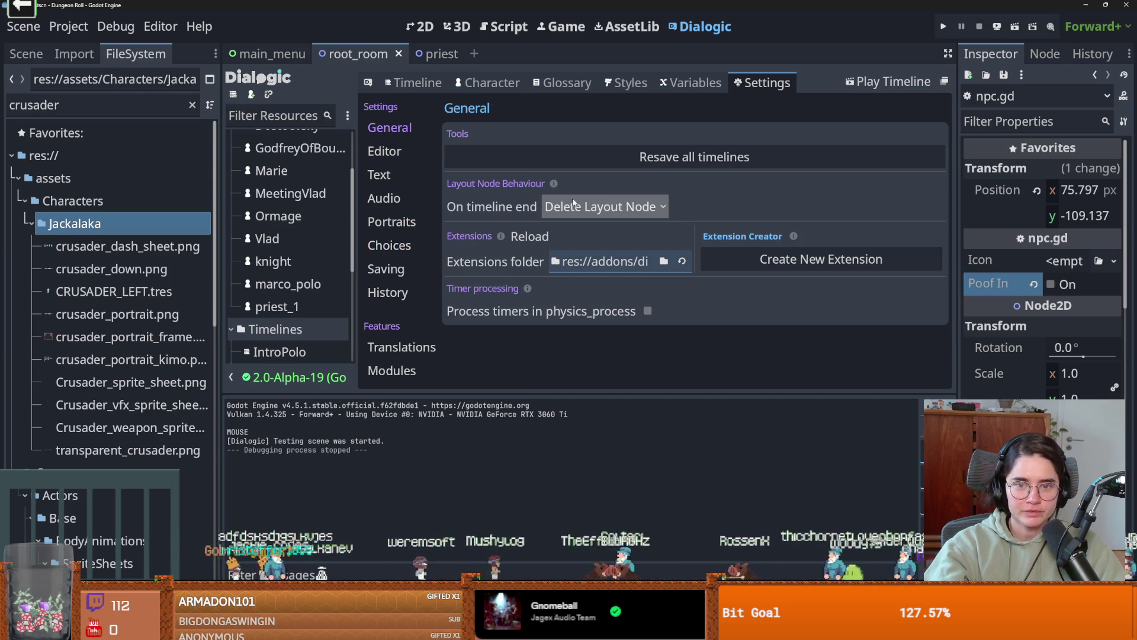
pyautogui.click(630, 265)
pyautogui.click(602, 260)
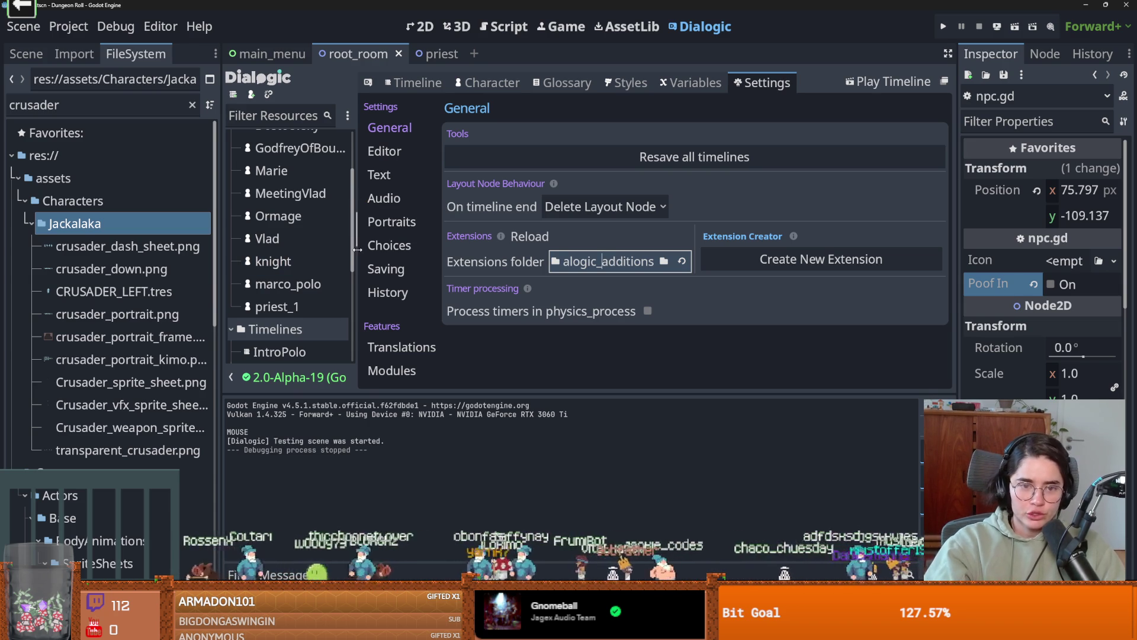
pyautogui.hotkey('ctrl', 's')
# - Change the knight character's Dialogic style from novel_style to style_1 and save
pyautogui.click(392, 244)
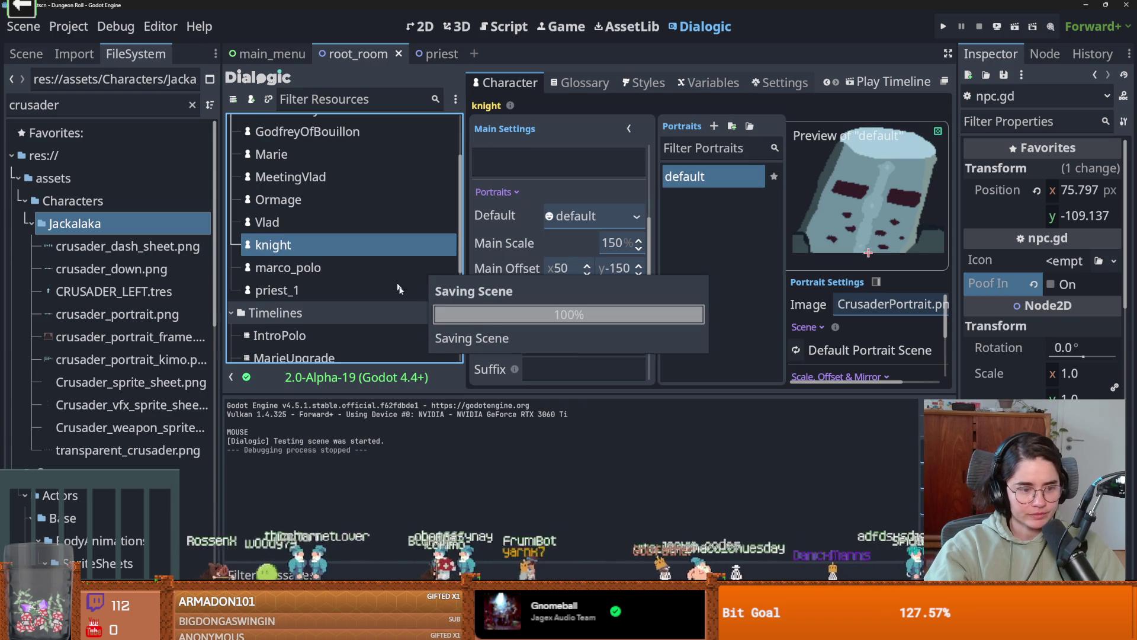
pyautogui.click(32, 222)
pyautogui.hotkey('ctrl', 's')
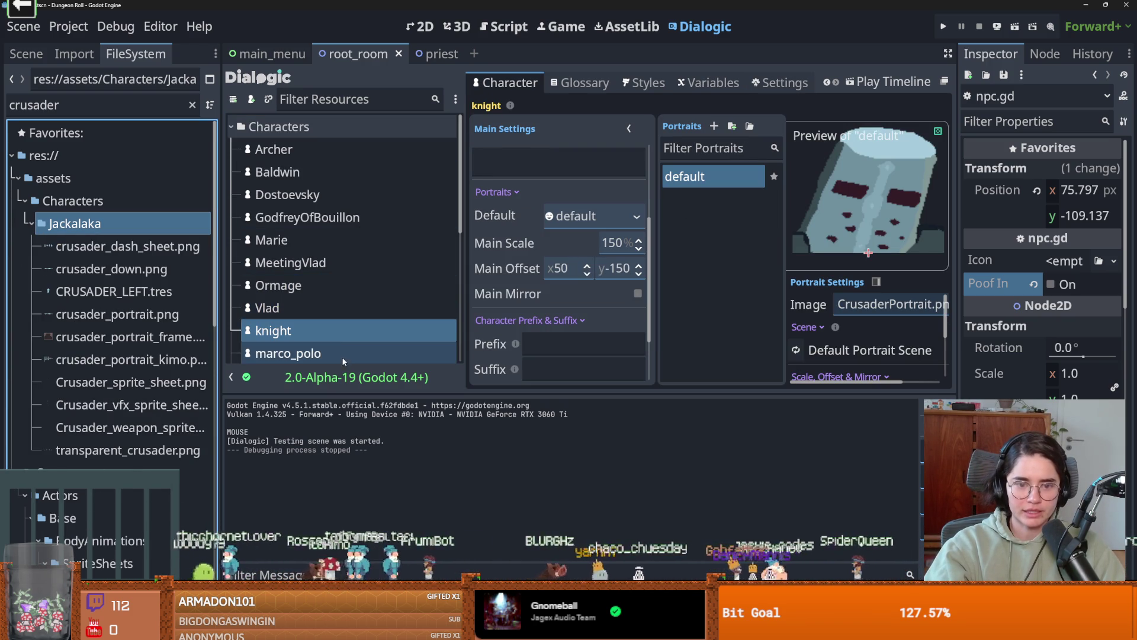
pyautogui.click(307, 327)
pyautogui.scroll(-2, 493, 344)
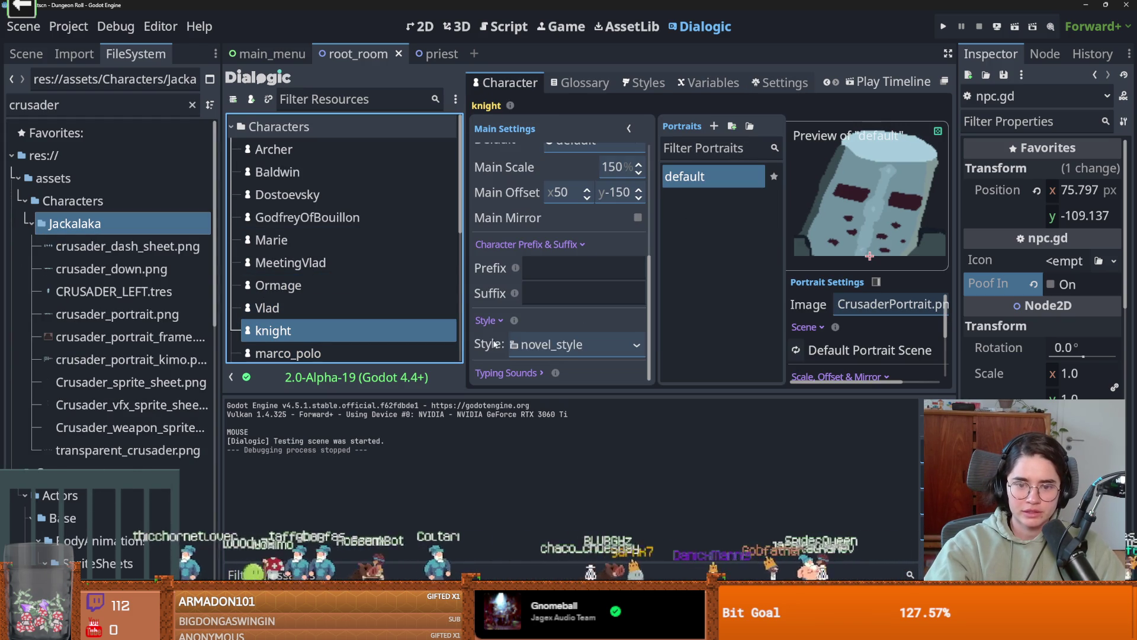
pyautogui.click(635, 346)
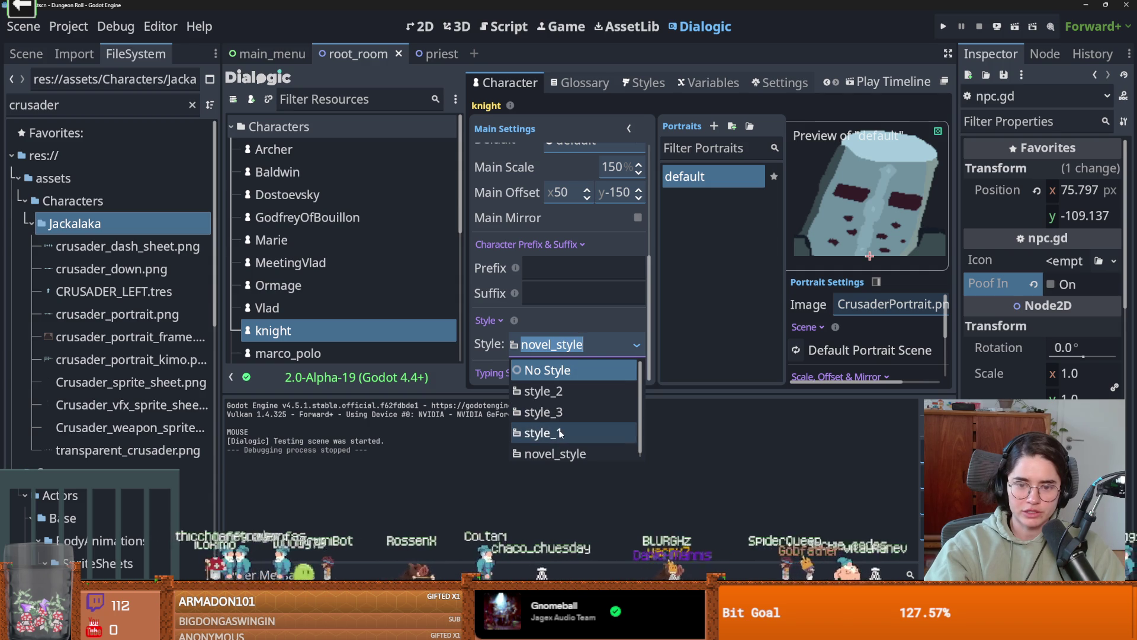
pyautogui.click(527, 433)
pyautogui.hotkey('ctrl', 's')
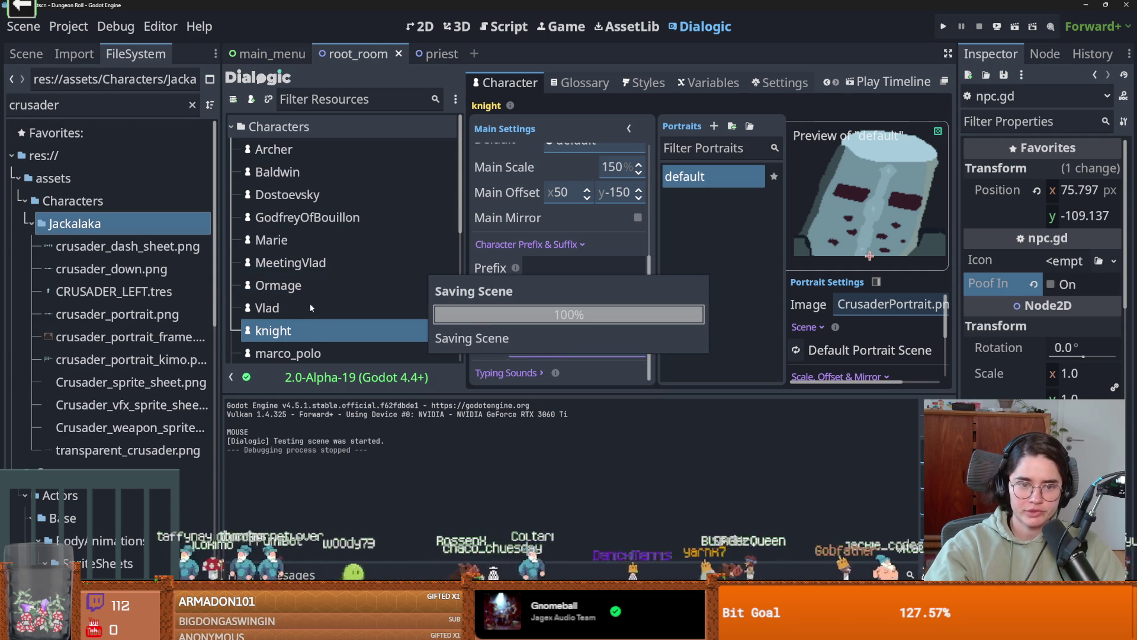
# - Give the priest_1 character the style_1 style and save
pyautogui.scroll(-3, 310, 303)
pyautogui.click(308, 227)
pyautogui.click(580, 345)
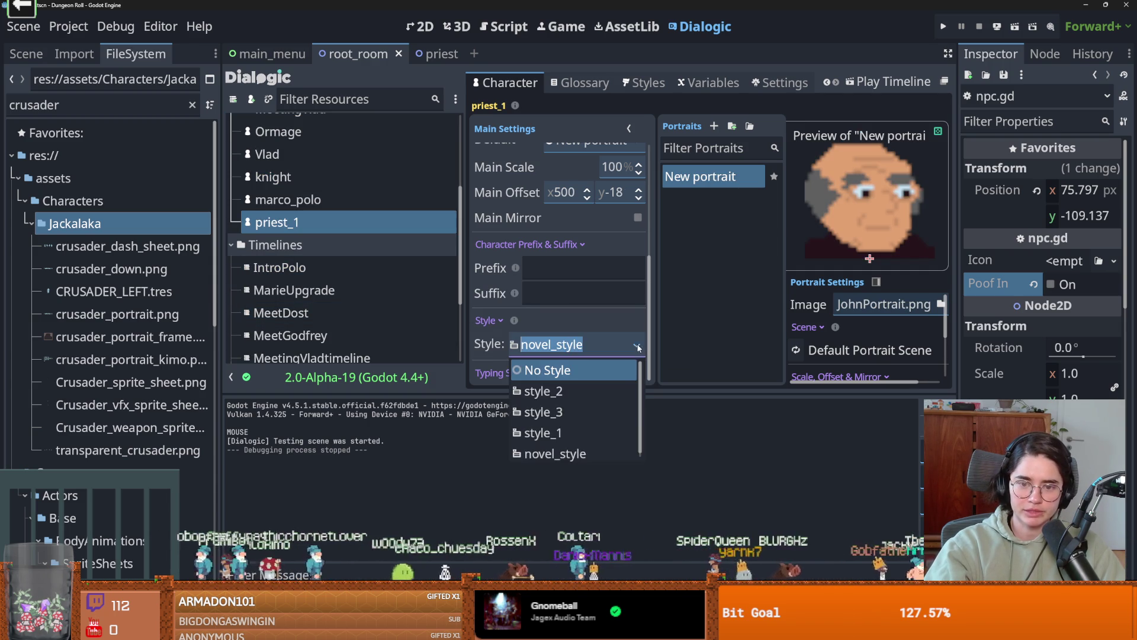
pyautogui.click(580, 428)
pyautogui.hotkey('ctrl', 's')
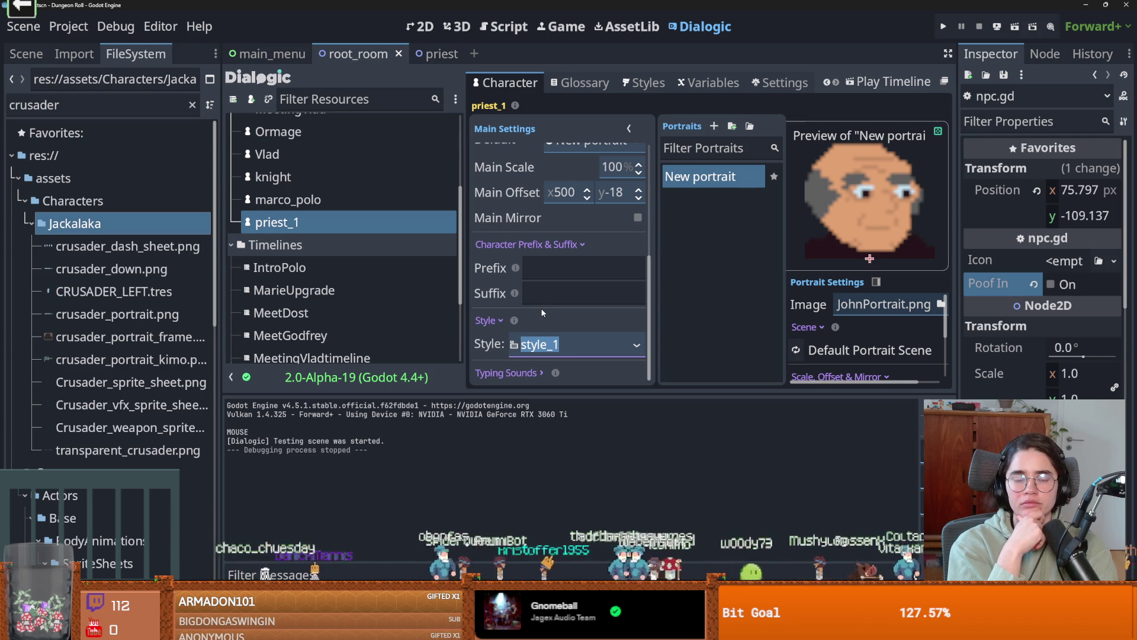
# - Open the john_1 timeline in the Dialogic editor
pyautogui.scroll(5, 300, 249)
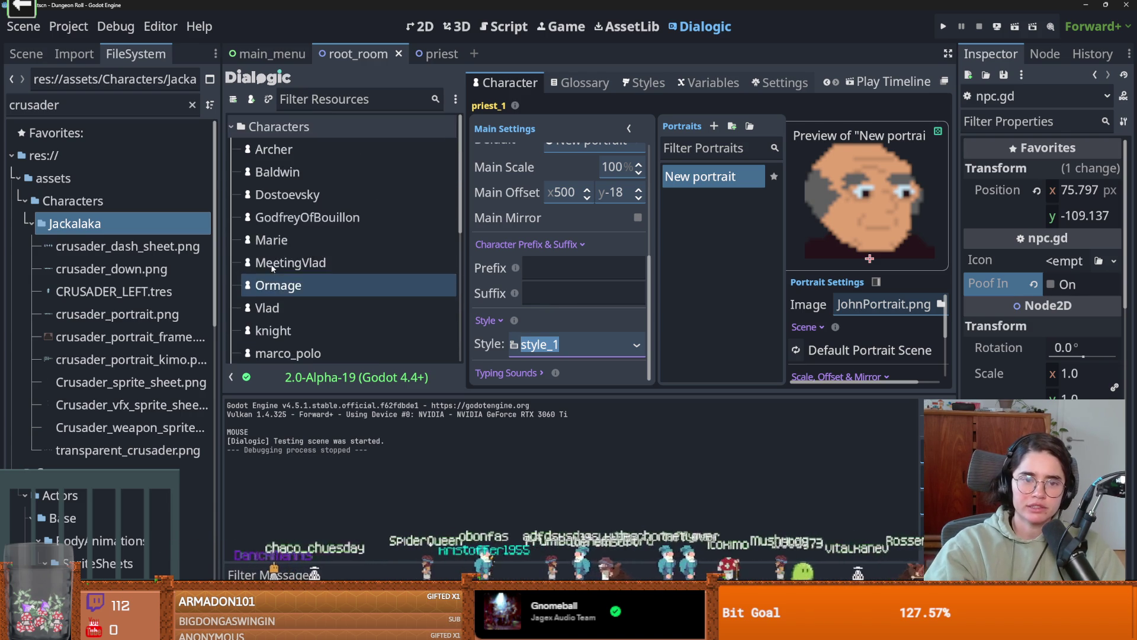
pyautogui.scroll(-10, 300, 249)
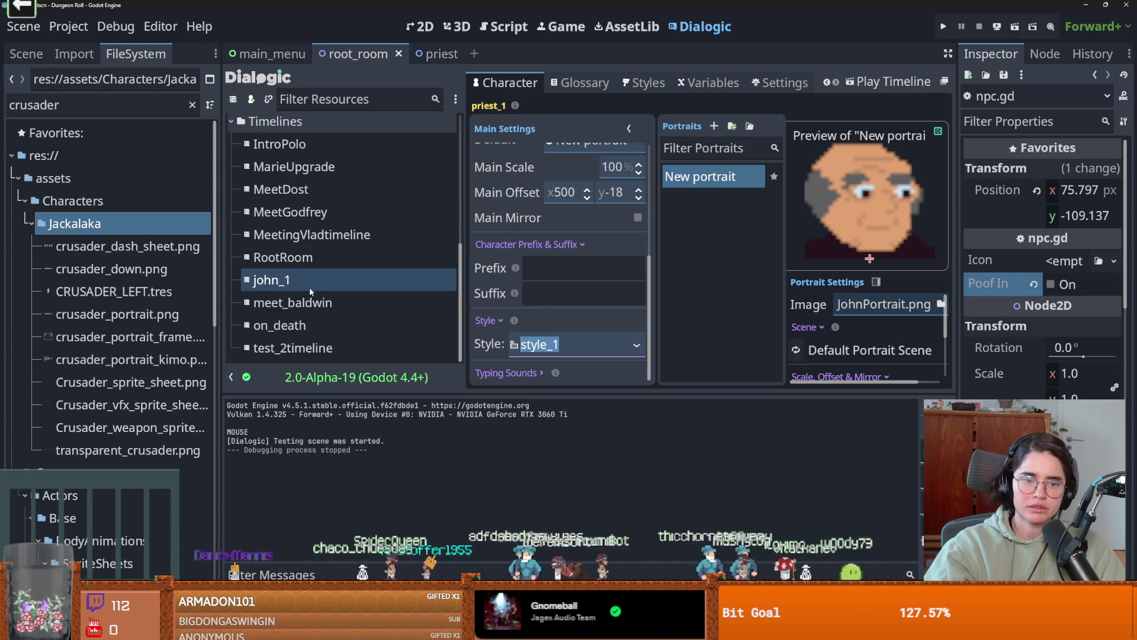
pyautogui.scroll(1, 307, 321)
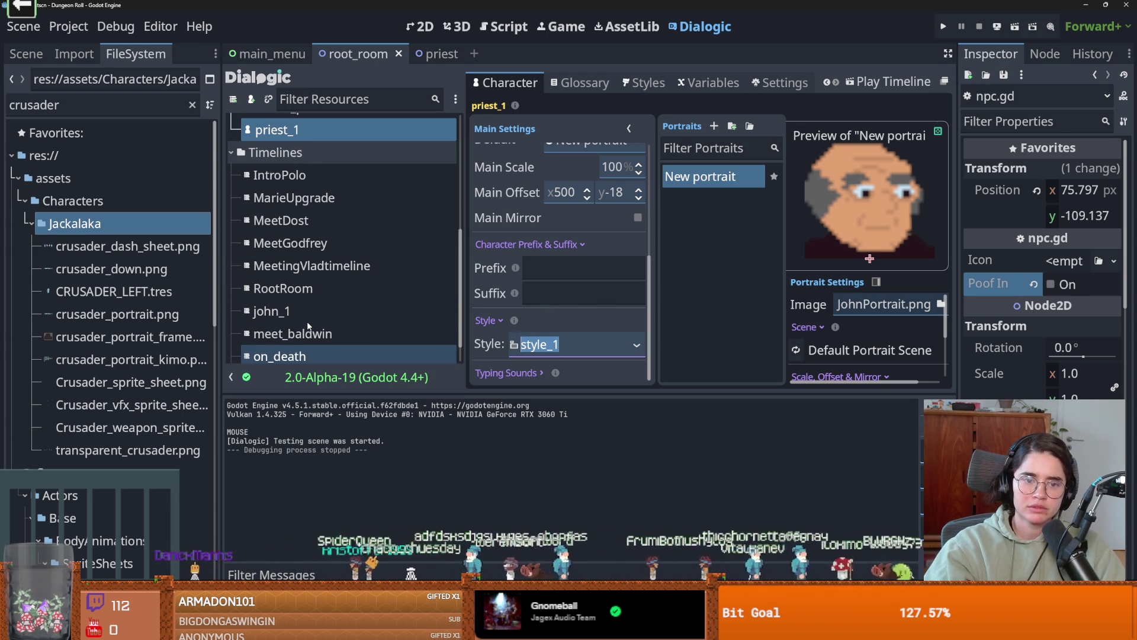
pyautogui.click(304, 308)
# - Save the scene and start a test run of the game
pyautogui.hotkey('ctrl', 's')
pyautogui.click(944, 27)
pyautogui.hotkey('alt', 'Tab')
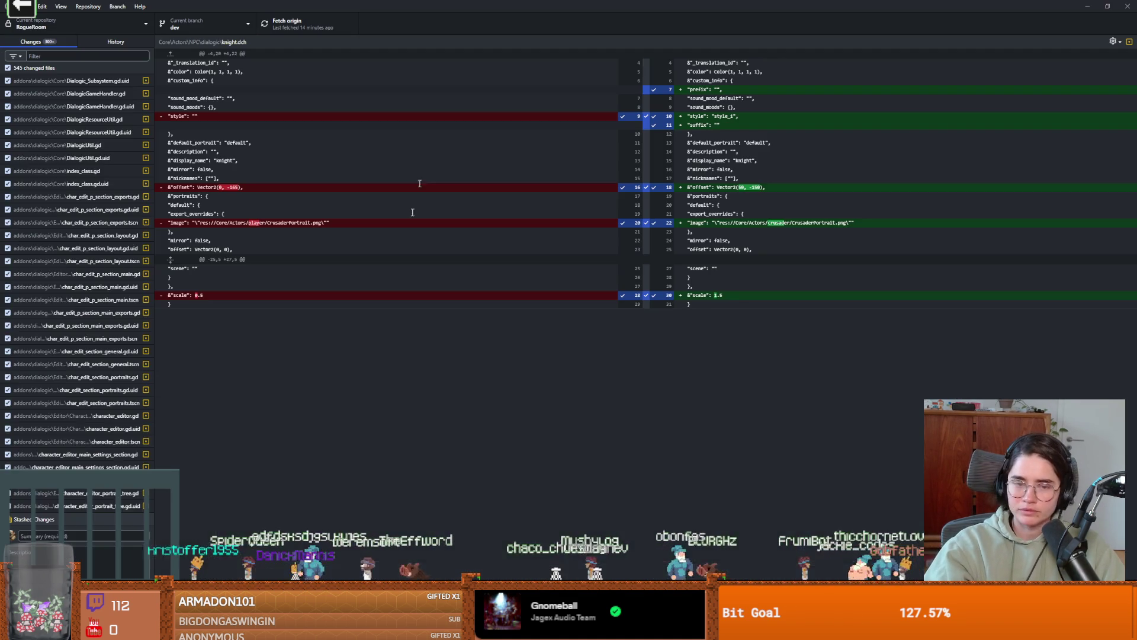
# - Commit all changed files to dev with the summary 'dialogic L', then push to origin
pyautogui.moveTo(152, 125); pyautogui.dragTo(140, 379)
pyautogui.click(80, 536)
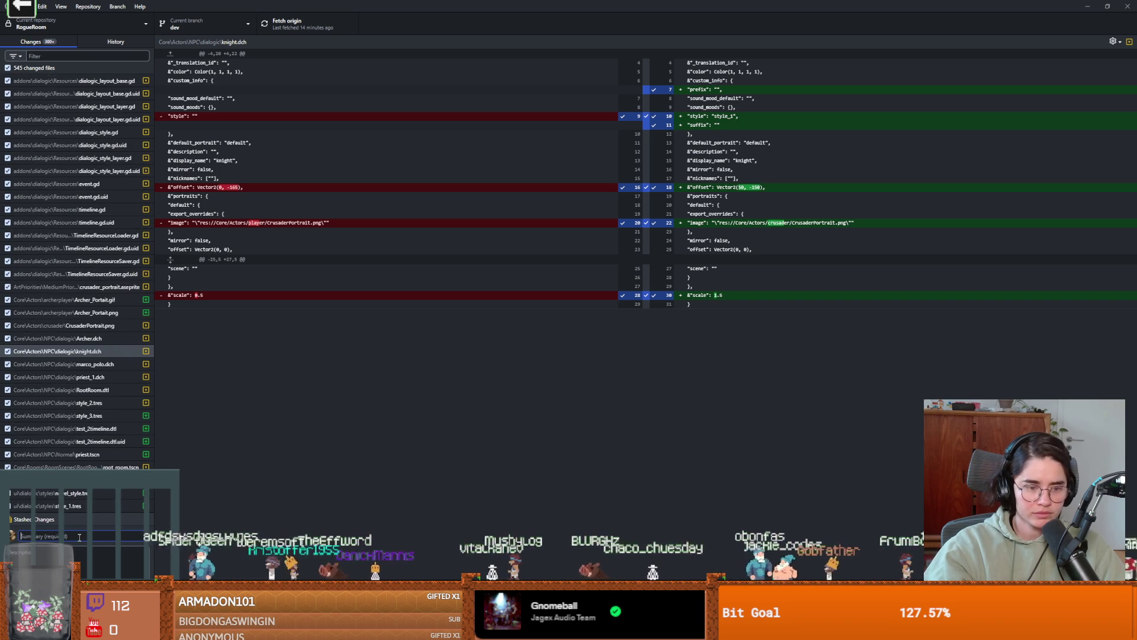
pyautogui.write('dialogic L')
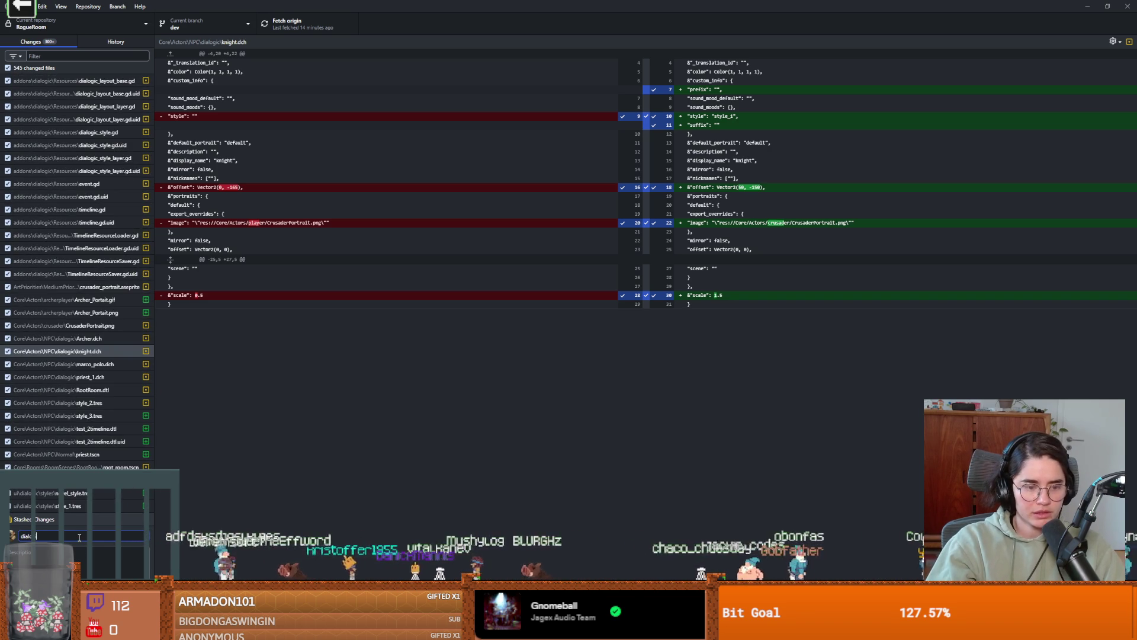
pyautogui.hotkey('ctrl', 'Return')
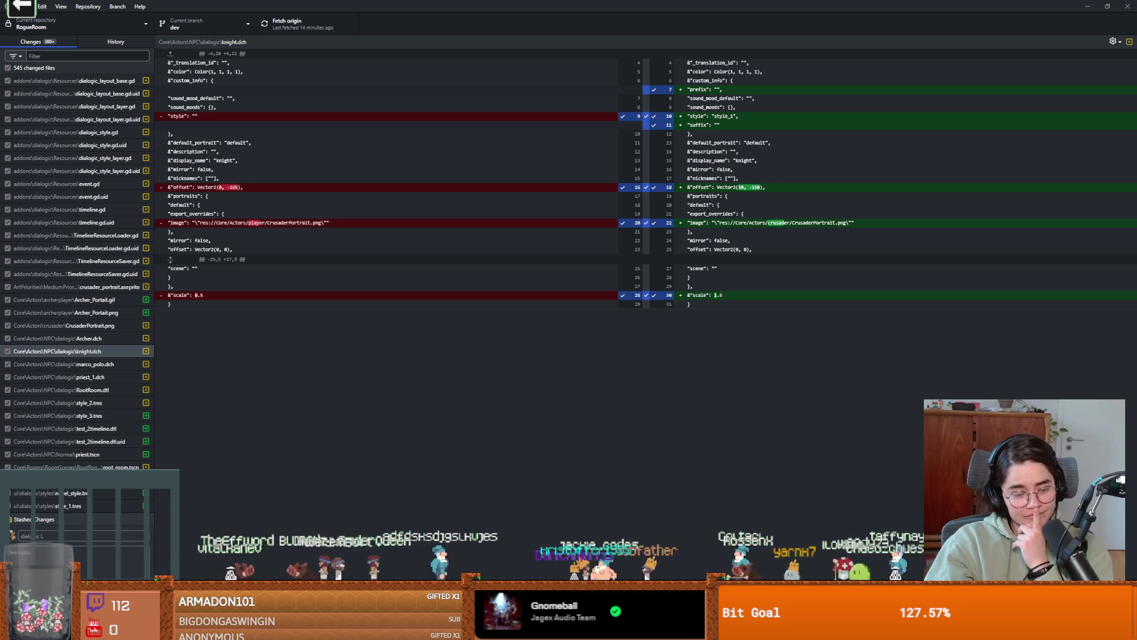
pyautogui.hotkey('ctrl', 'Return')
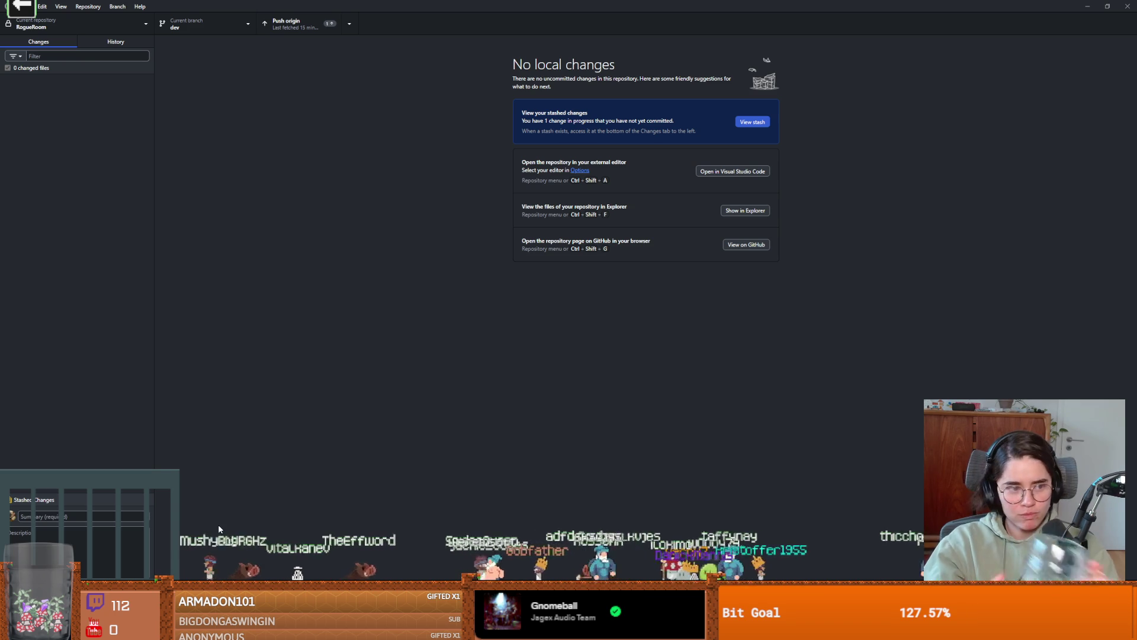
pyautogui.click(295, 16)
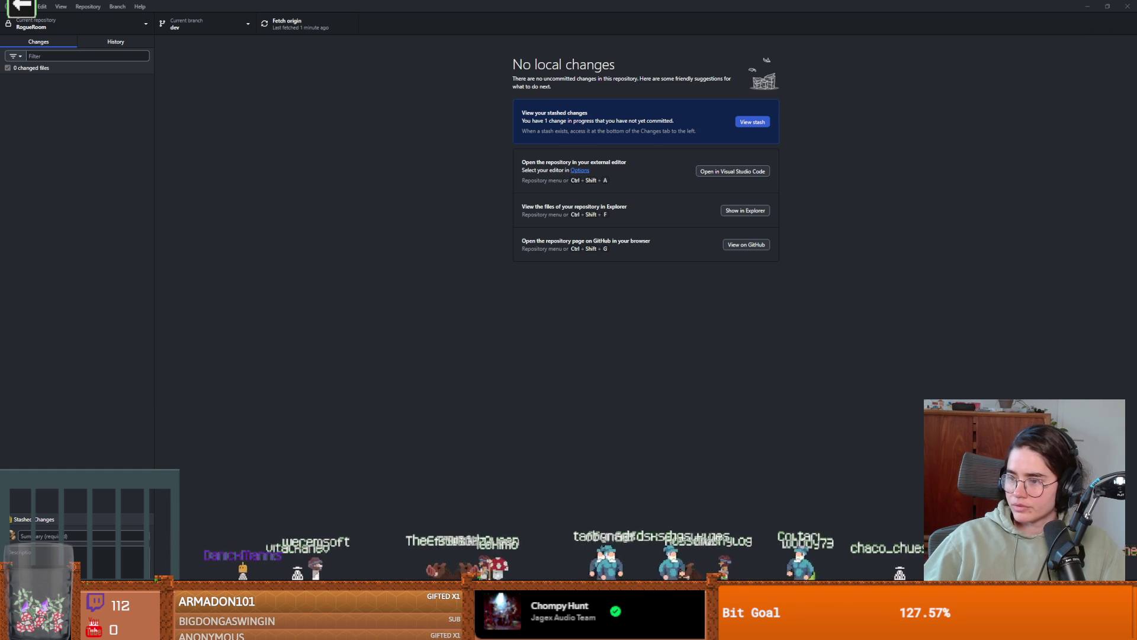
pyautogui.hotkey('alt', 'Tab')
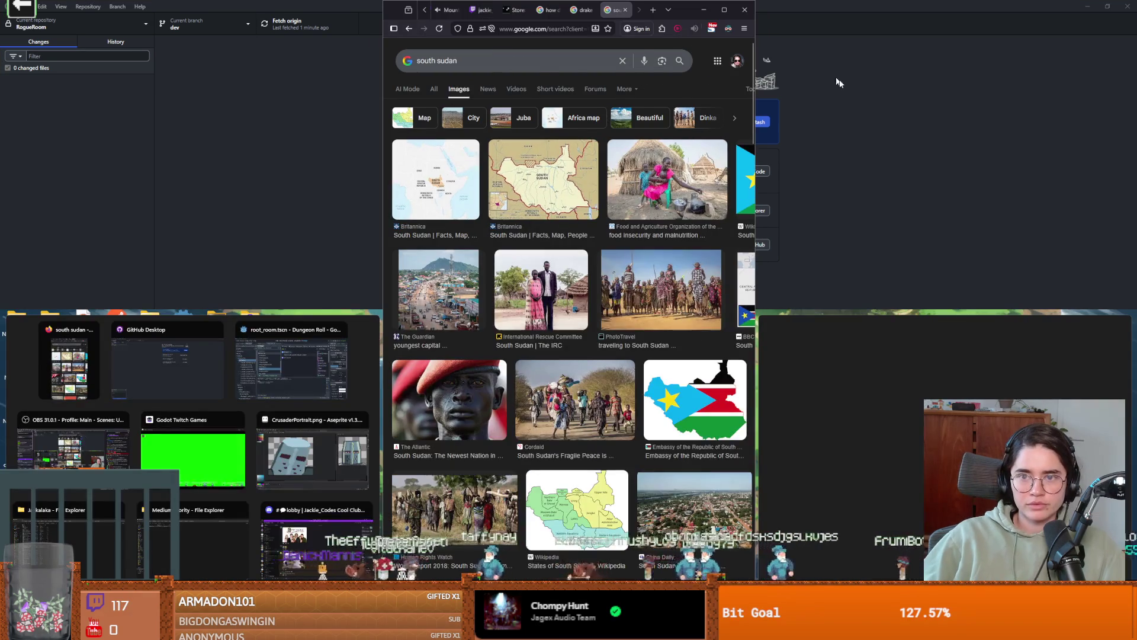
pyautogui.click(826, 77)
pyautogui.hotkey('alt', 'Tab')
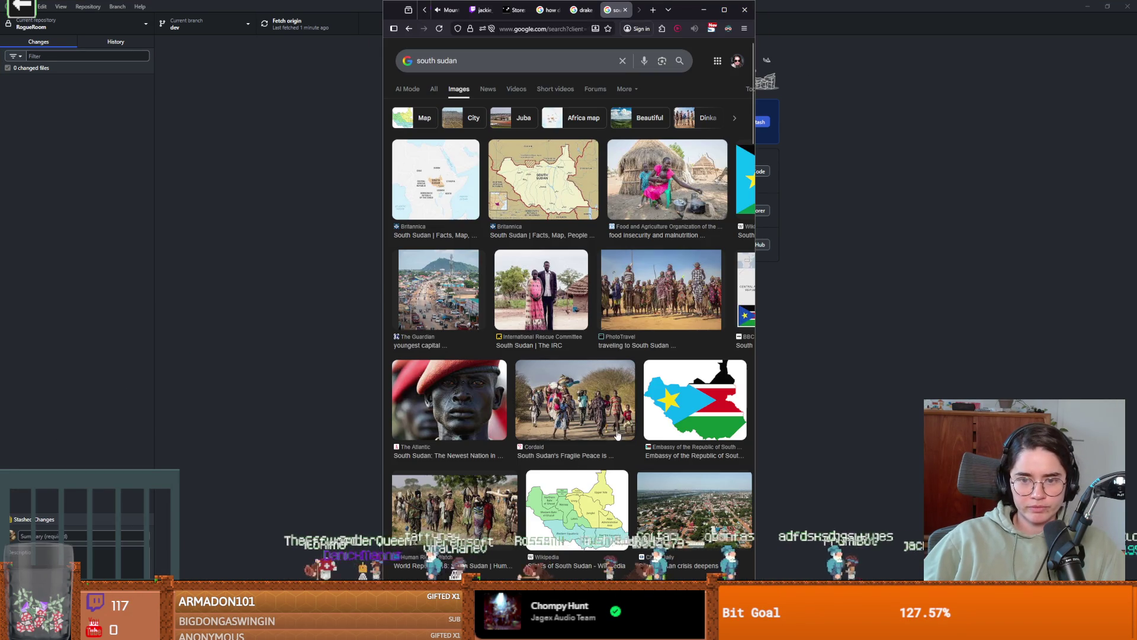
pyautogui.click(724, 11)
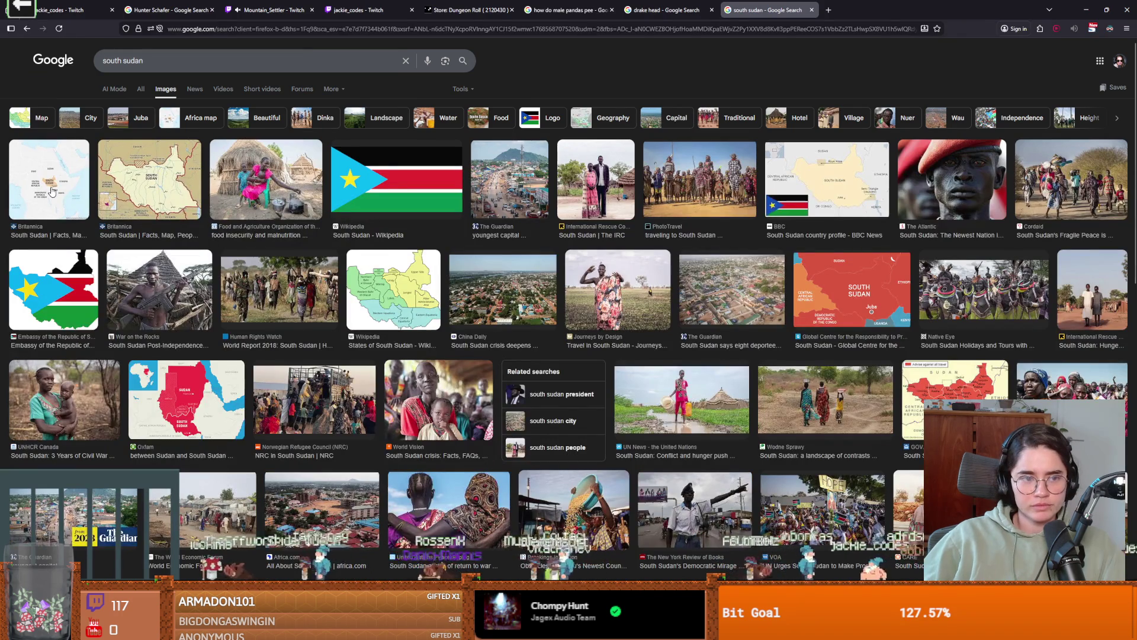
pyautogui.click(52, 193)
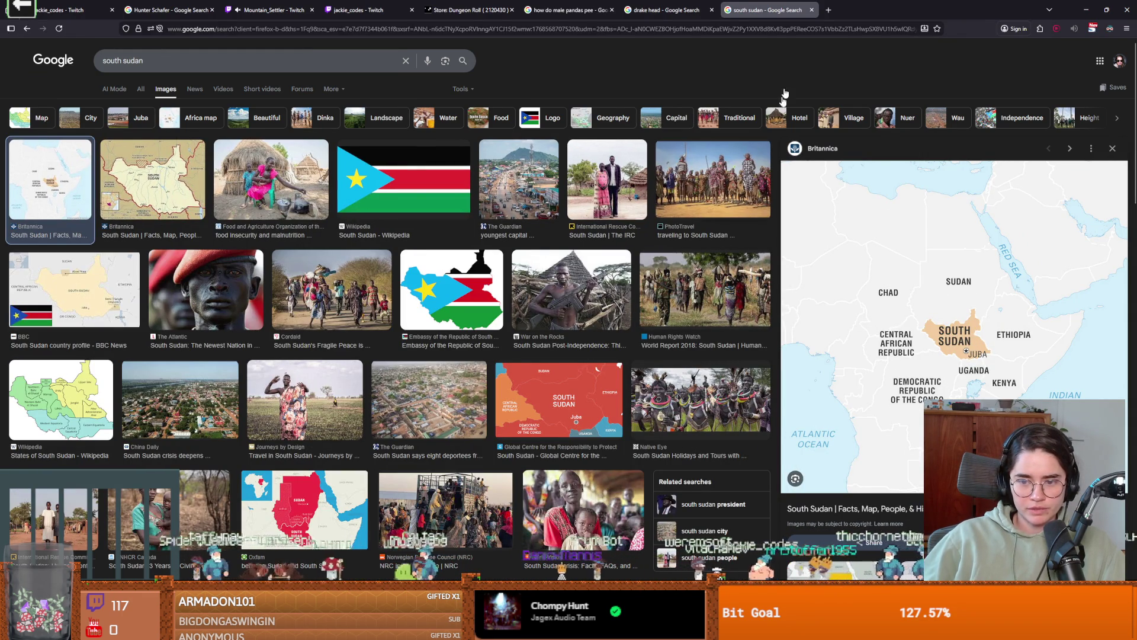
pyautogui.hotkey('alt', 'Tab')
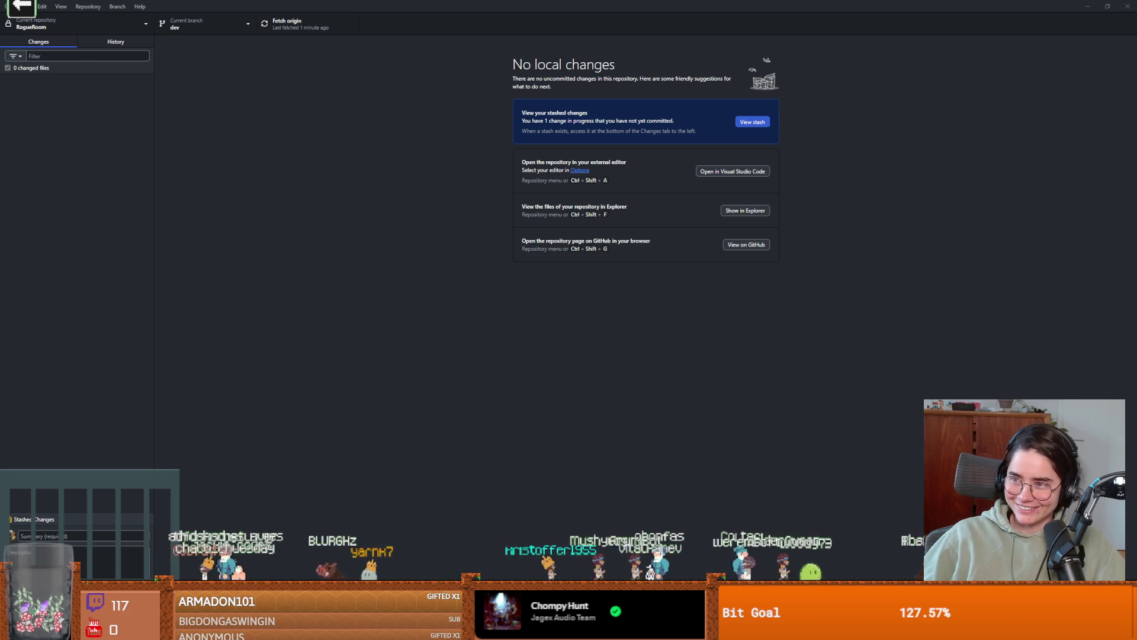
pyautogui.hotkey('alt', 'Tab')
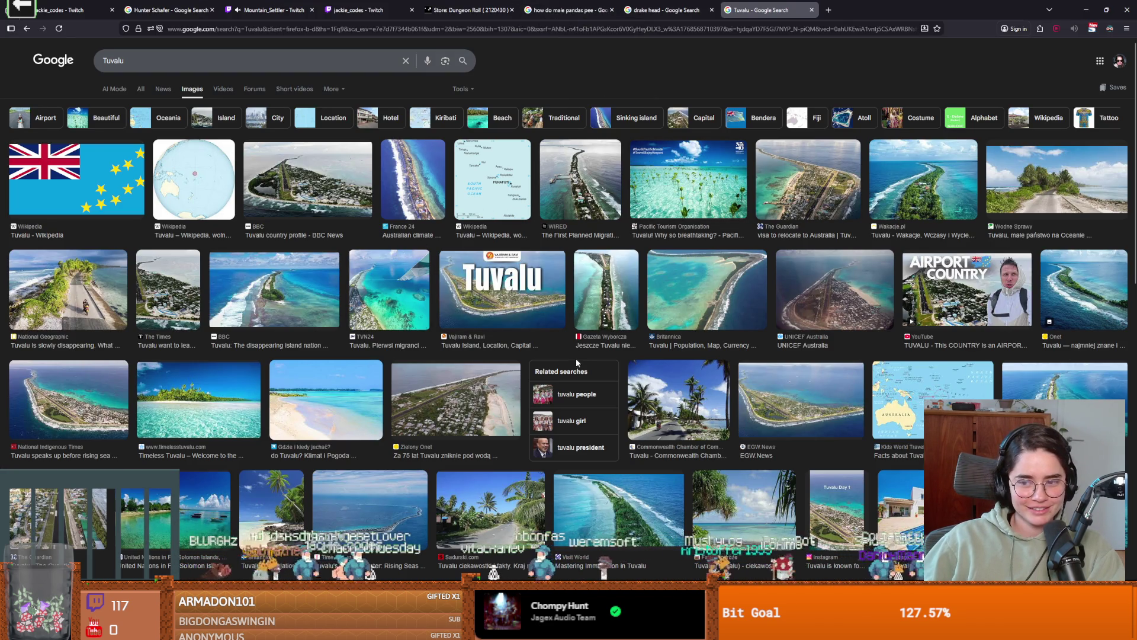
# - Preview the Tuvalu map and atoll aerial photo, browse further results, then return to the Tuvalu video
pyautogui.click(887, 406)
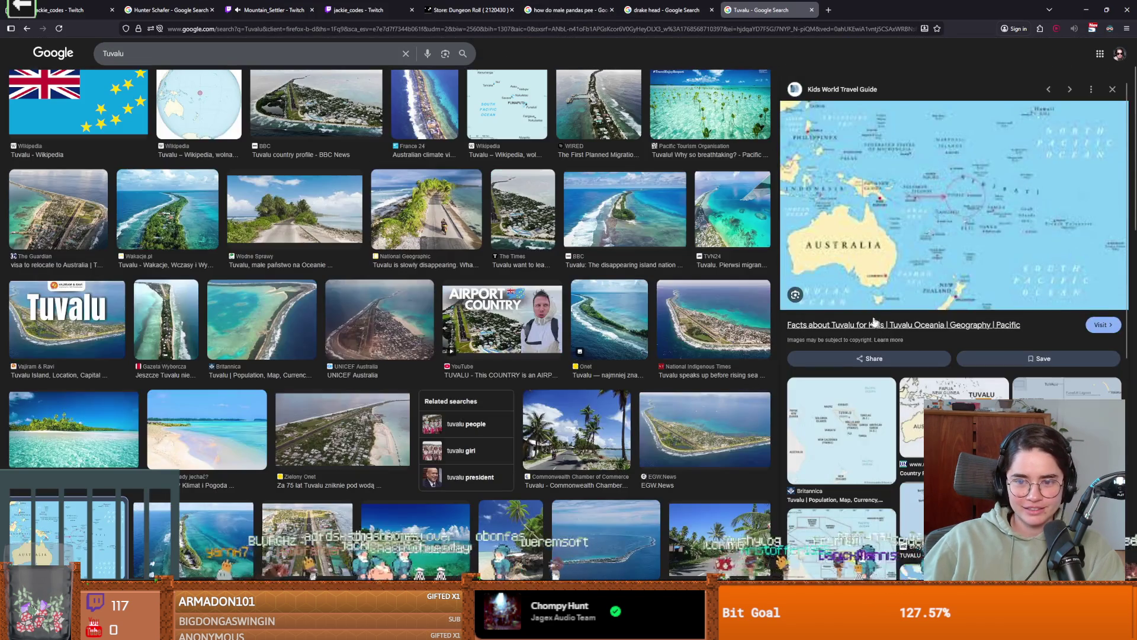
pyautogui.click(696, 451)
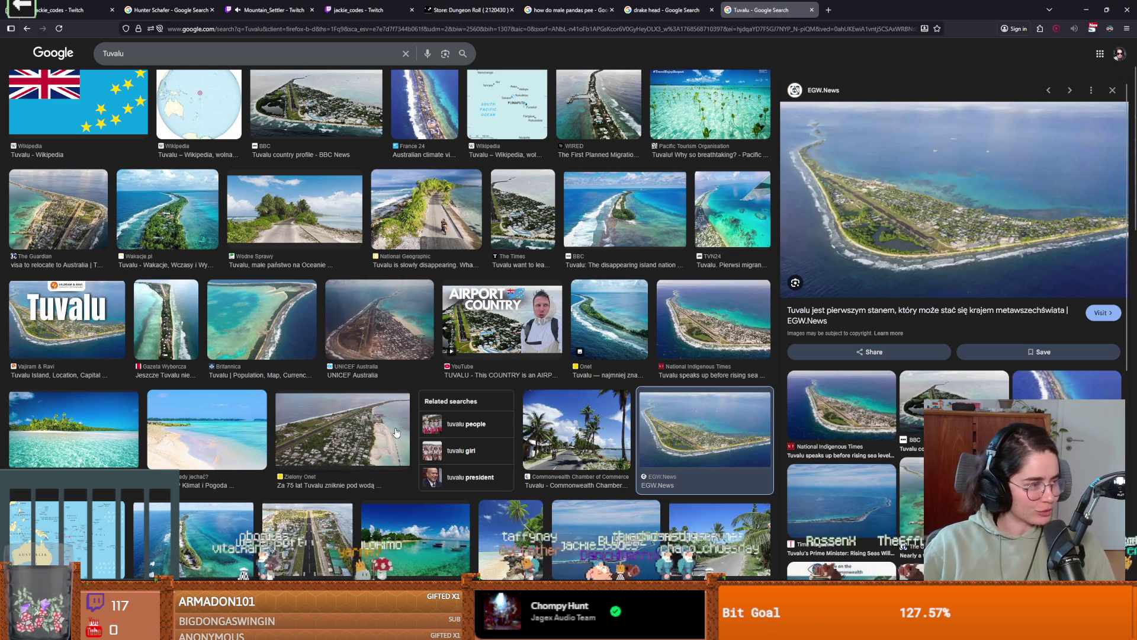
pyautogui.scroll(-3, 308, 388)
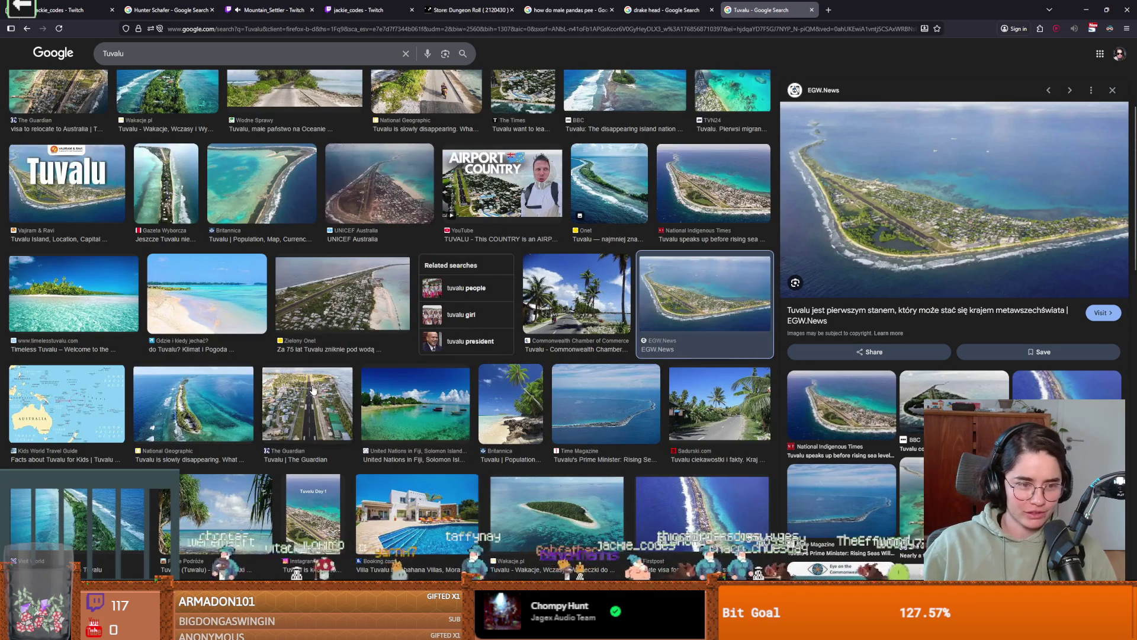
pyautogui.scroll(-2, 363, 401)
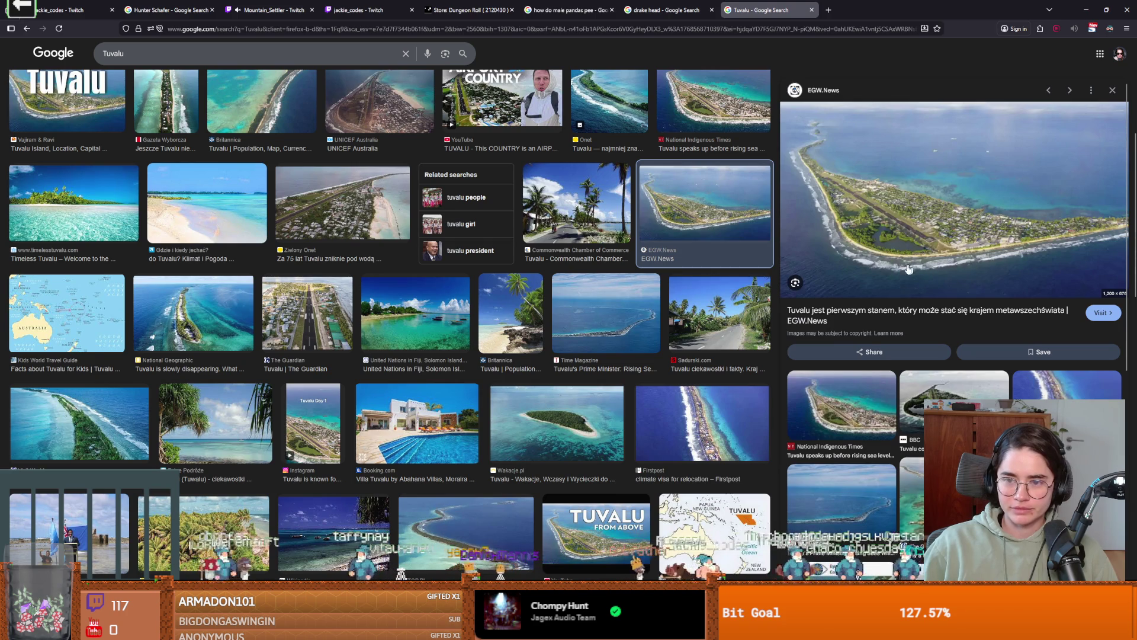
pyautogui.scroll(-3, 630, 305)
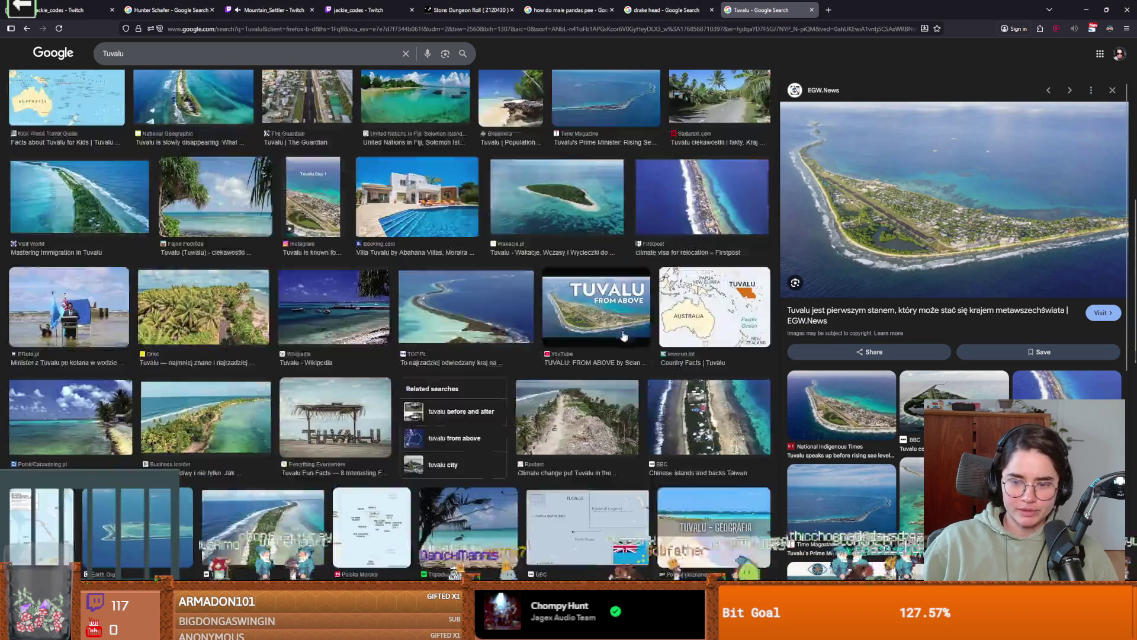
pyautogui.scroll(-2, 659, 329)
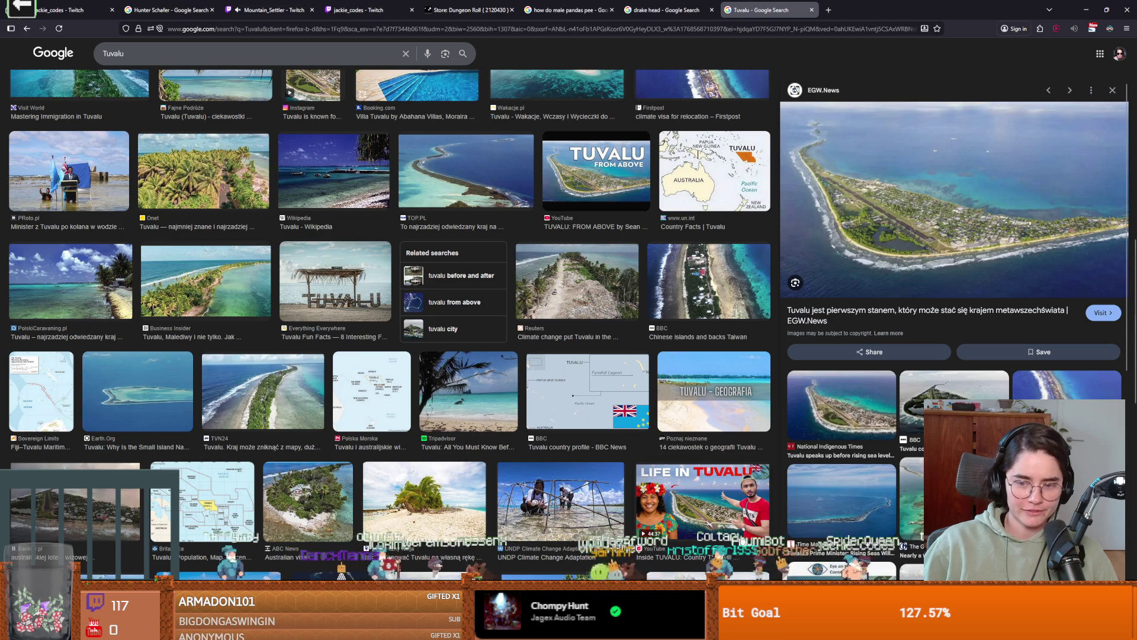
pyautogui.hotkey('alt', 'Tab')
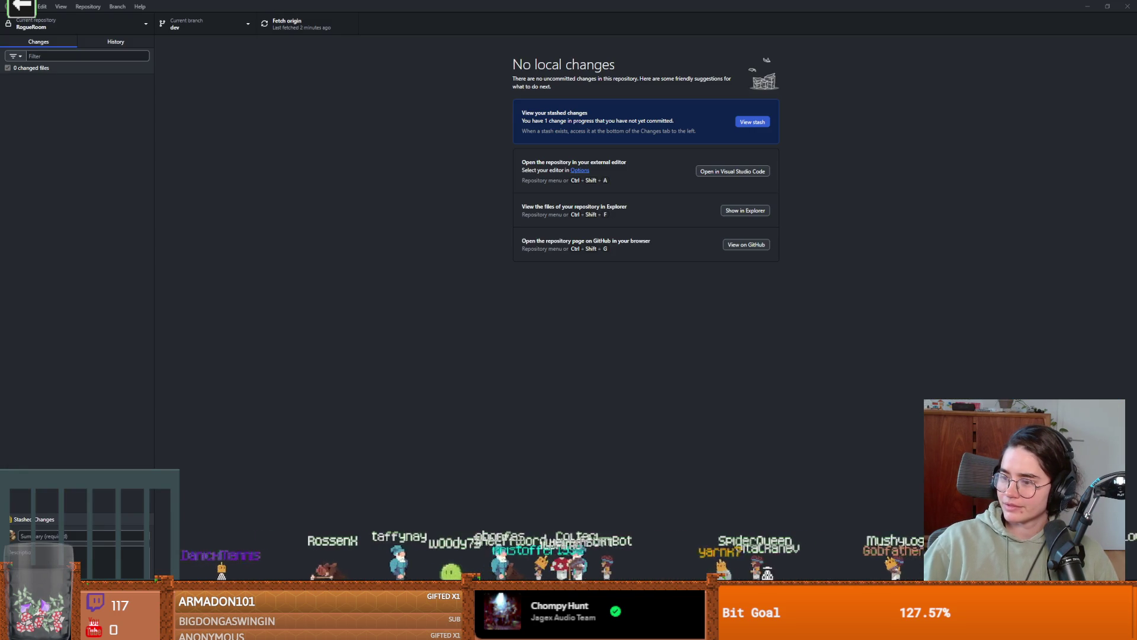
pyautogui.hotkey('alt', 'Tab')
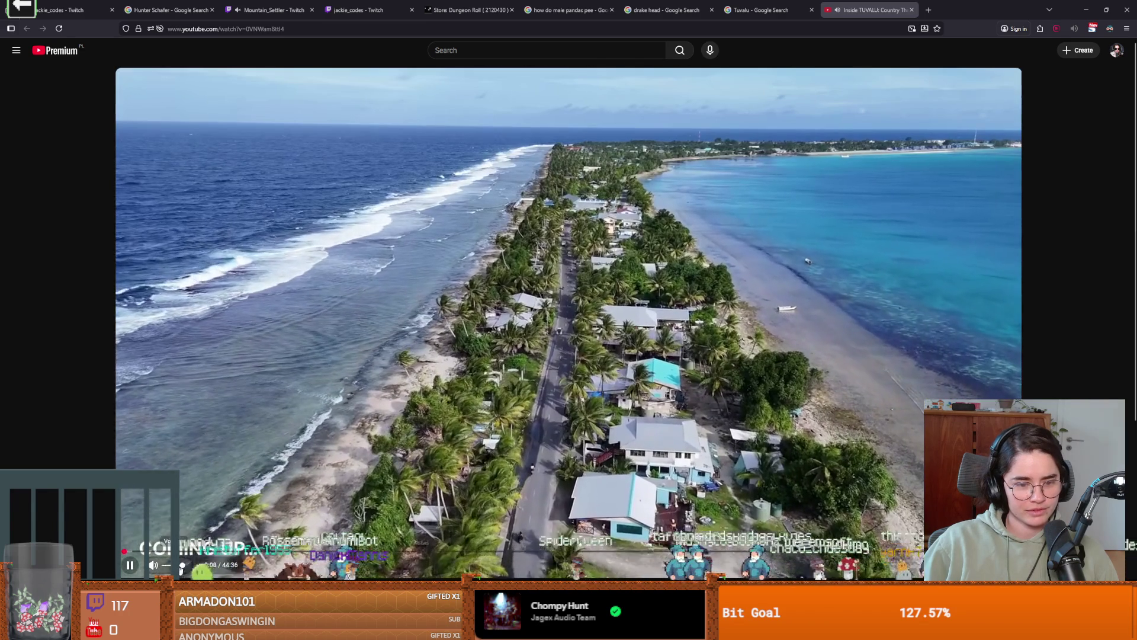
# - Seek through Inside TUVALU from 1:57 to 31:17, then switch to GitHub Desktop
pyautogui.scroll(-2, 211, 570)
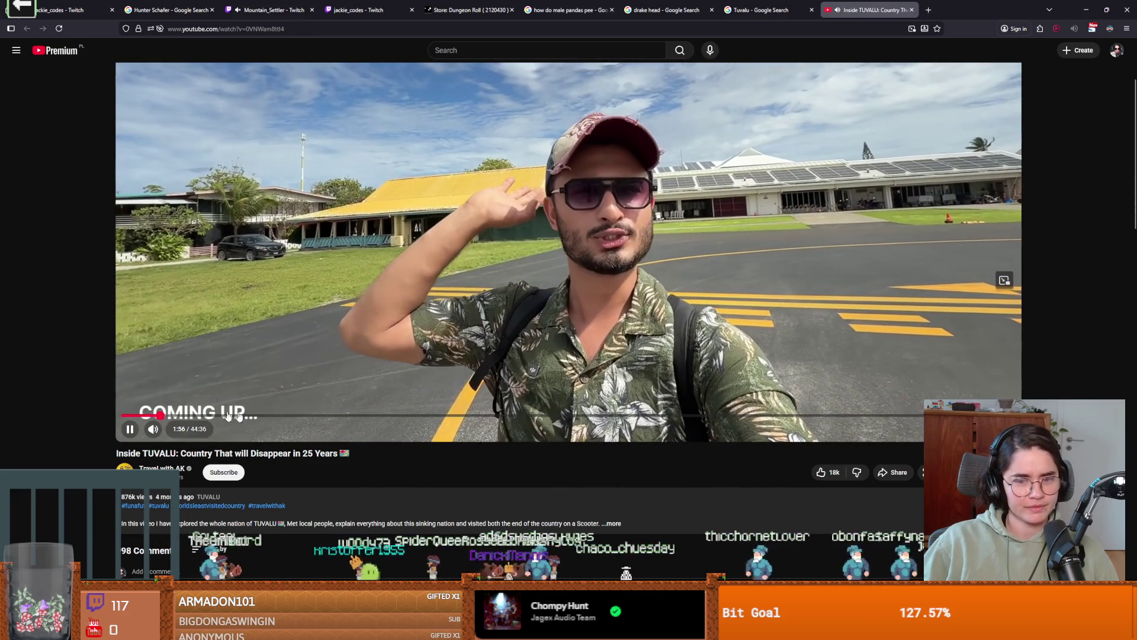
pyautogui.click(161, 415)
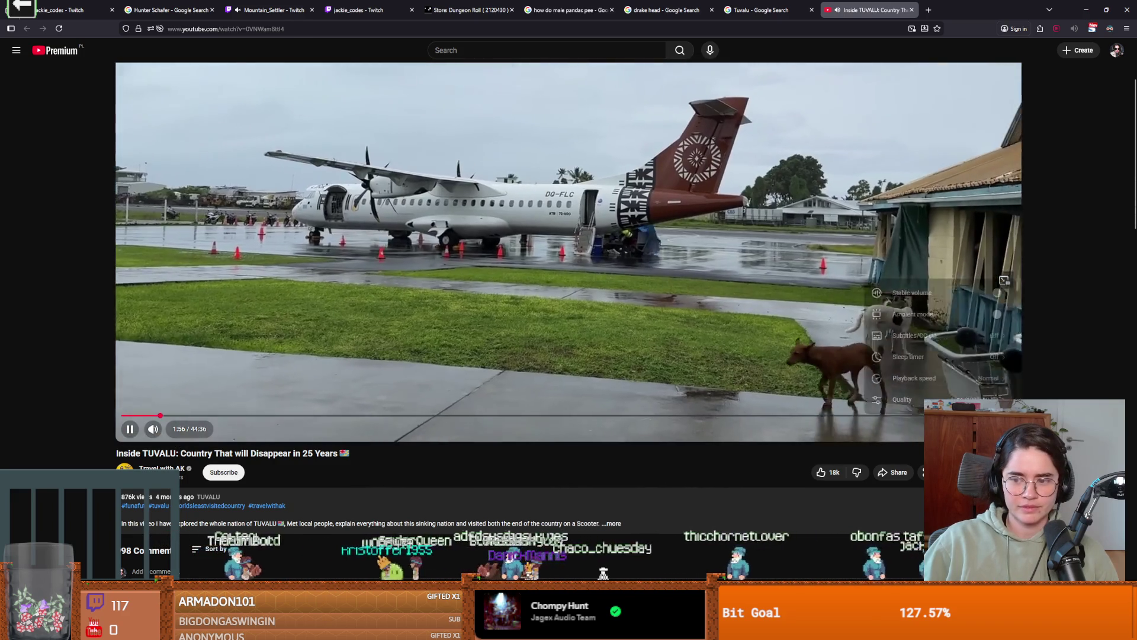
pyautogui.click(940, 429)
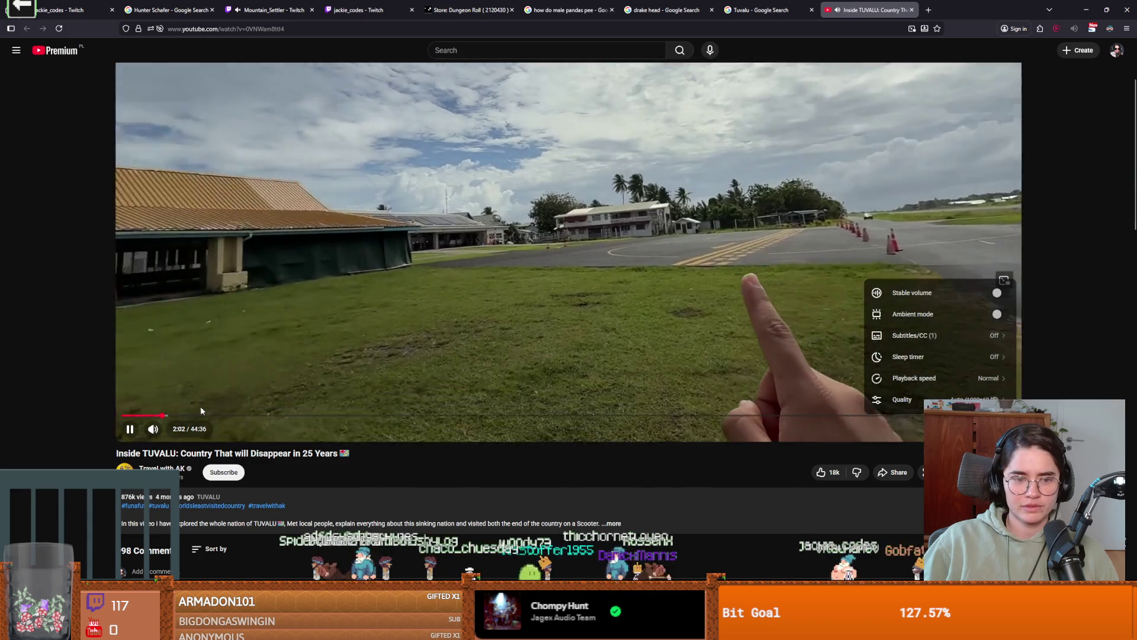
pyautogui.click(200, 415)
pyautogui.click(283, 415)
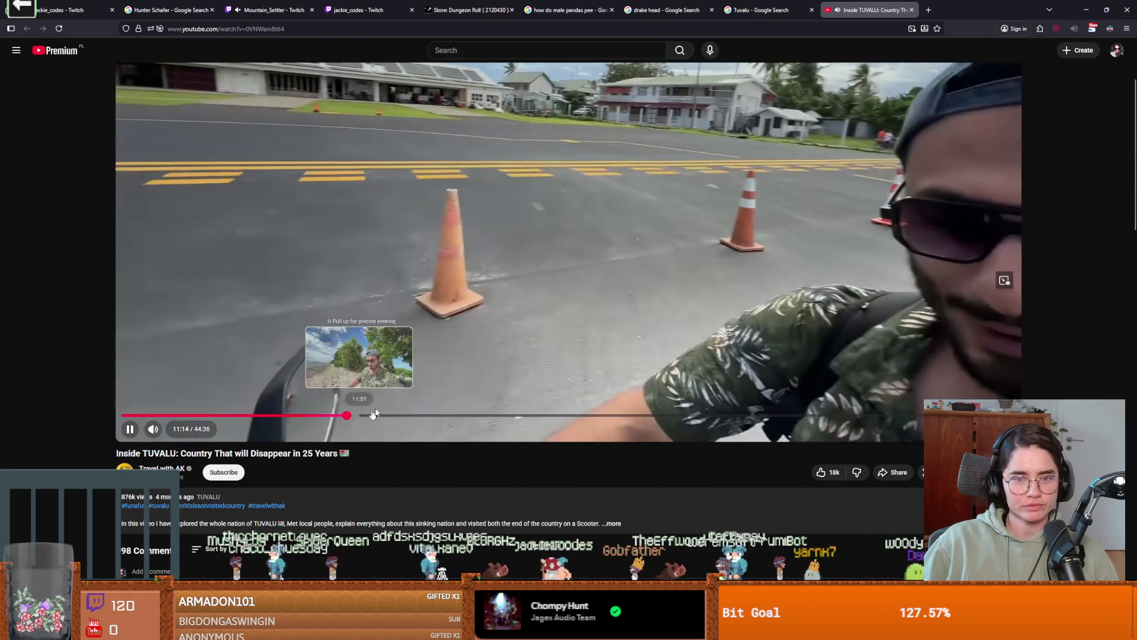
pyautogui.click(348, 418)
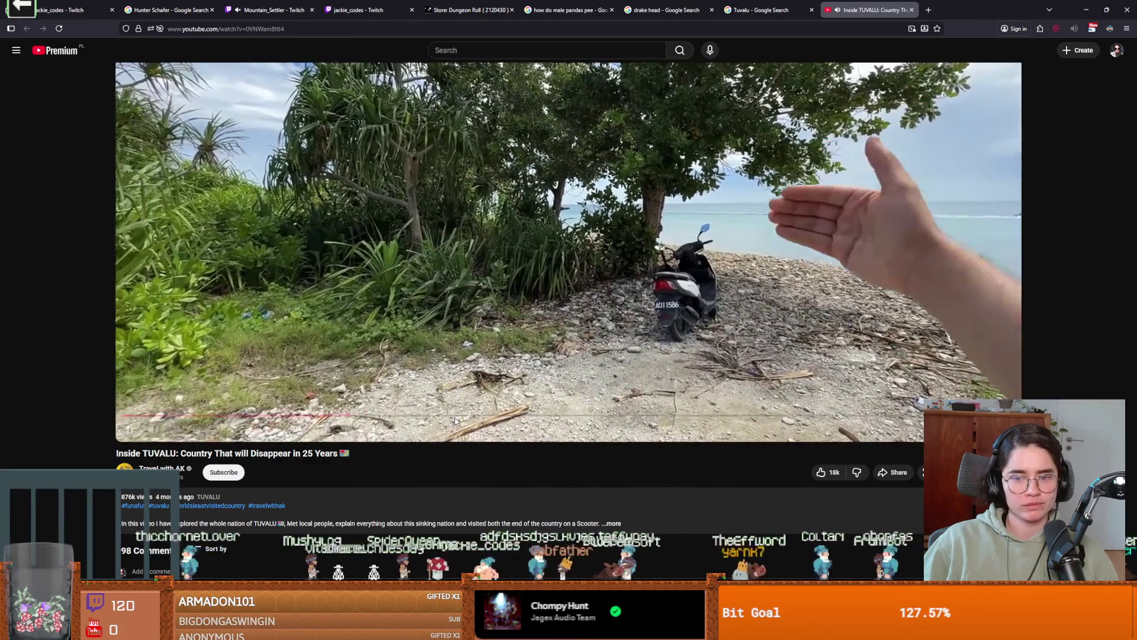
pyautogui.moveTo(453, 421); pyautogui.dragTo(478, 417)
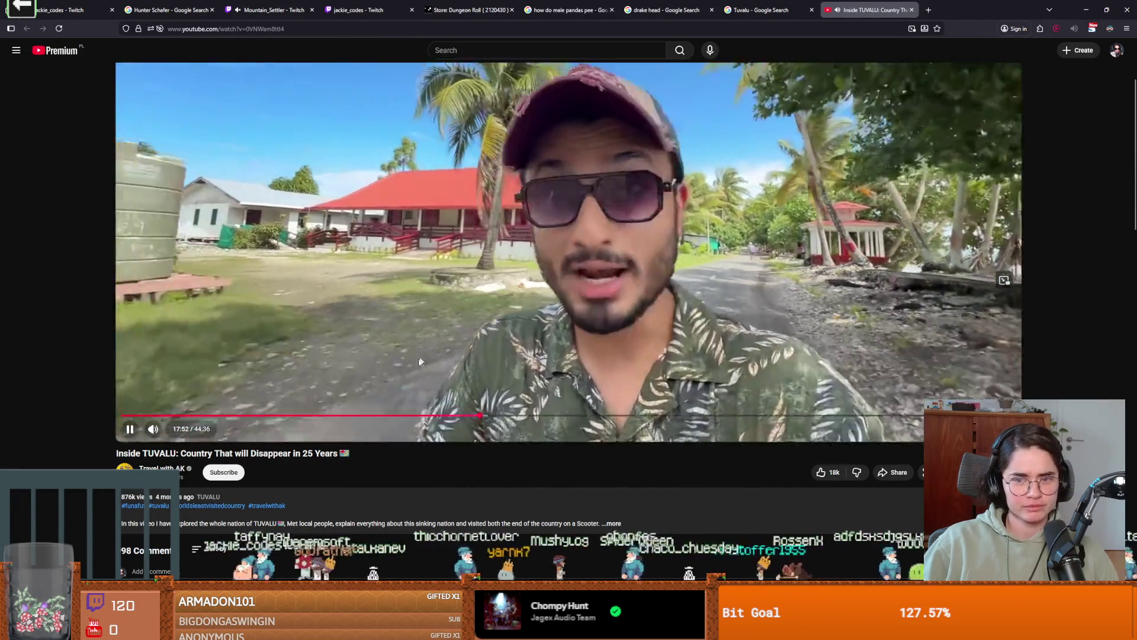
pyautogui.click(557, 415)
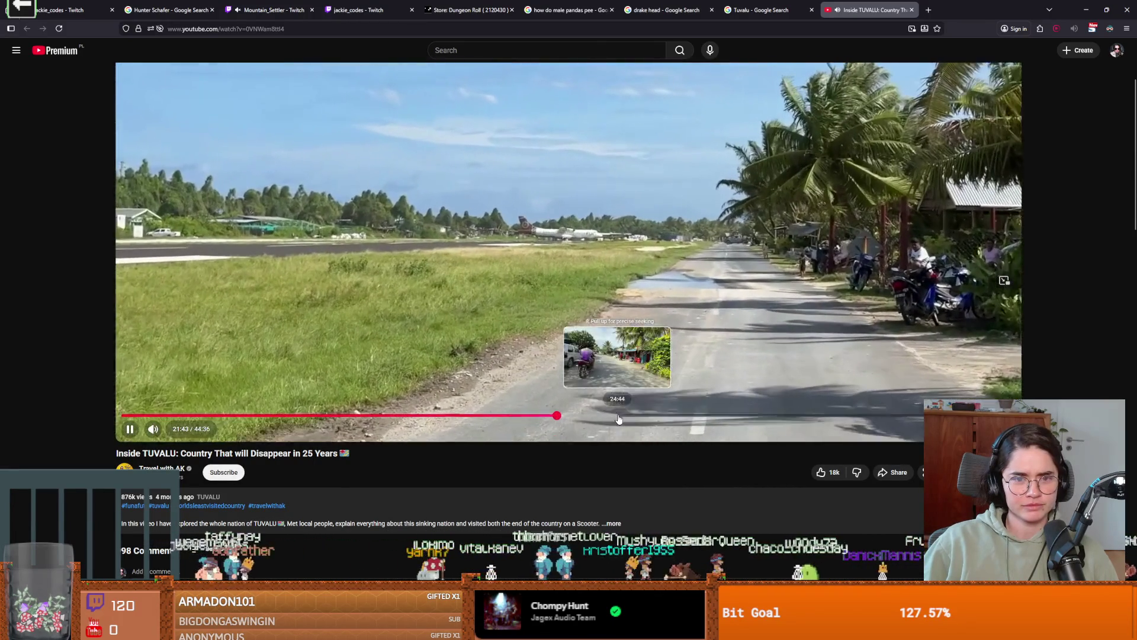
pyautogui.click(619, 416)
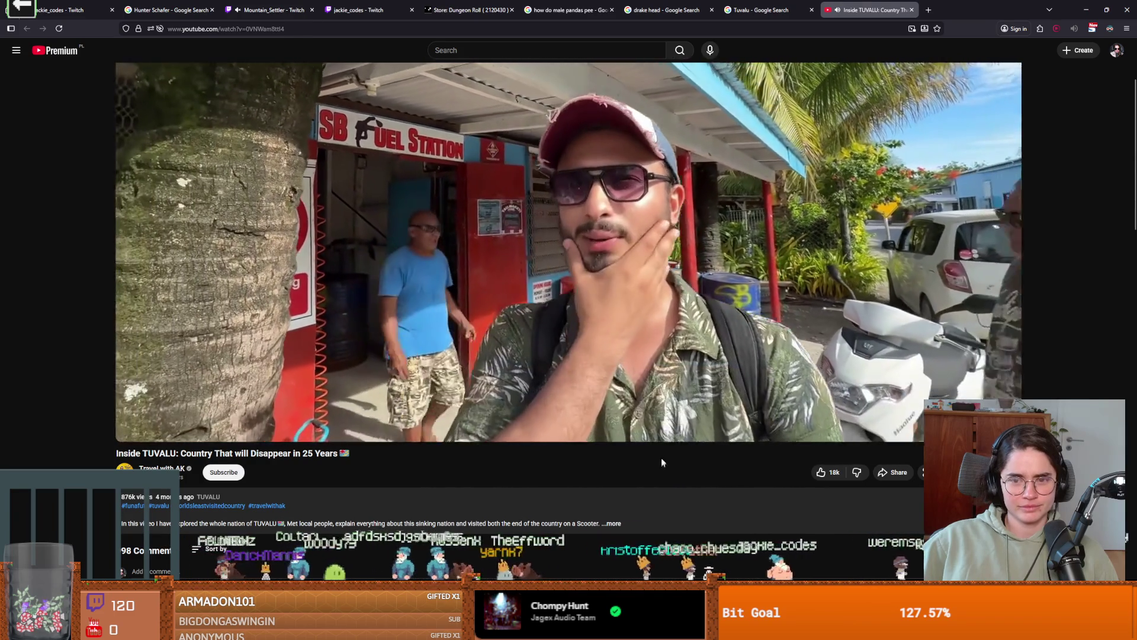
pyautogui.click(666, 416)
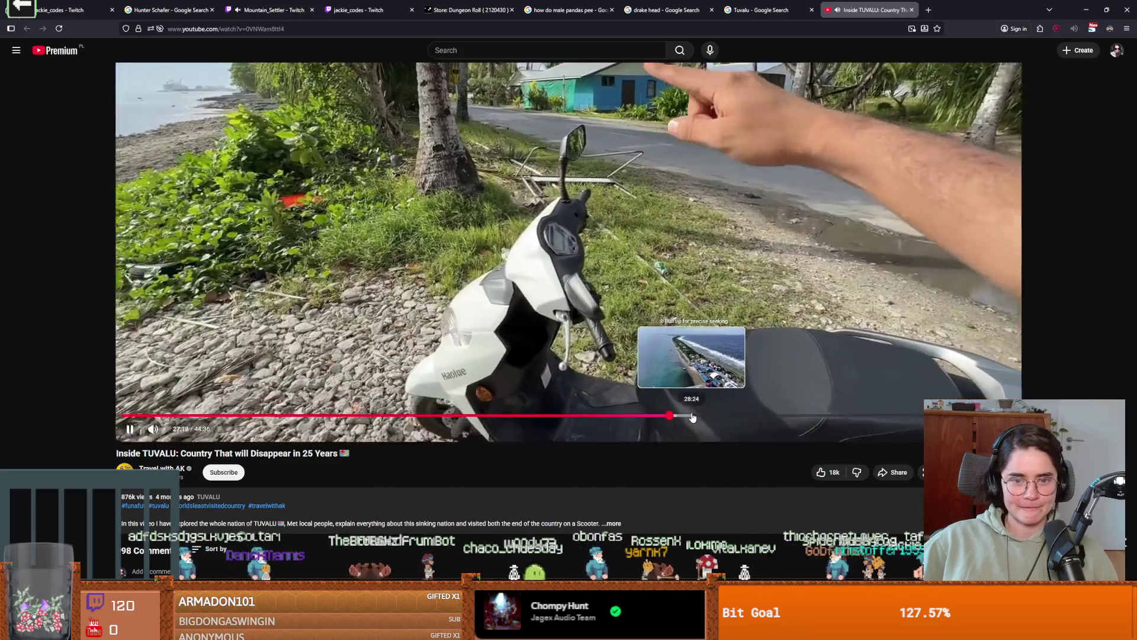
pyautogui.moveTo(692, 418); pyautogui.dragTo(703, 419)
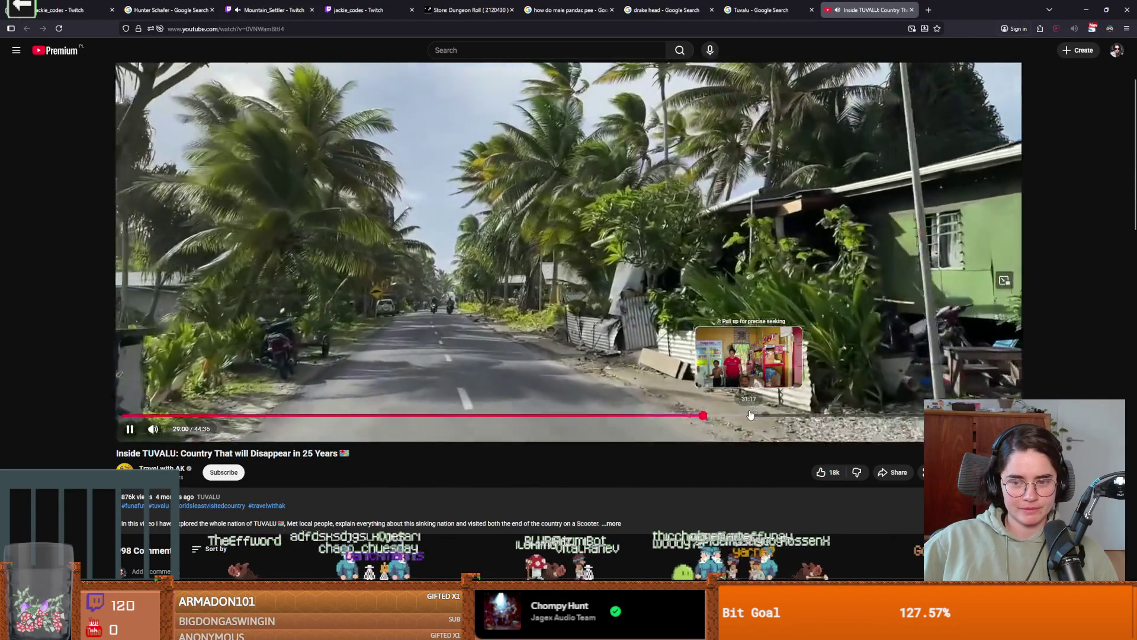
pyautogui.click(750, 414)
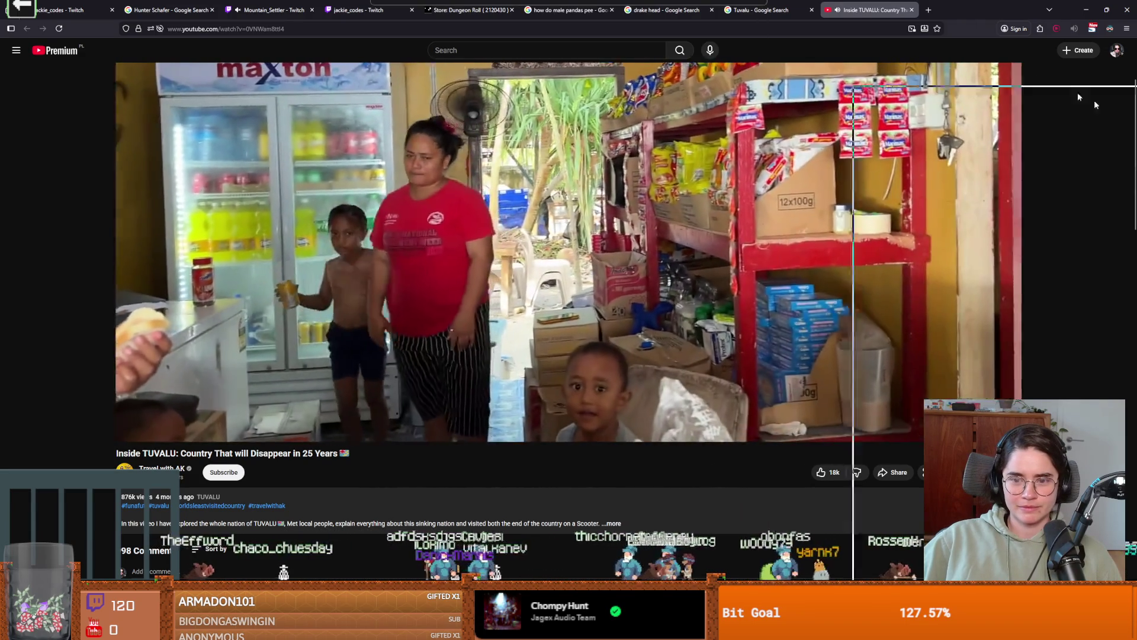
pyautogui.hotkey('alt', 'Tab')
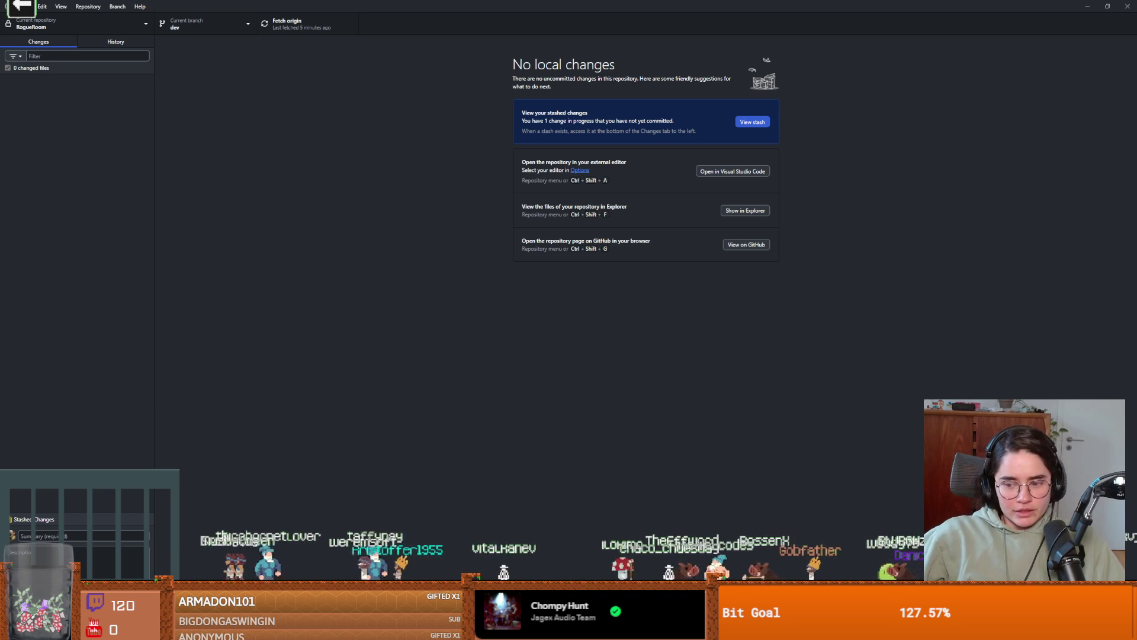
# - Widen and heighten the Dialogic timeline panel and collapse the Jackalaka folder
pyautogui.hotkey('alt', 'Tab')
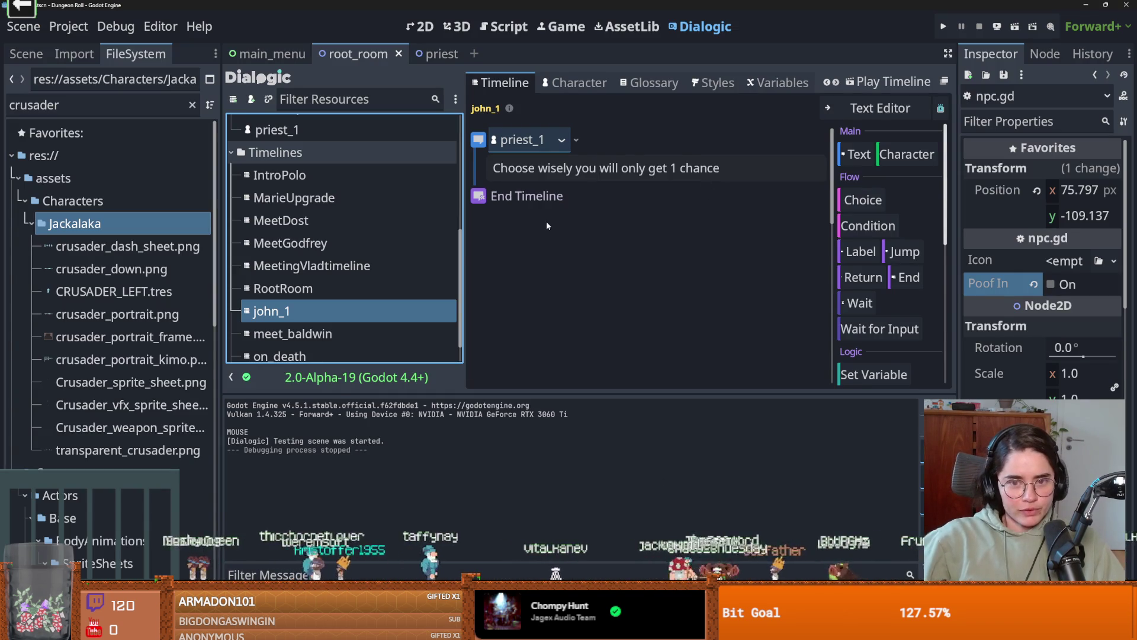
pyautogui.moveTo(465, 231); pyautogui.dragTo(341, 230)
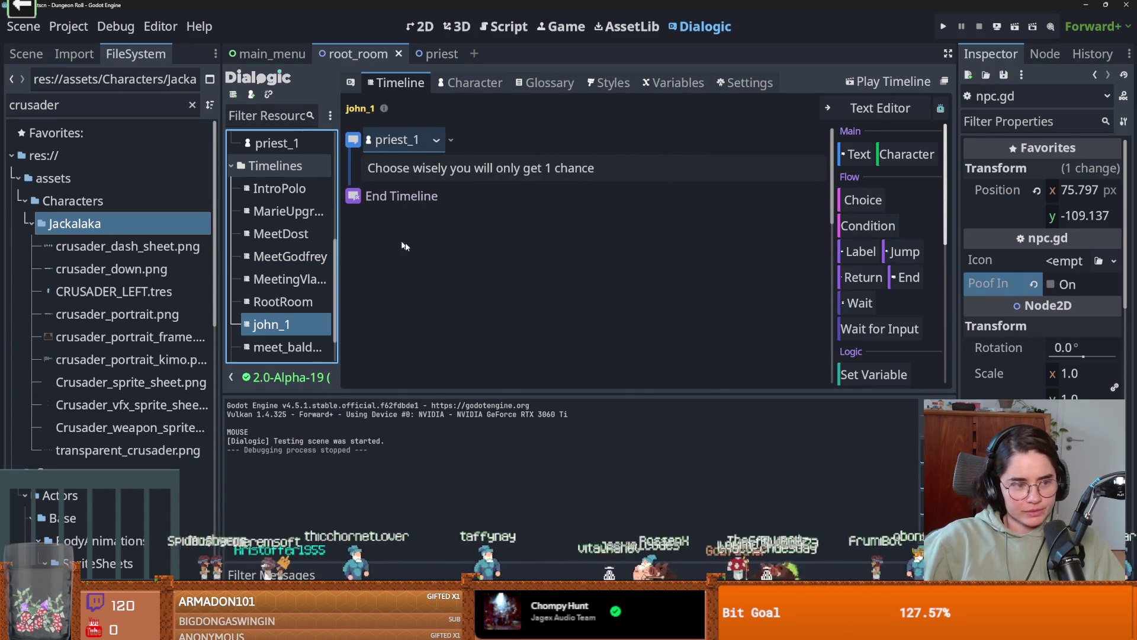
pyautogui.moveTo(478, 393); pyautogui.dragTo(489, 544)
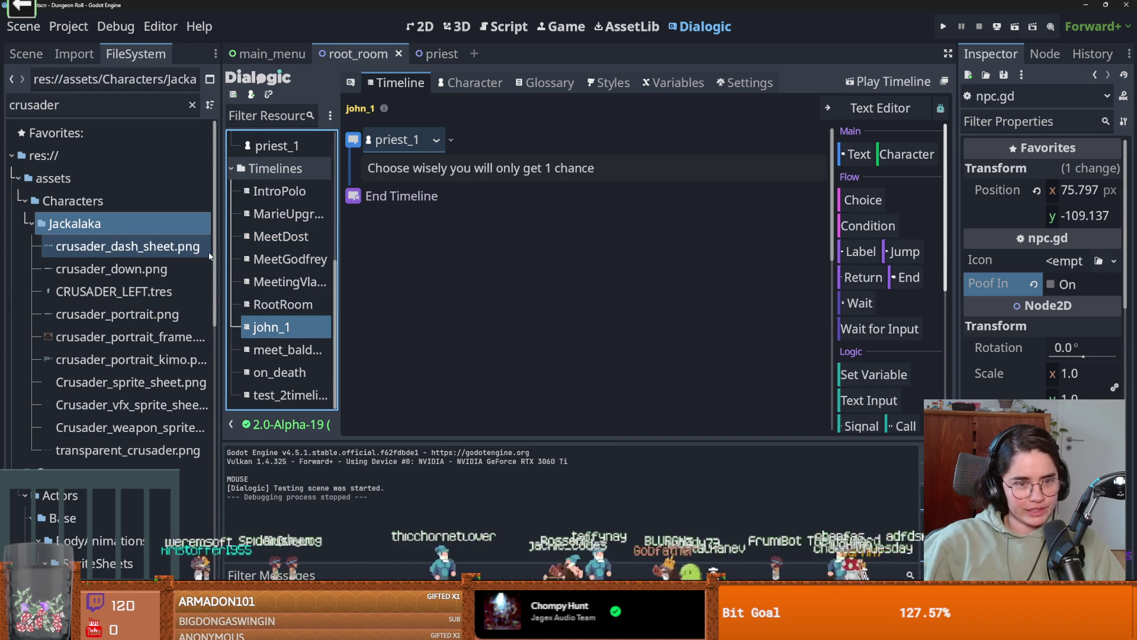
pyautogui.click(30, 224)
# - Save the scene and restore the maximized Dungeon Roll window to a smaller size
pyautogui.hotkey('alt', 'Tab')
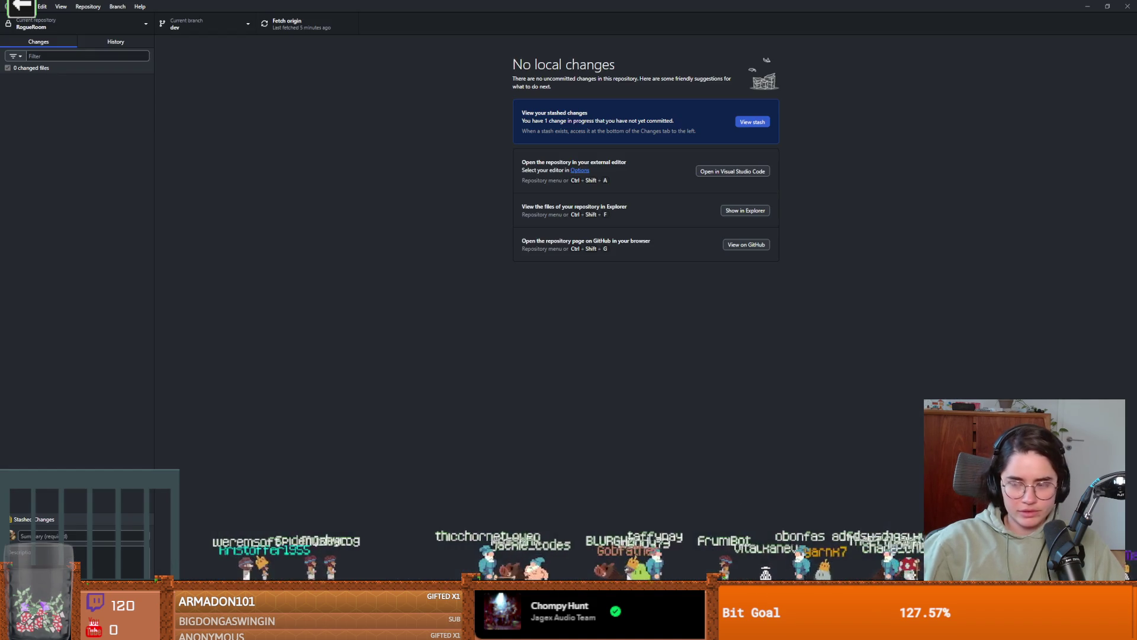
pyautogui.hotkey('alt', 'Tab')
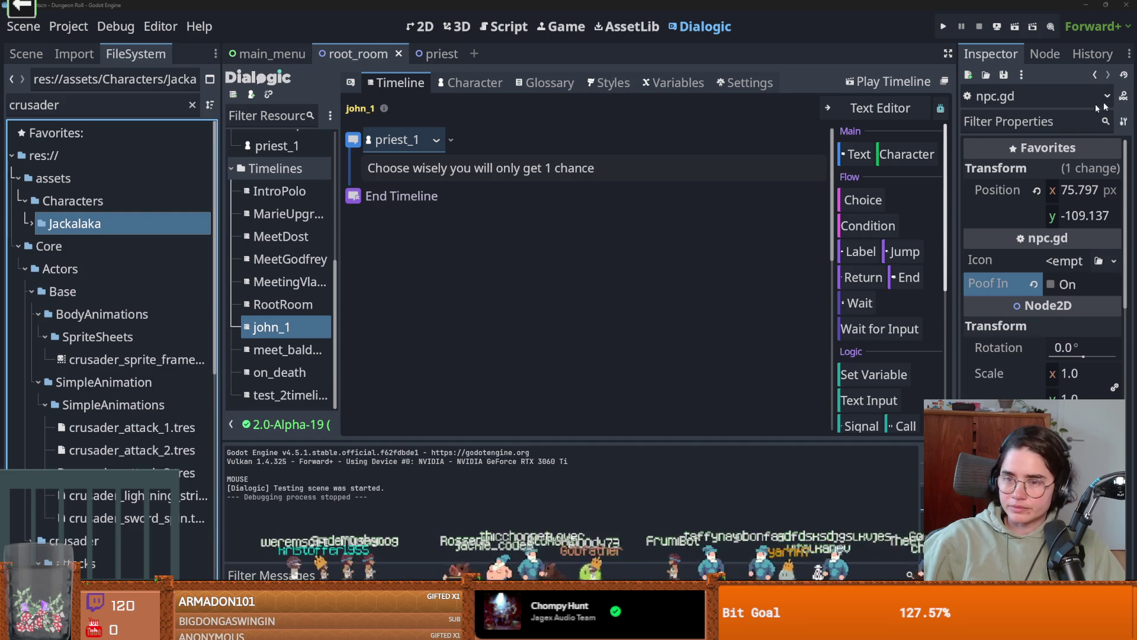
pyautogui.hotkey('ctrl', 's')
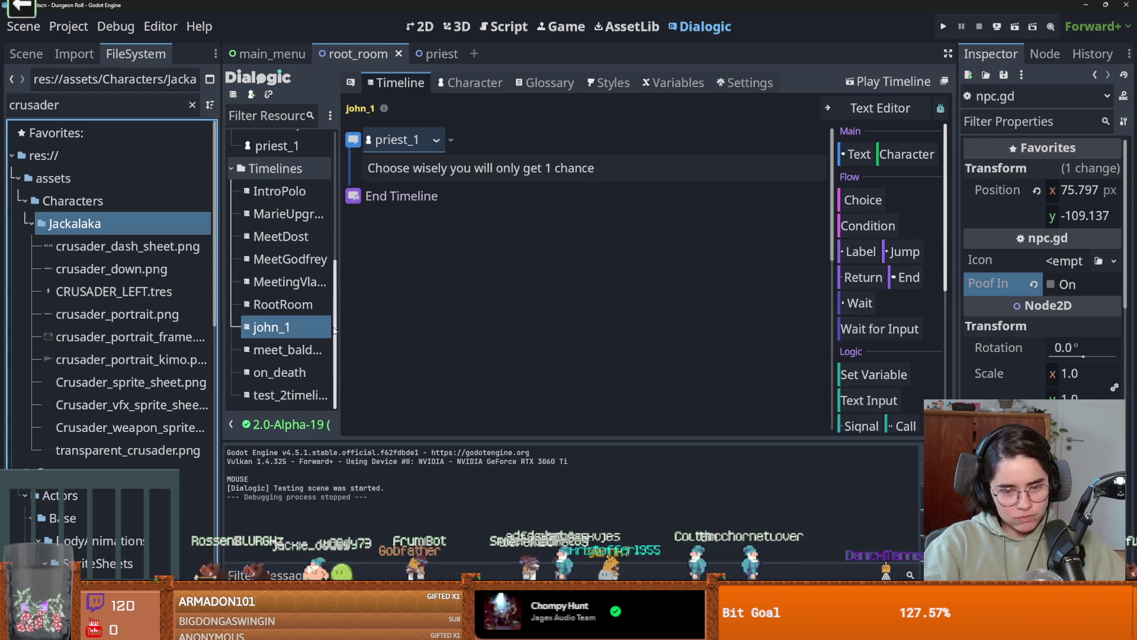
pyautogui.doubleClick(575, 4)
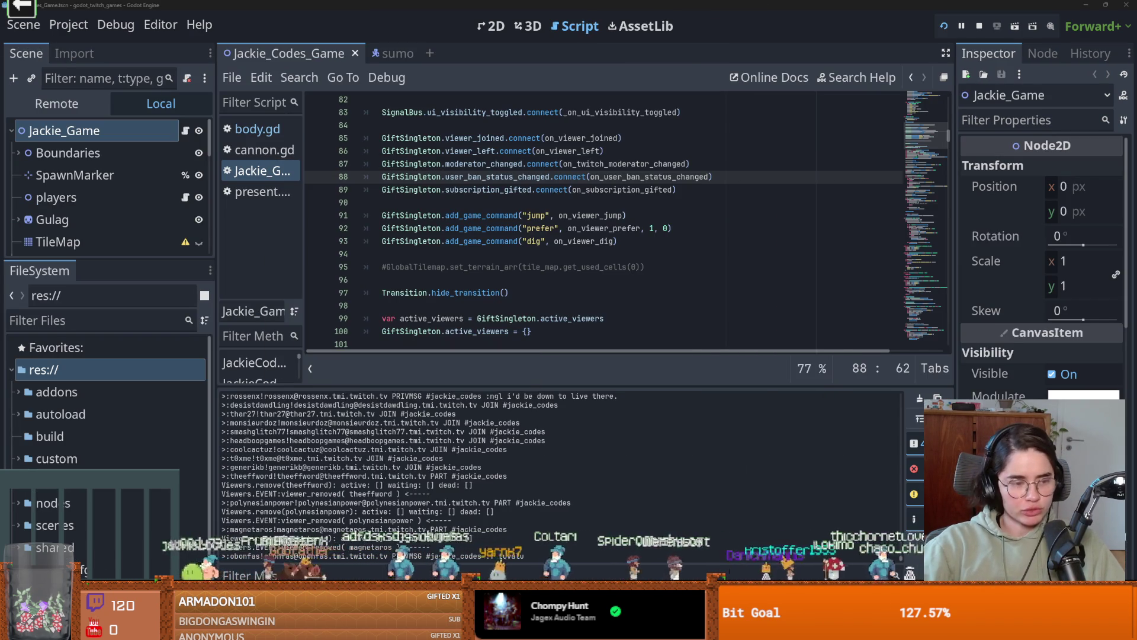
# - Open a maximized Project Manager and set the new project's location to a new Programs/2026 folder
pyautogui.press('F5')
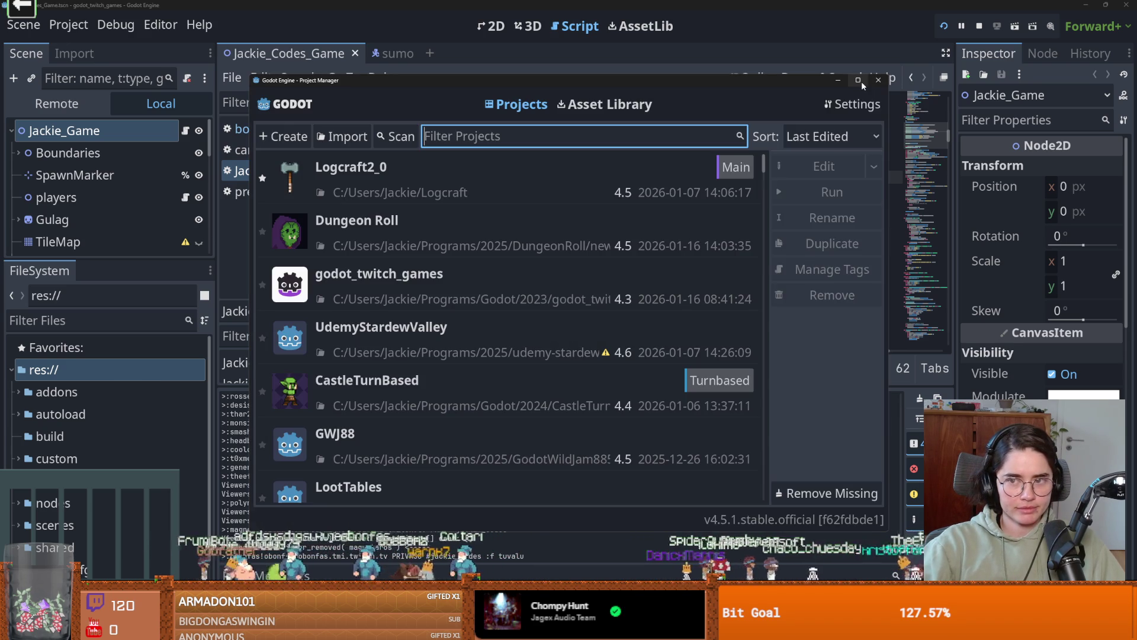
pyautogui.click(861, 81)
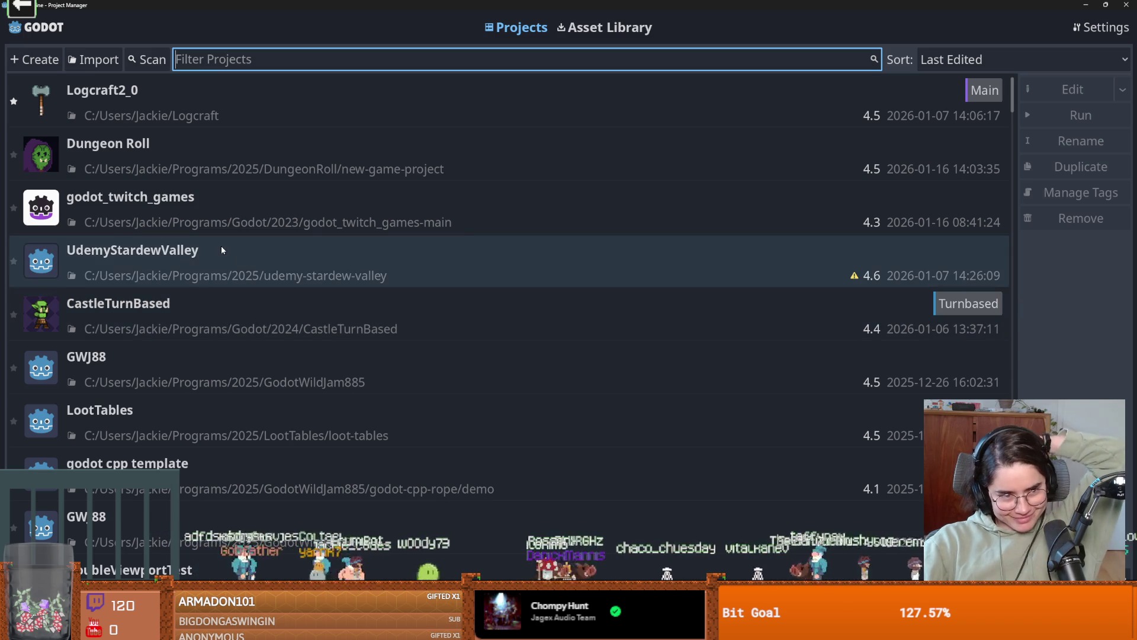
pyautogui.click(41, 55)
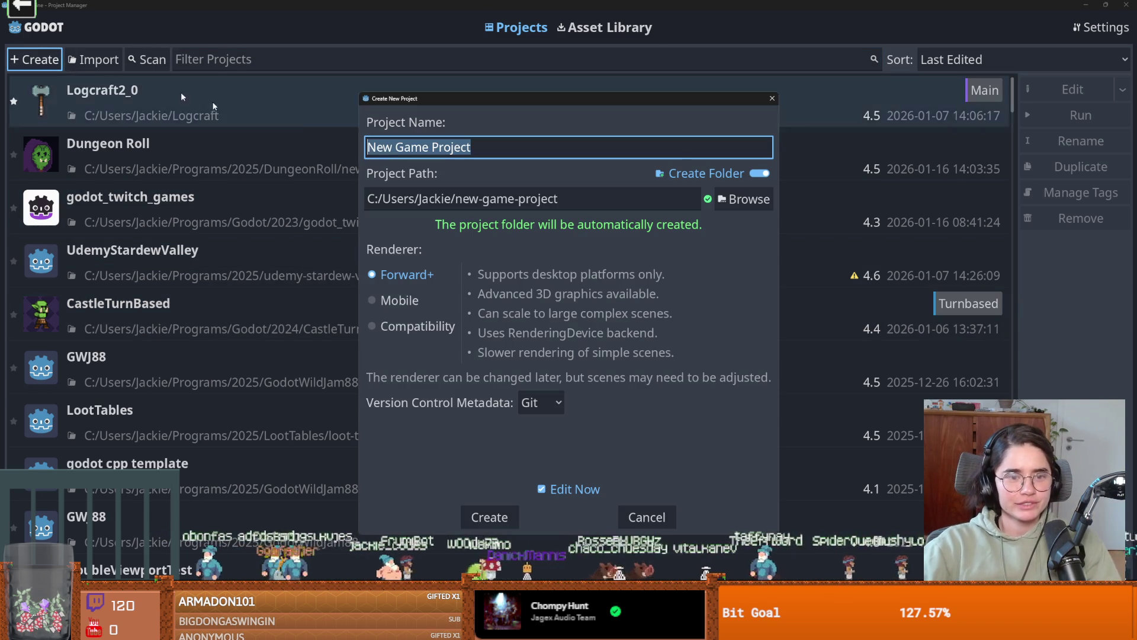
pyautogui.click(745, 197)
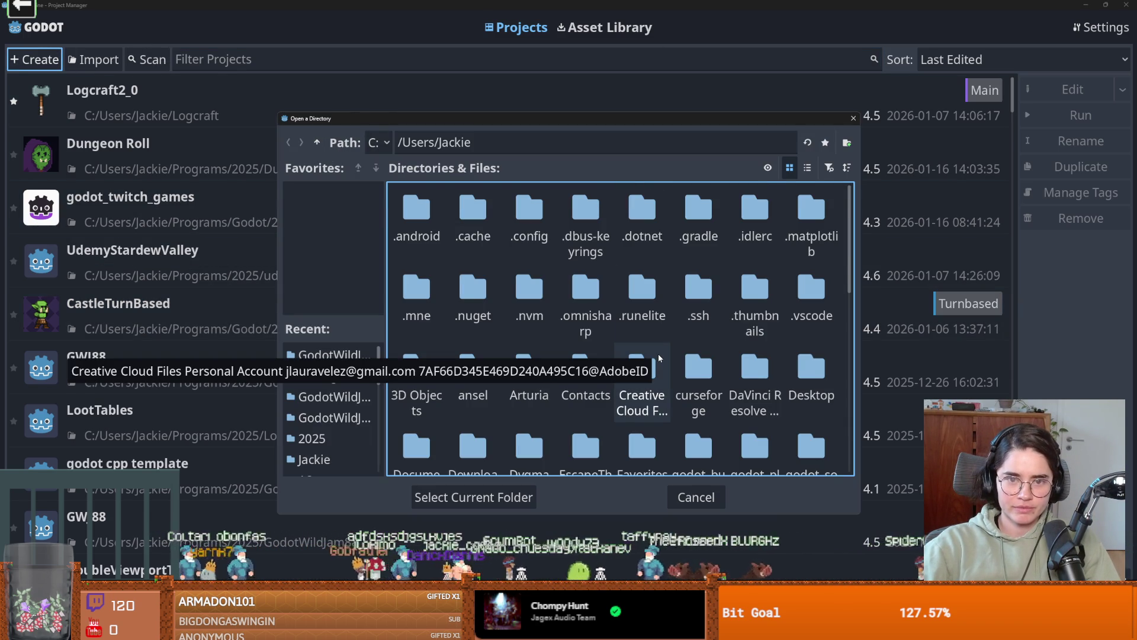
pyautogui.scroll(-5, 659, 354)
pyautogui.click(648, 288)
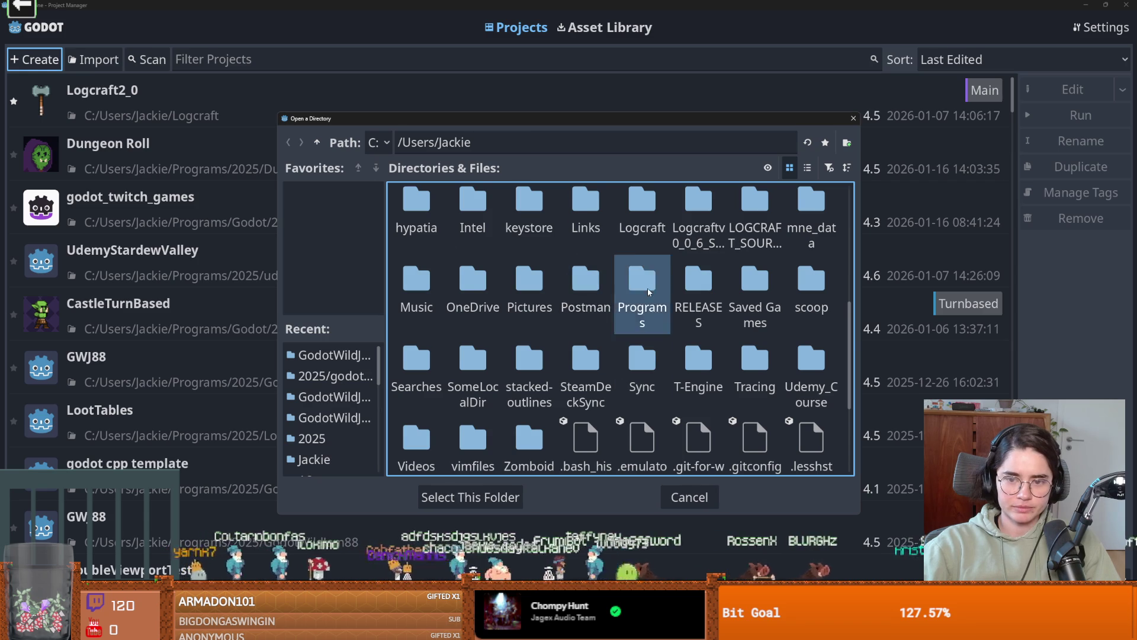
pyautogui.doubleClick(648, 288)
pyautogui.click(847, 144)
pyautogui.write('2026')
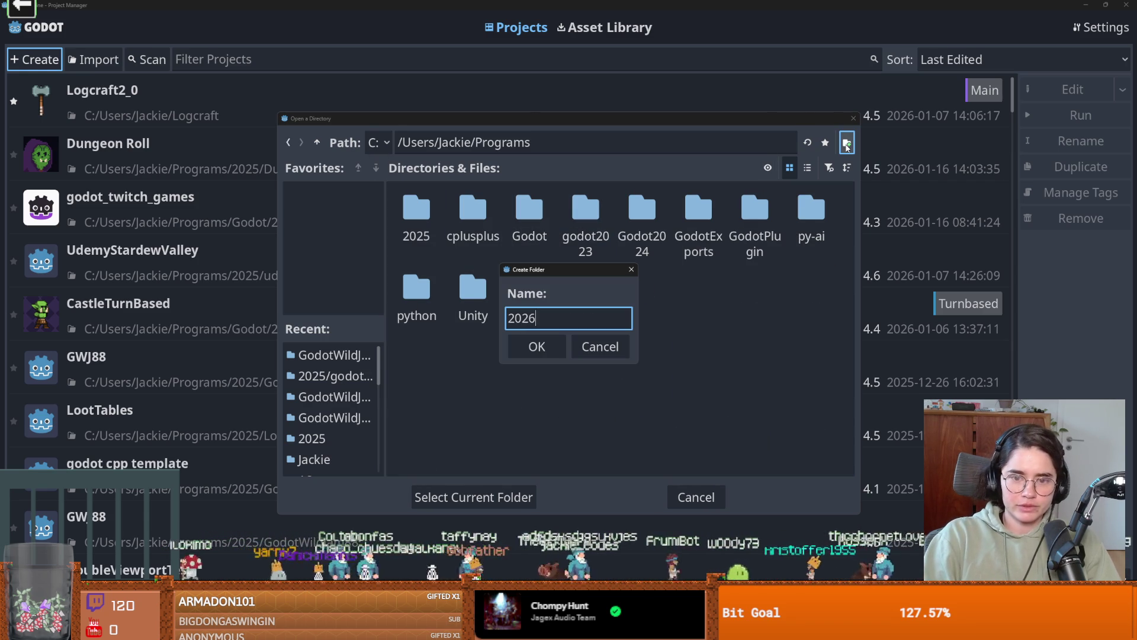
pyautogui.press('Return')
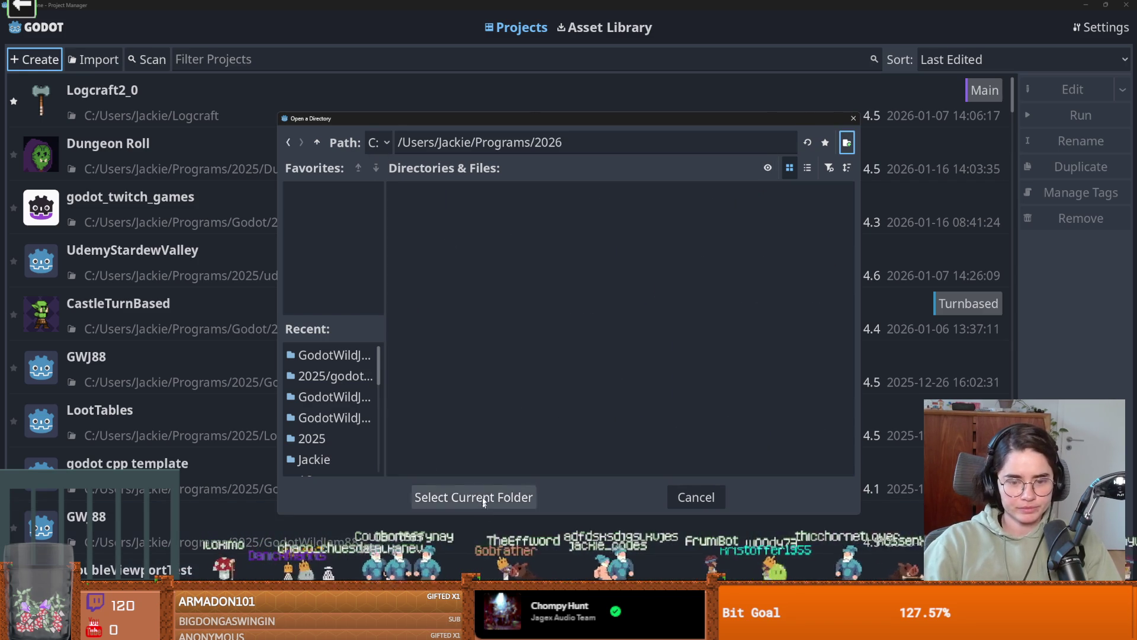
pyautogui.click(474, 497)
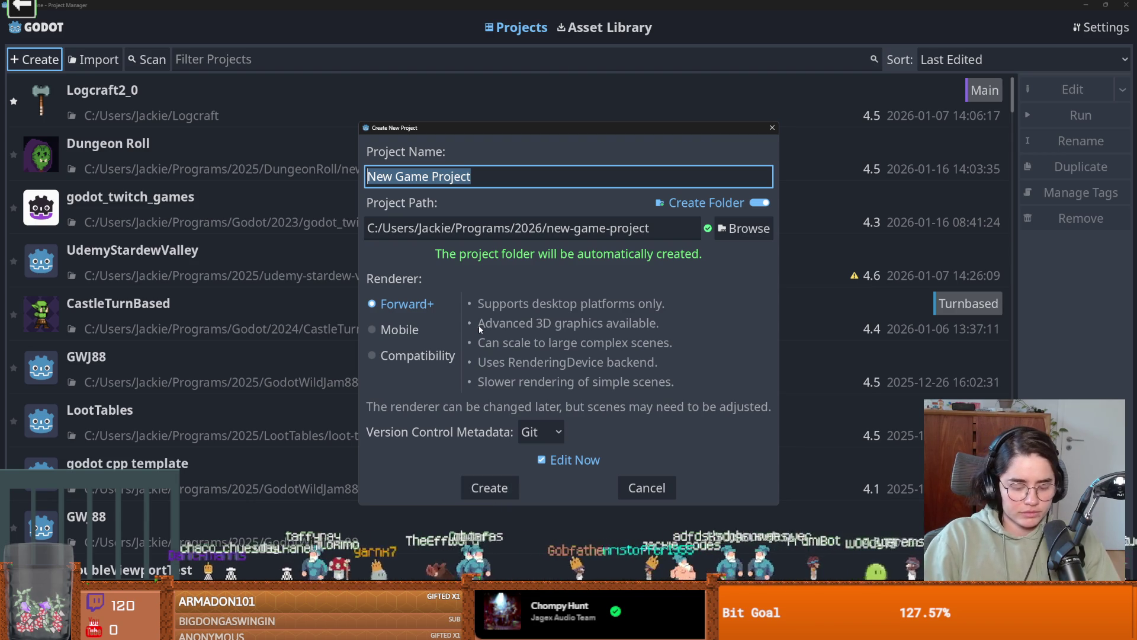
# - Name the project CubeSlide and create it to open in the editor
pyautogui.write('3D')
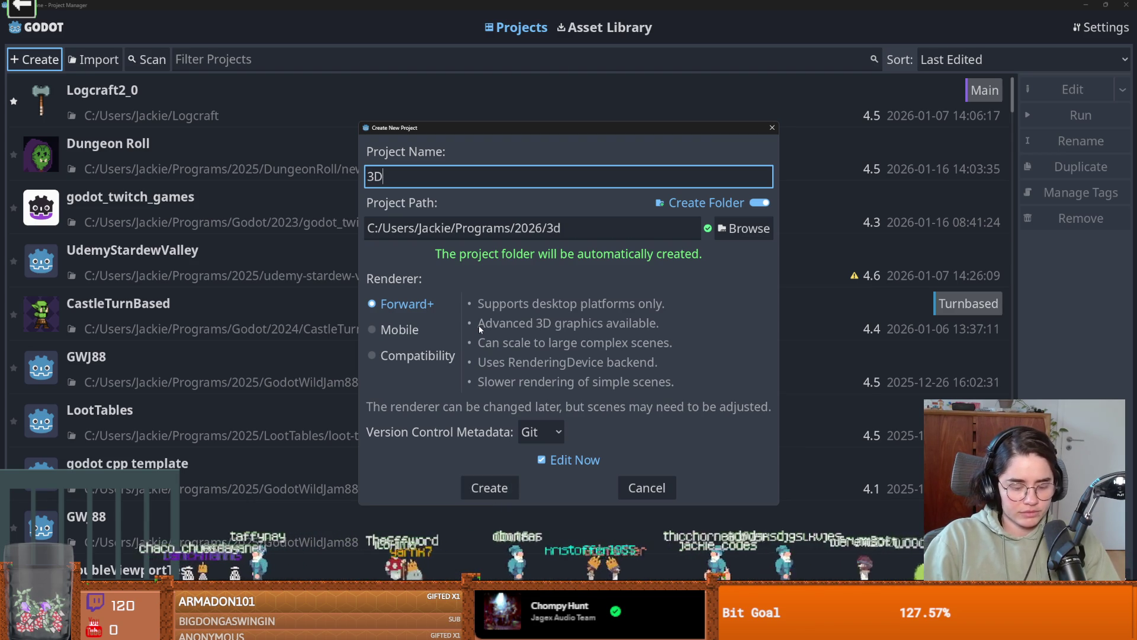
pyautogui.press('BackSpace')
pyautogui.press('BackSpace')
pyautogui.write('2')
pyautogui.press('BackSpace')
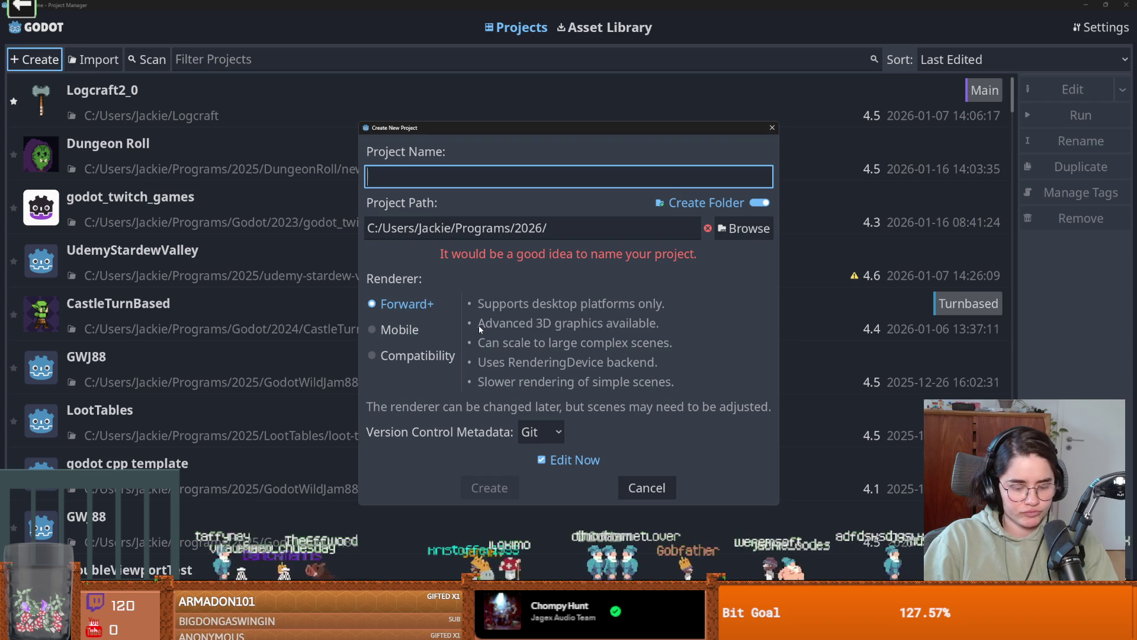
pyautogui.write('CubeSlide')
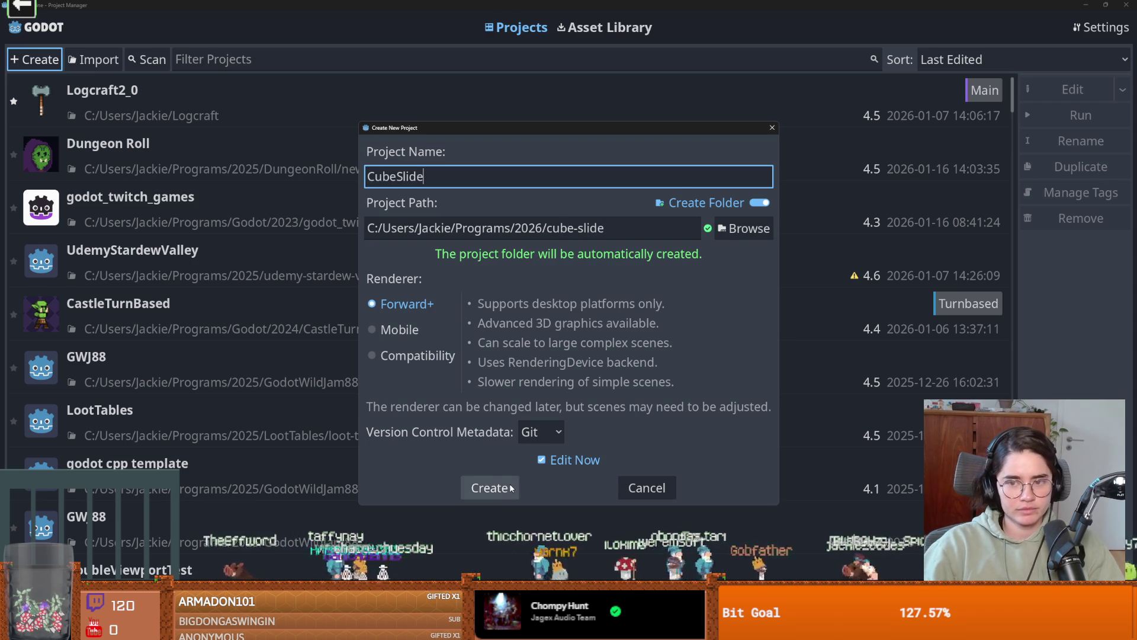
pyautogui.click(510, 488)
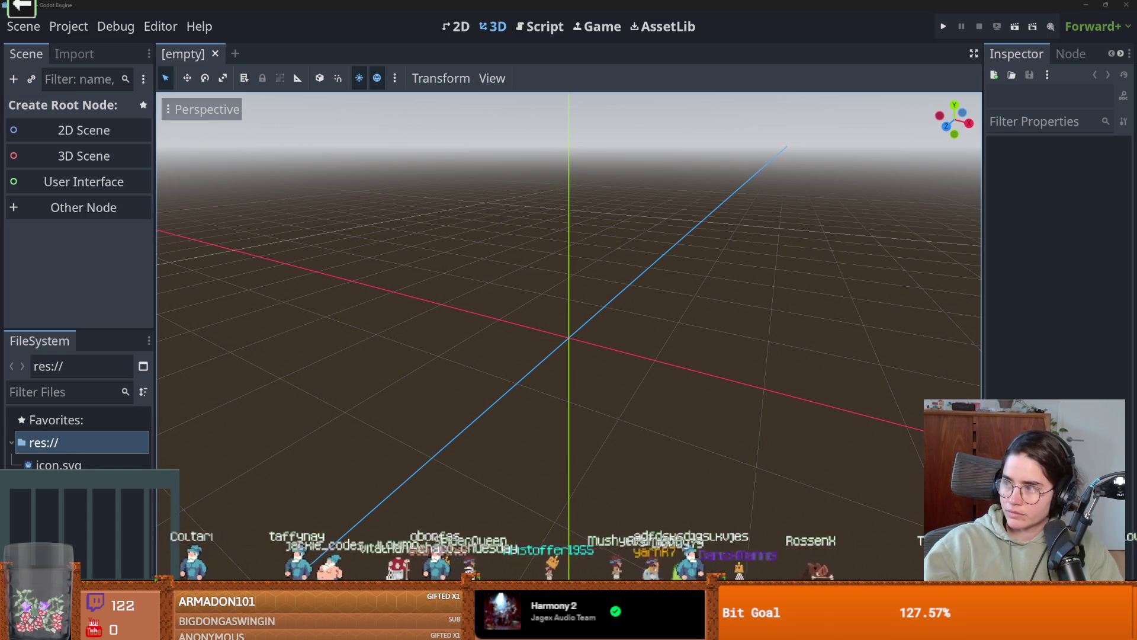
# - Switch to the YouTube search results for 'dev duck arcitecture'
pyautogui.hotkey('alt', 'Tab')
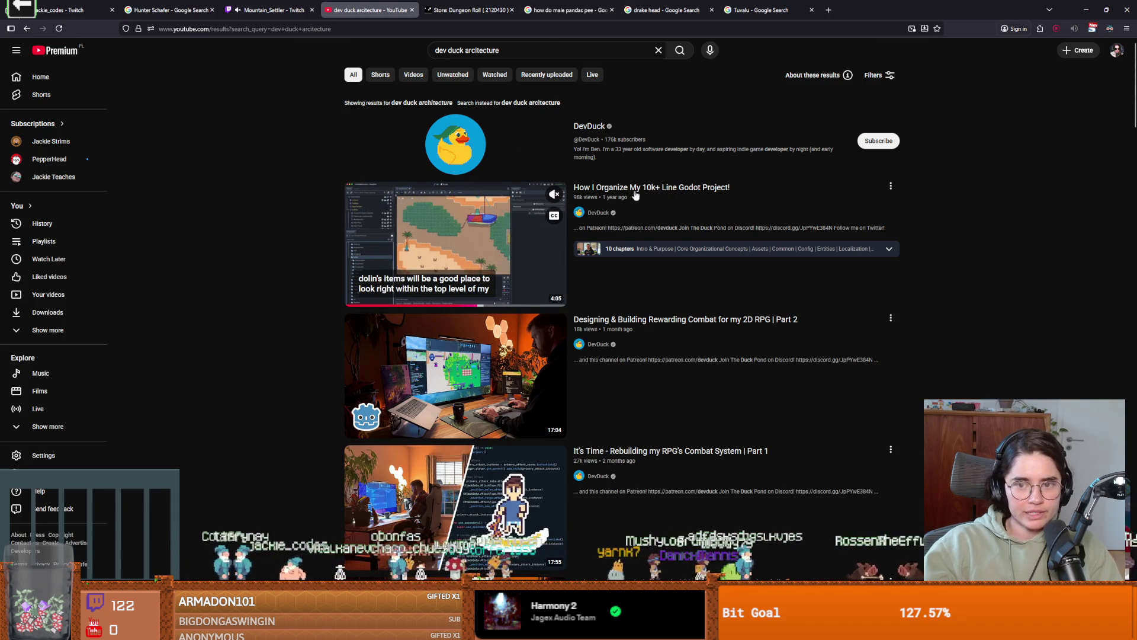
# - Open the 'How I Organize My 10k+ Line Godot Project!' video, pause it, and return to Godot
pyautogui.click(444, 243)
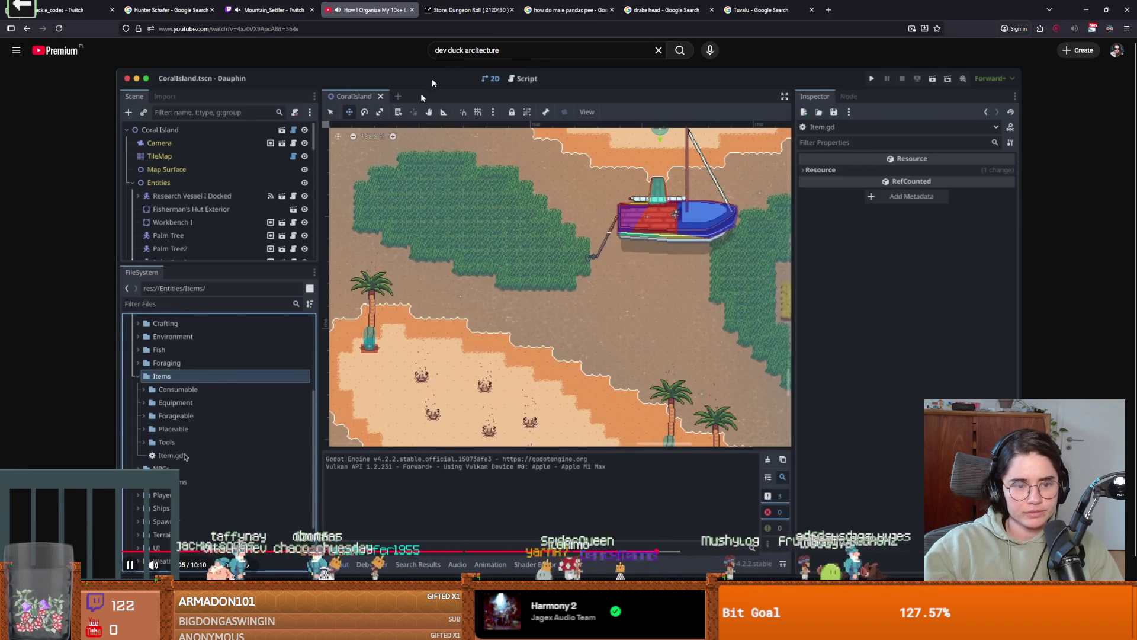
pyautogui.click(265, 408)
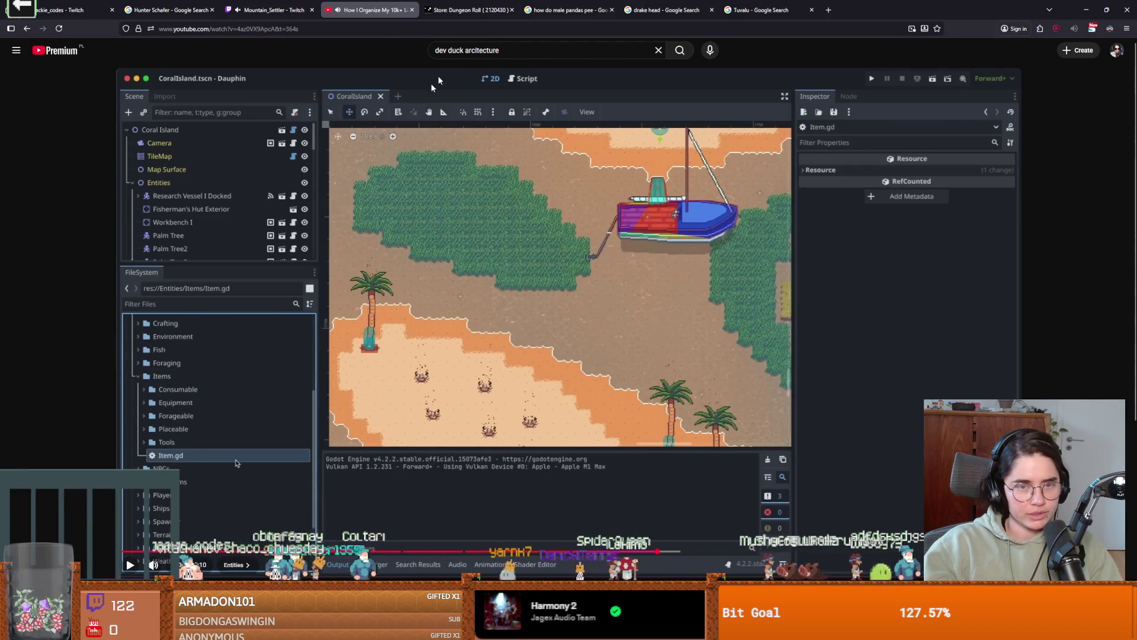
pyautogui.hotkey('alt', 'Tab')
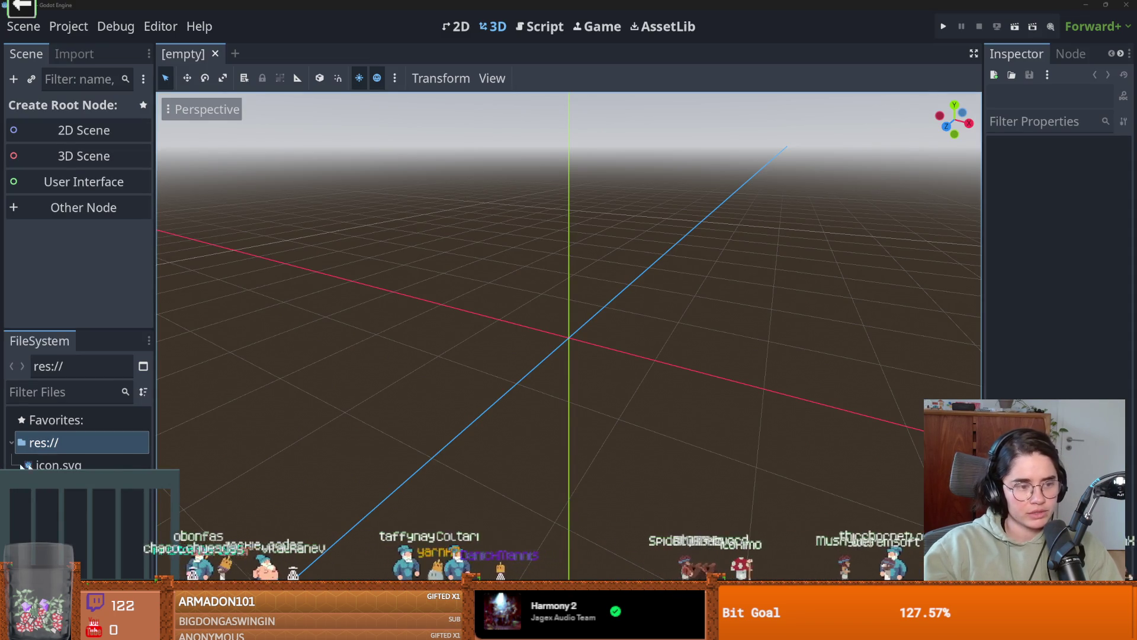
# - Give the new scene a Node3D root via 3D Scene in the Scene dock
pyautogui.moveTo(99, 455)
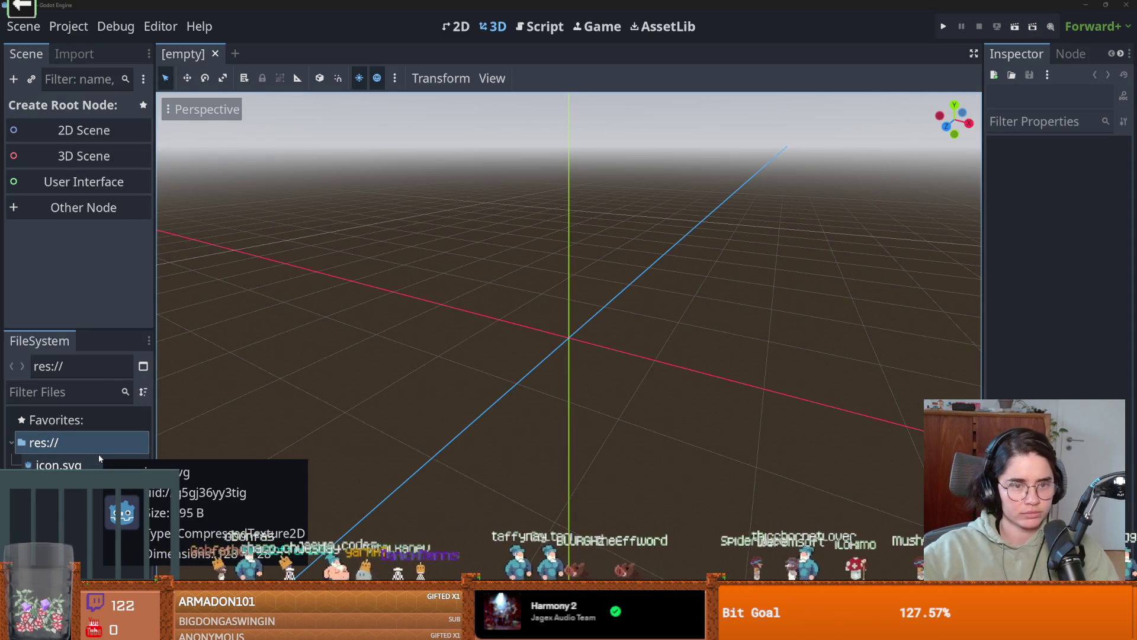
pyautogui.click(52, 165)
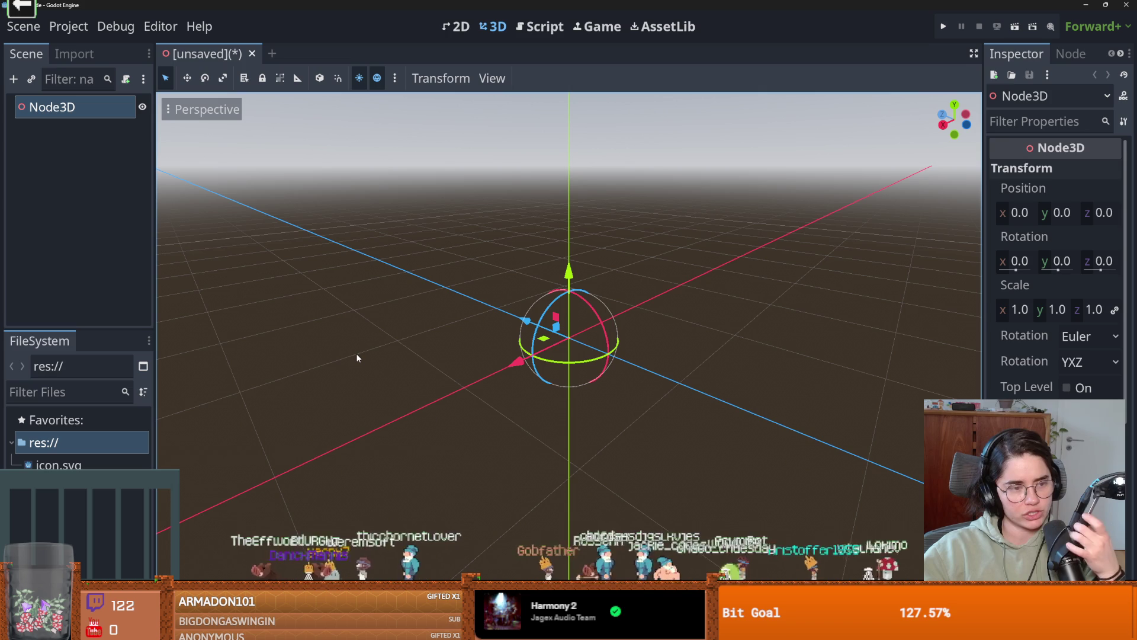
pyautogui.click(113, 28)
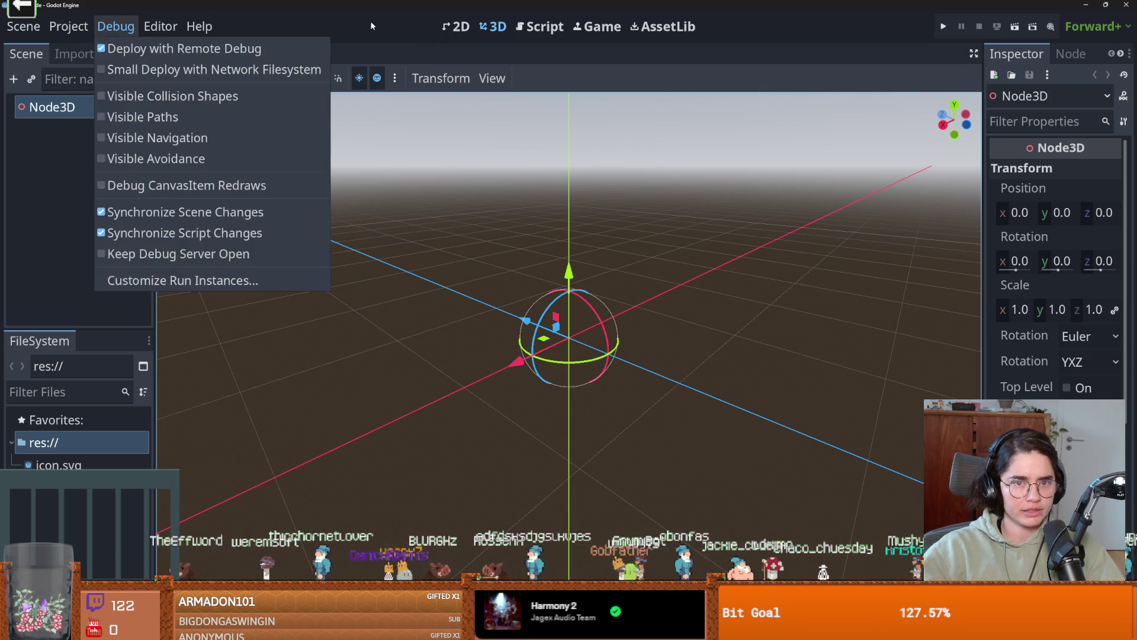
pyautogui.click(539, 26)
# - Open Find in Files from the Search menu in the other project's script workspace
pyautogui.click(539, 26)
pyautogui.click(208, 79)
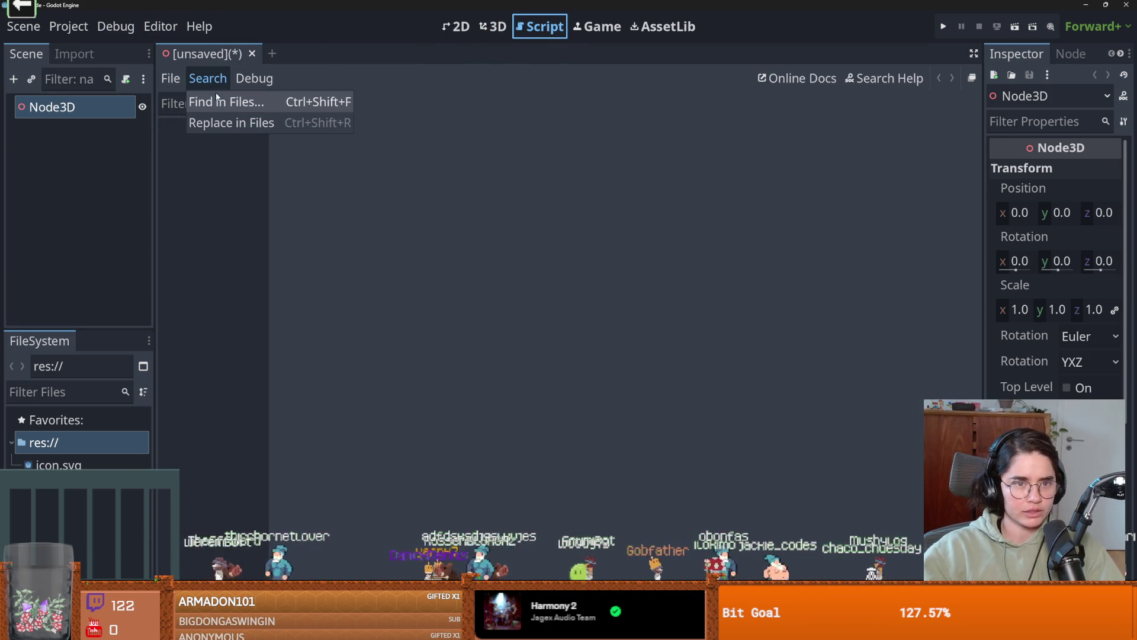
pyautogui.click(494, 291)
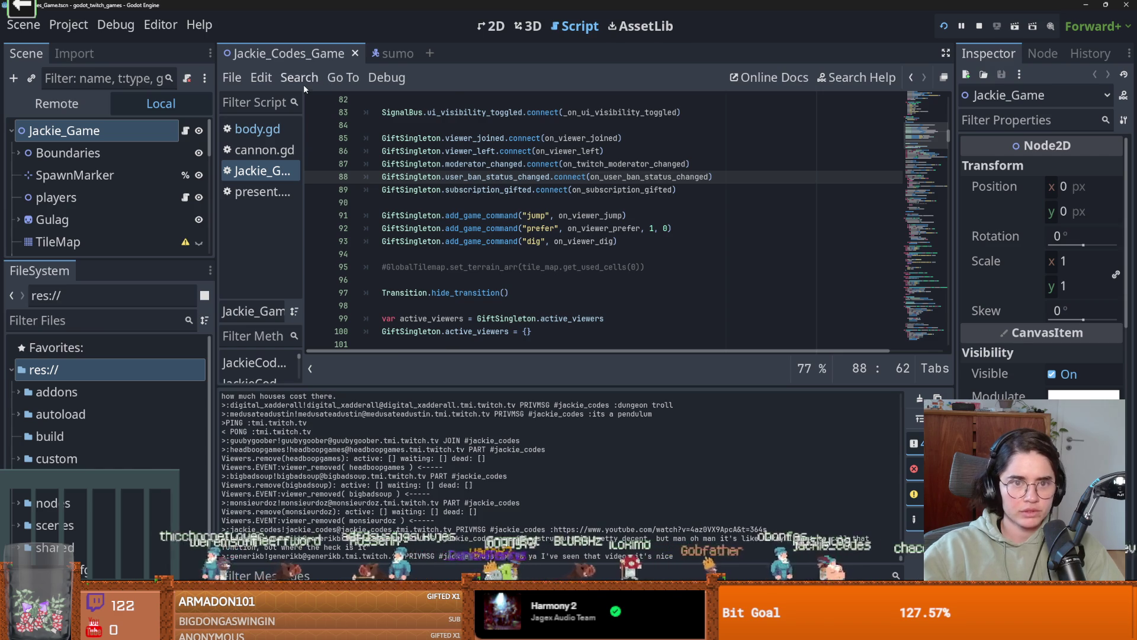
pyautogui.click(302, 82)
pyautogui.click(313, 193)
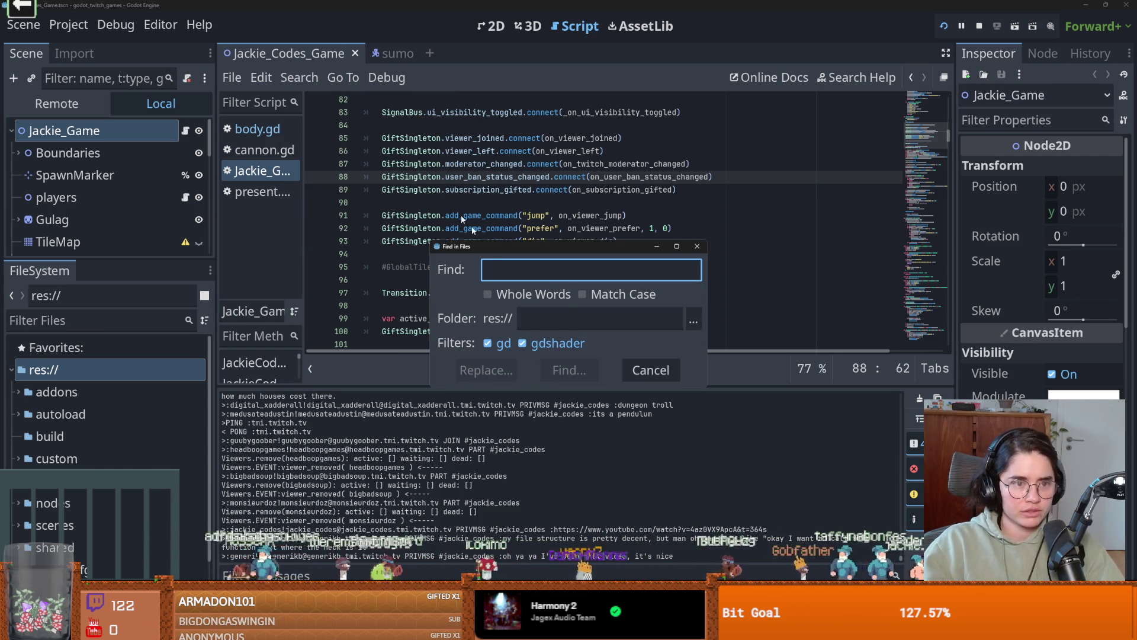
# - Open players.gd and select the function name transform_vel_vec_to_dir
pyautogui.click(697, 246)
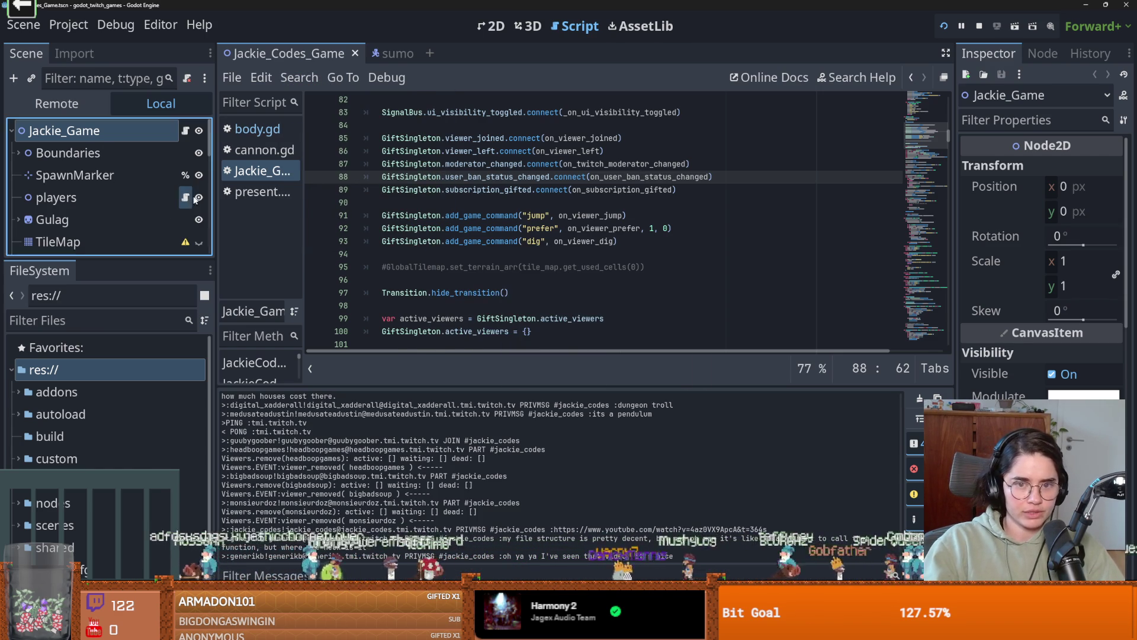
pyautogui.click(185, 197)
pyautogui.scroll(-7, 405, 268)
pyautogui.doubleClick(438, 203)
pyautogui.hotkey('ctrl', 'c')
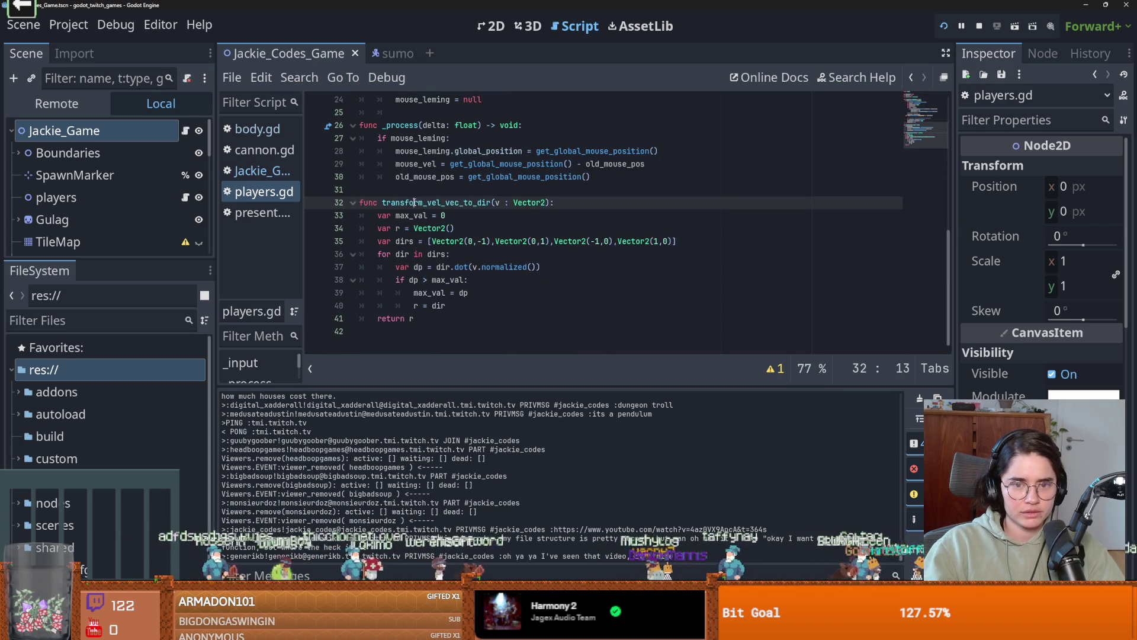
pyautogui.click(450, 164)
# - Search all project files for transform_vel_vec_to_dir, finding two matches in players.gd
pyautogui.click(75, 175)
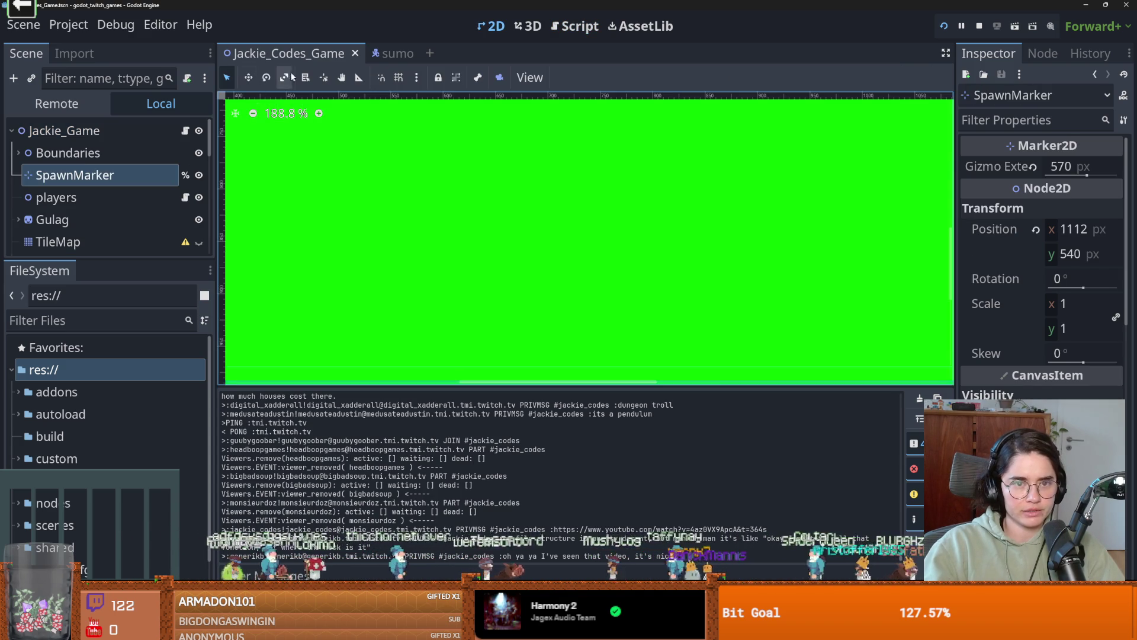
pyautogui.click(566, 26)
pyautogui.click(299, 77)
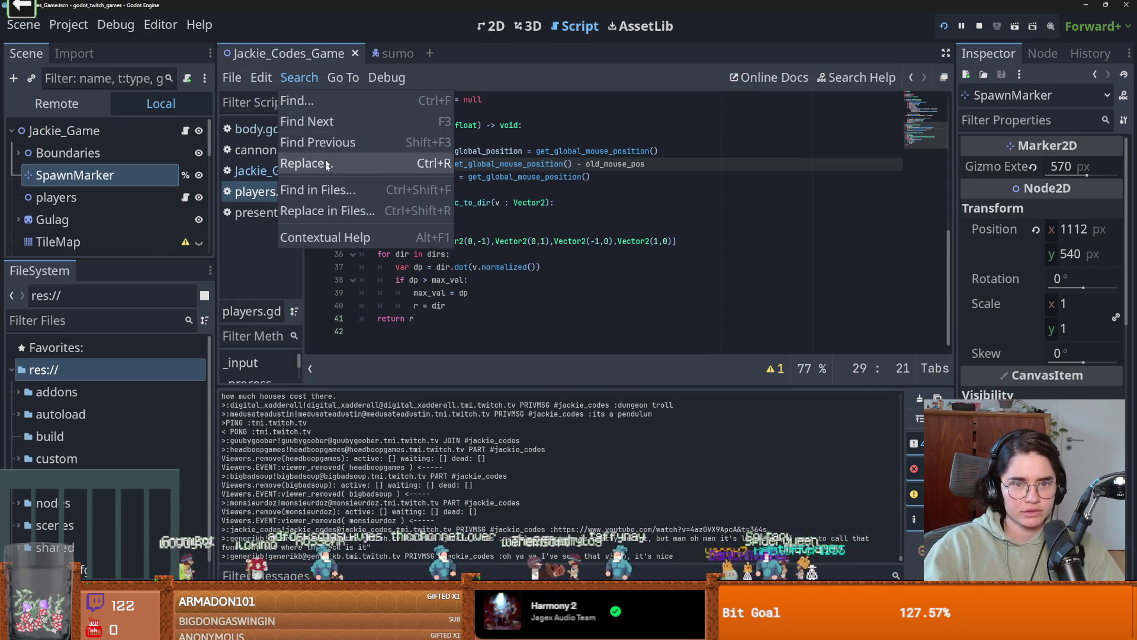
pyautogui.click(326, 190)
pyautogui.hotkey('ctrl', 'v')
pyautogui.press('Return')
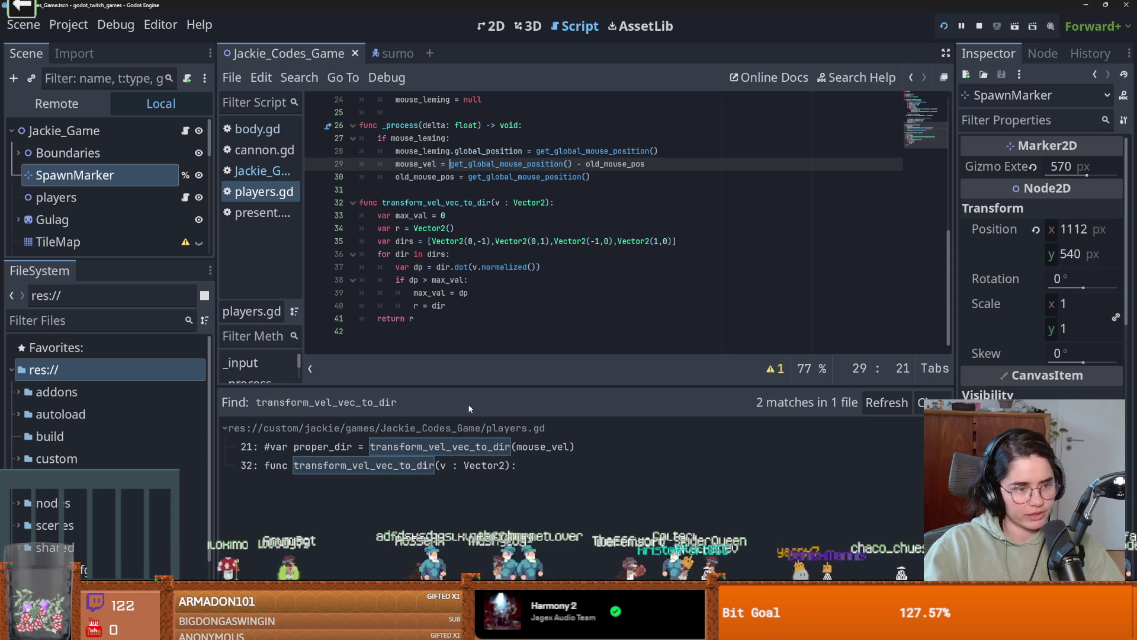
# - Select lines 29–34 of the script, then return to CubeSlide's 2D workspace
pyautogui.click(305, 77)
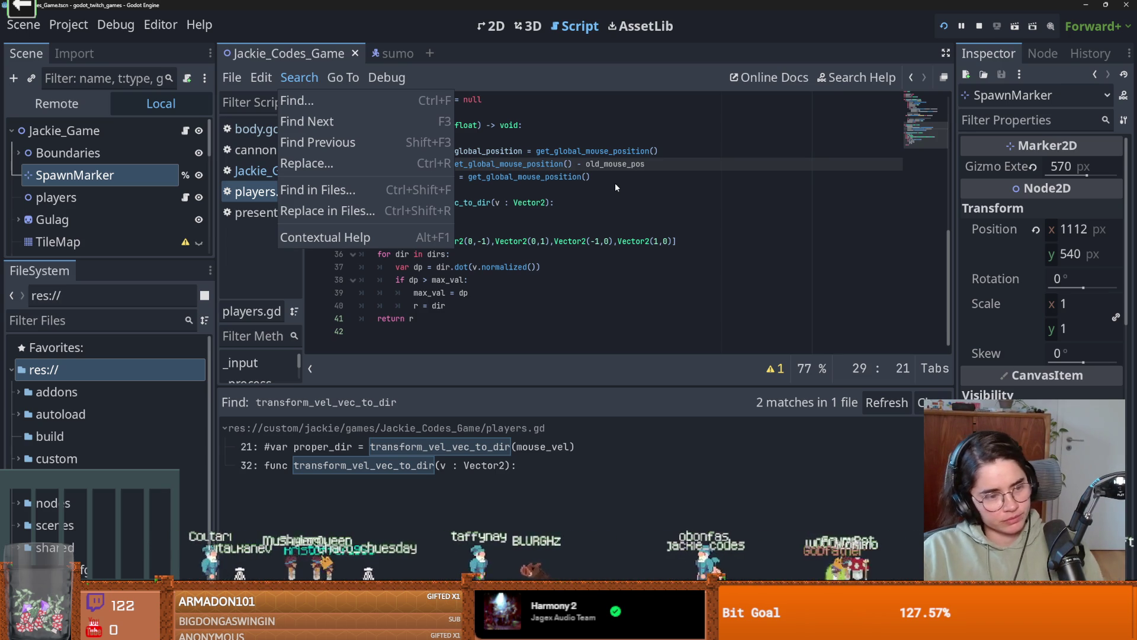
pyautogui.keyDown('shift'); pyautogui.click(626, 228); pyautogui.keyUp('shift')
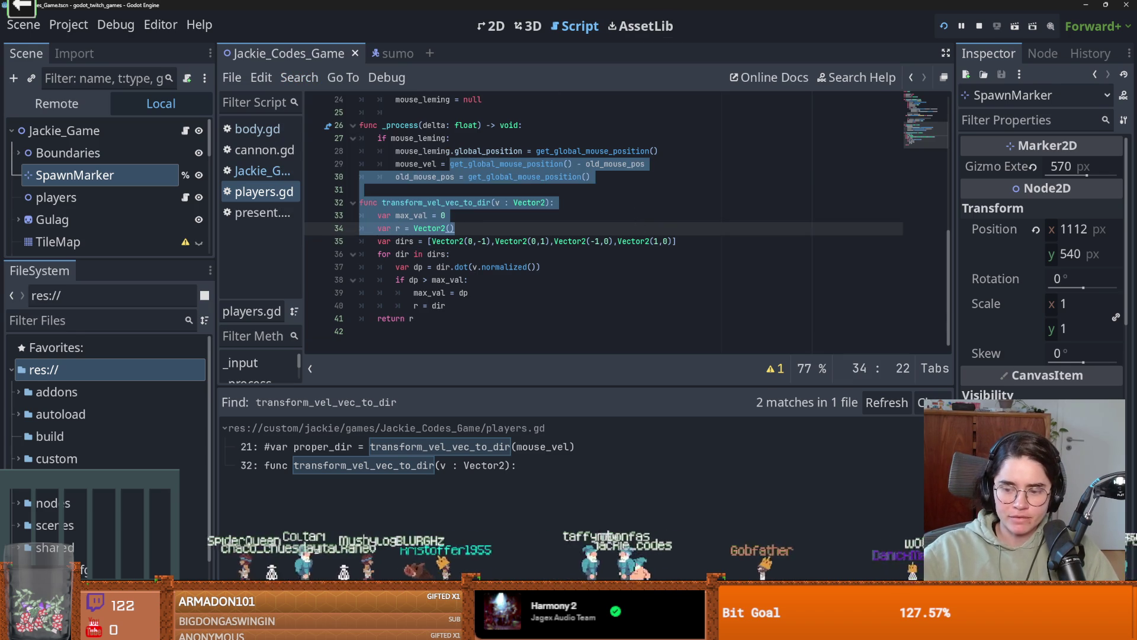
pyautogui.hotkey('alt', 'Tab')
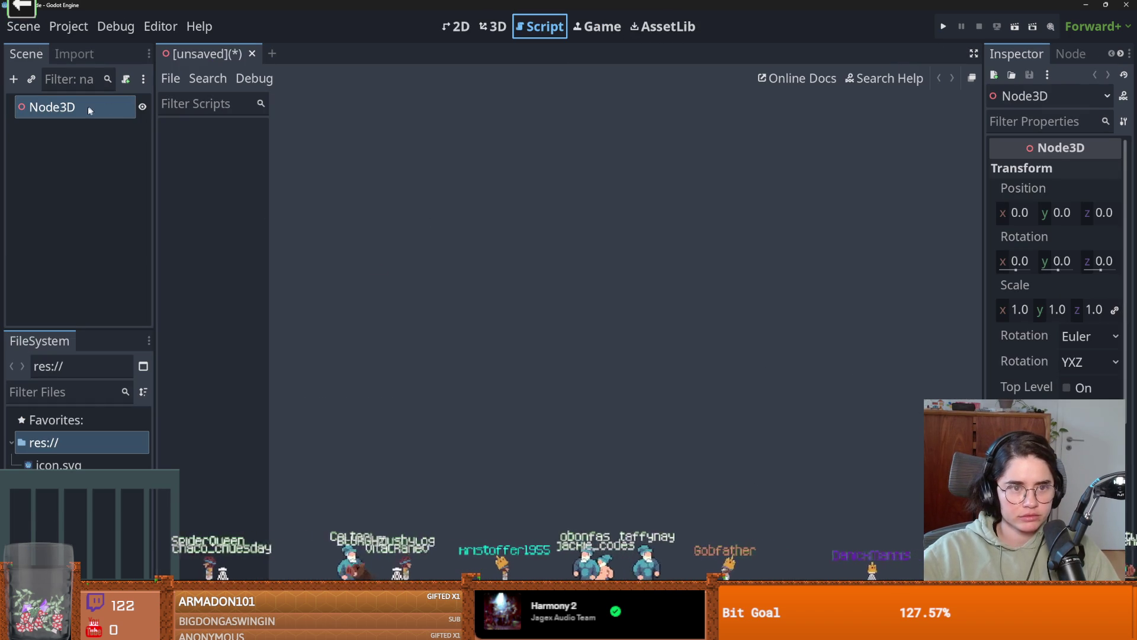
pyautogui.click(457, 26)
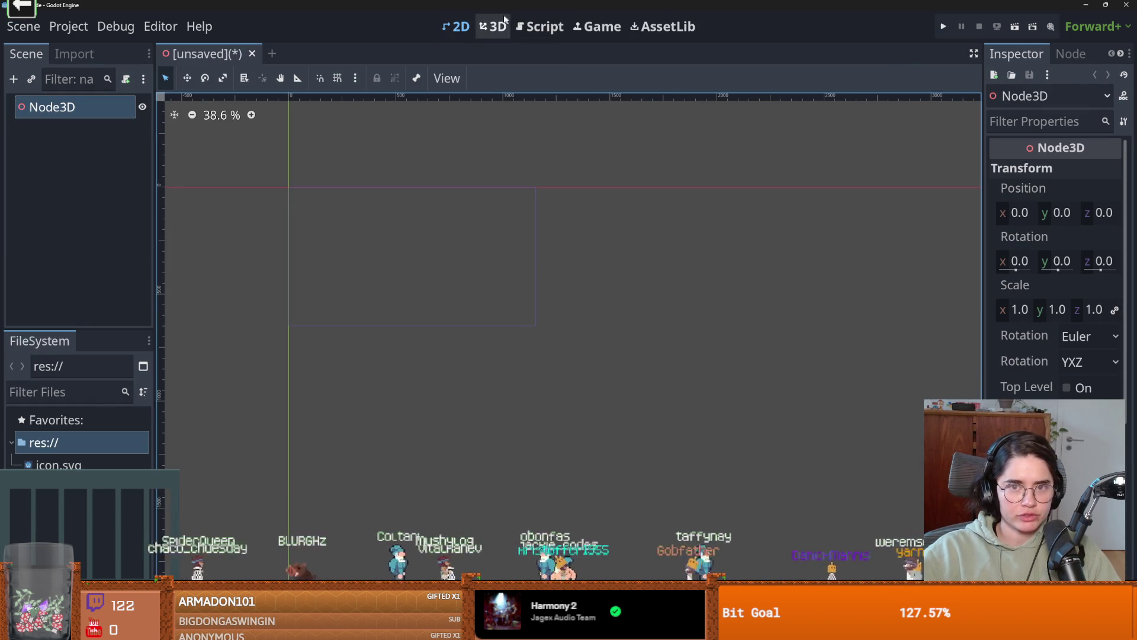
# - Browse the Node3D node types in the Create New Node dialog for the root
pyautogui.click(491, 27)
pyautogui.rightClick(53, 101)
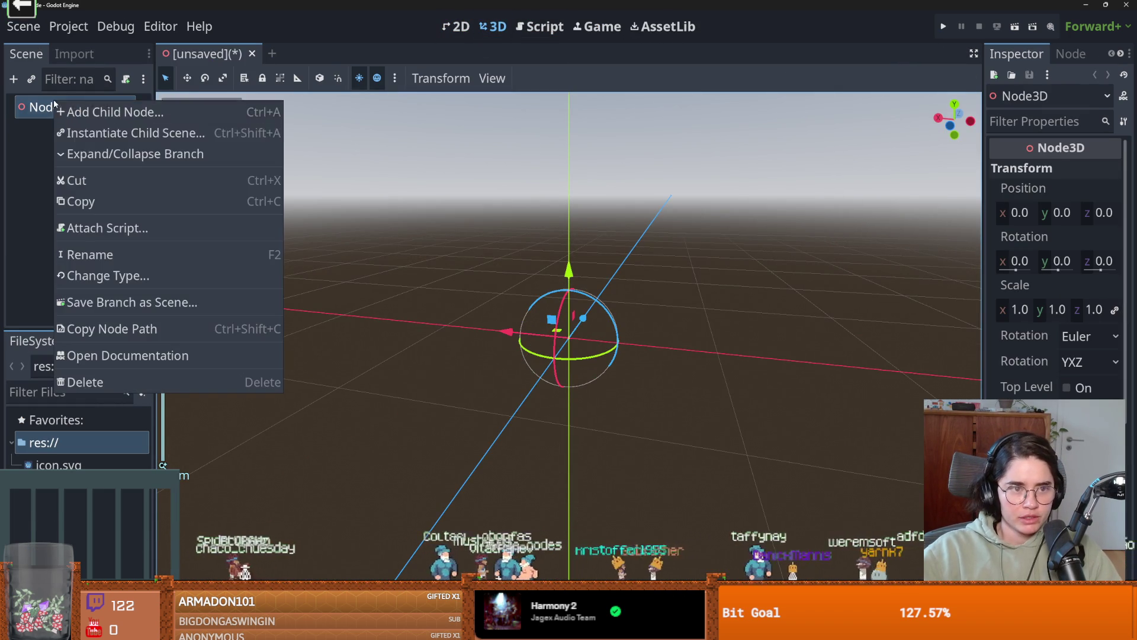
pyautogui.click(97, 116)
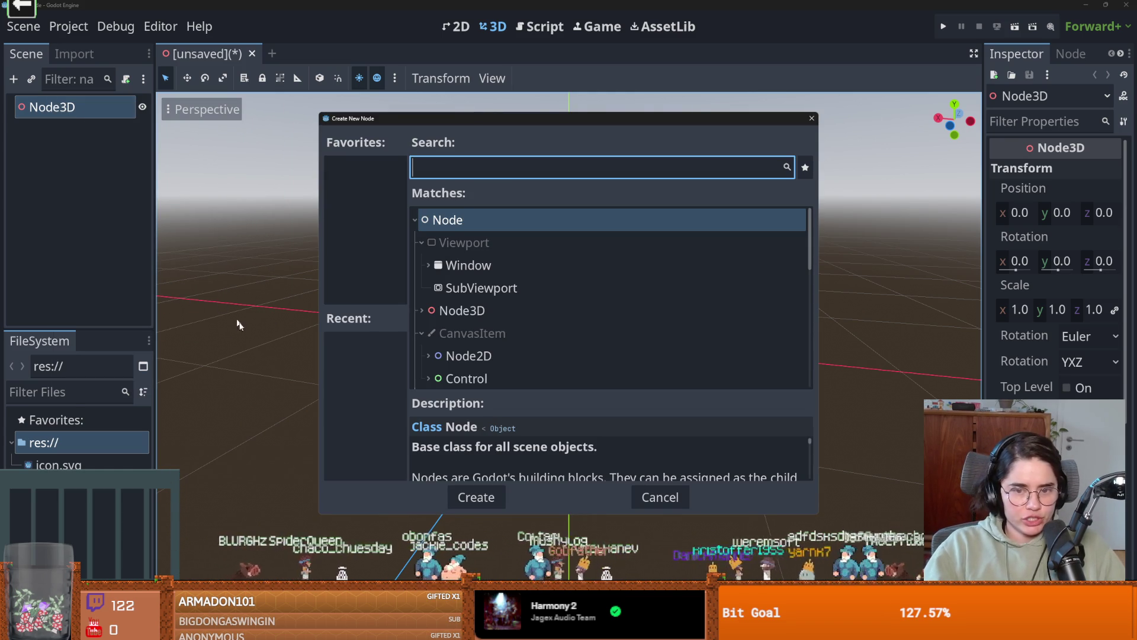
pyautogui.click(418, 309)
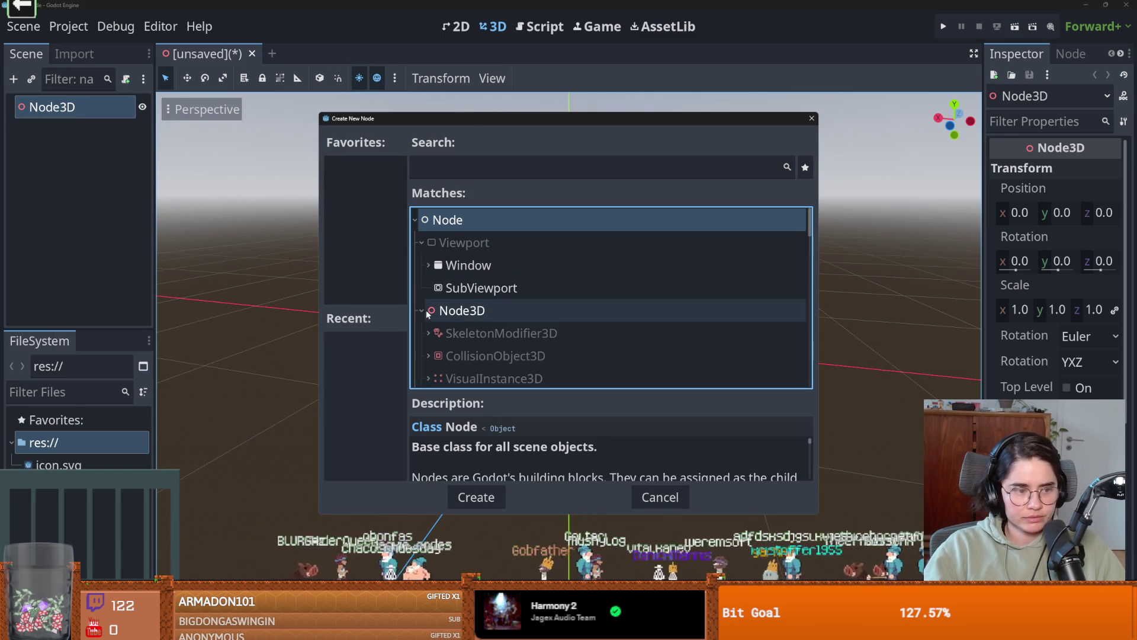
pyautogui.click(468, 310)
pyautogui.scroll(-3, 492, 341)
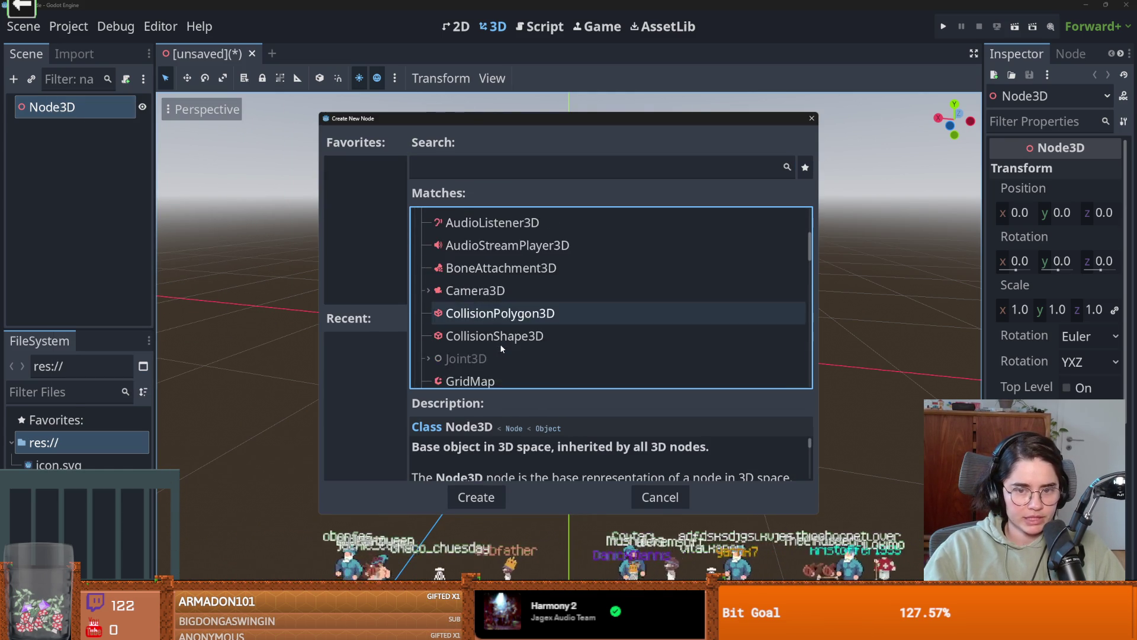
pyautogui.scroll(1, 501, 346)
pyautogui.scroll(1, 500, 343)
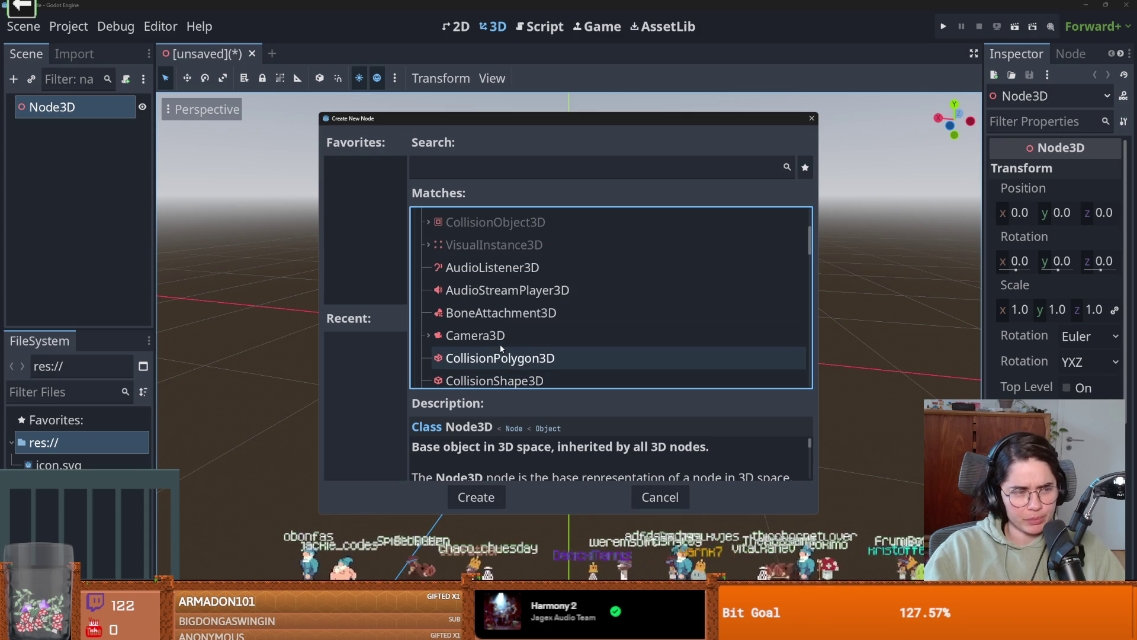
pyautogui.scroll(-1, 500, 344)
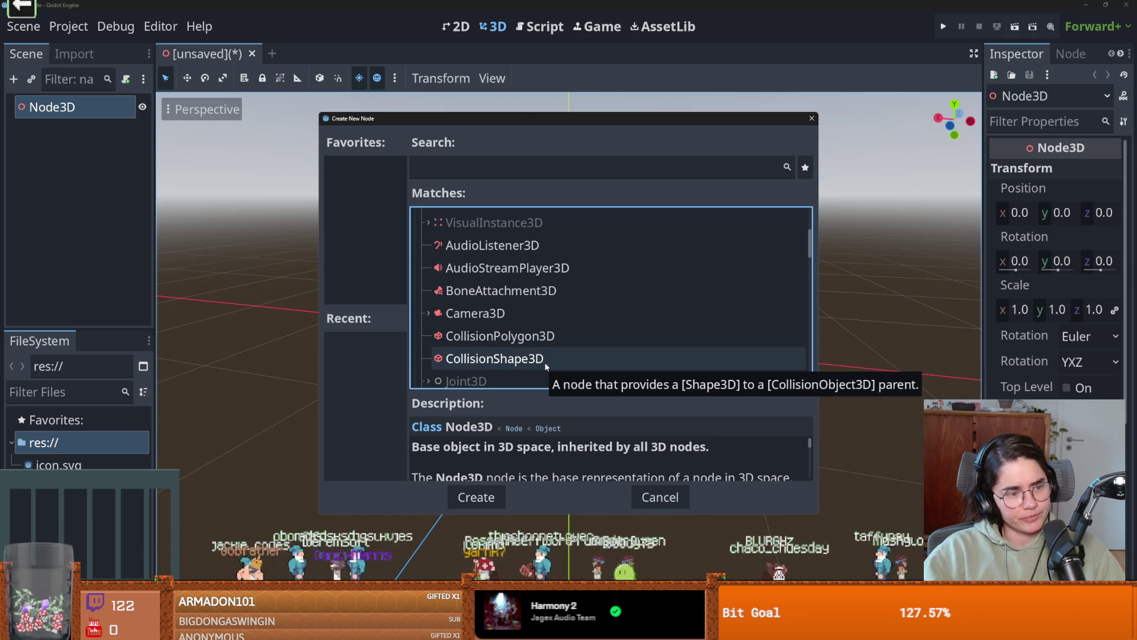
pyautogui.scroll(-5, 539, 355)
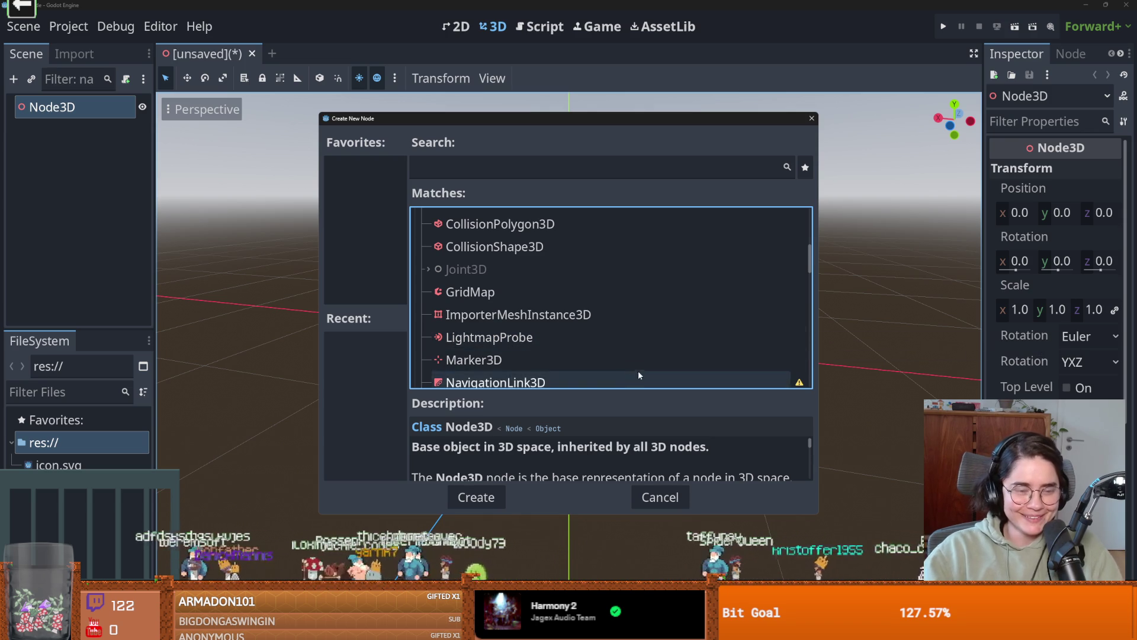
pyautogui.scroll(3, 563, 352)
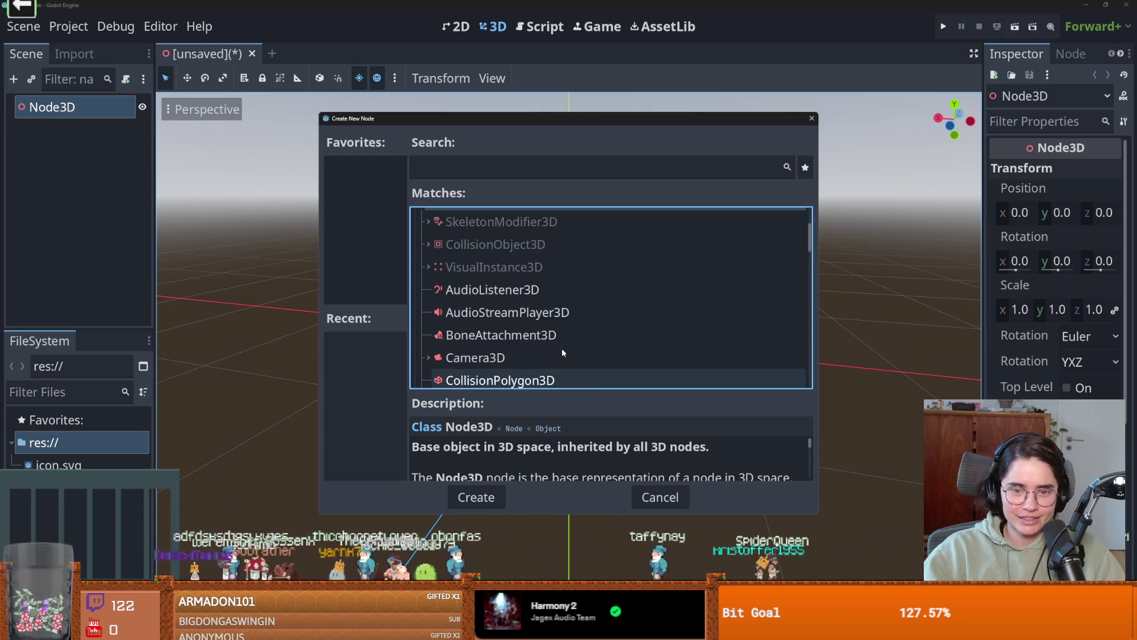
pyautogui.scroll(-4, 562, 352)
pyautogui.scroll(-5, 561, 347)
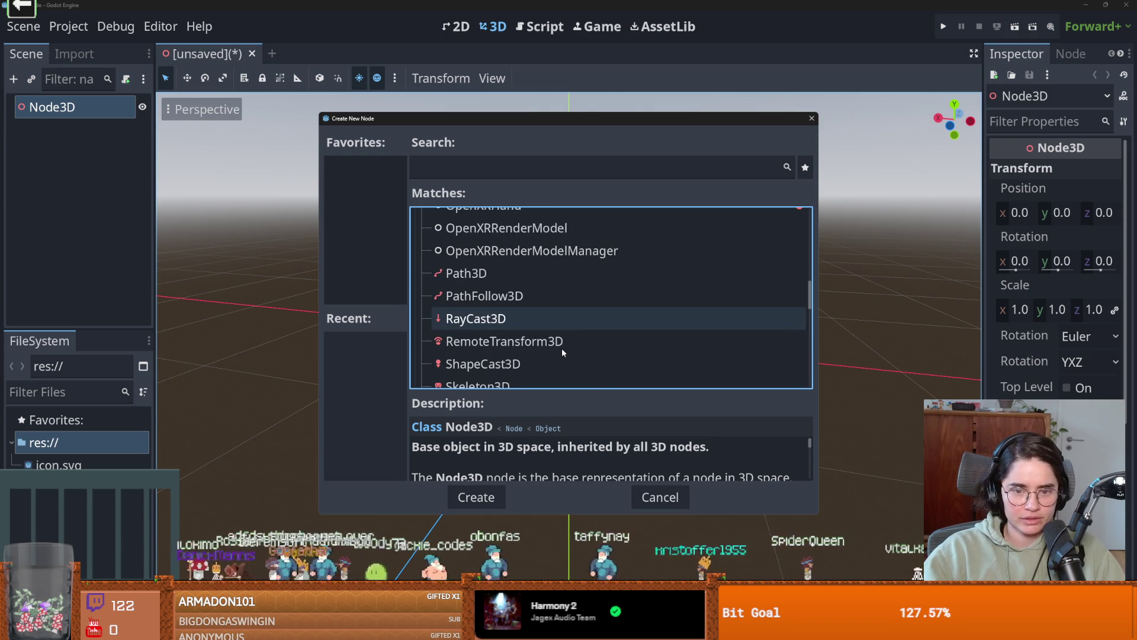
# - Search 'cs', add a CSGBox3D under Node3D, then undo it
pyautogui.click(466, 159)
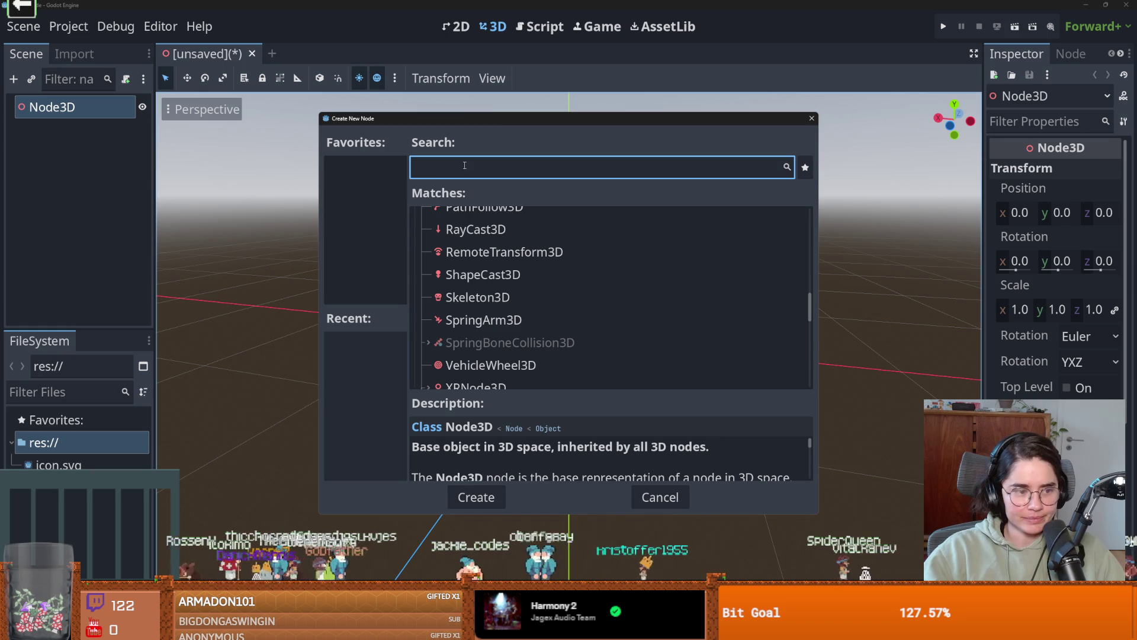
pyautogui.write('cs')
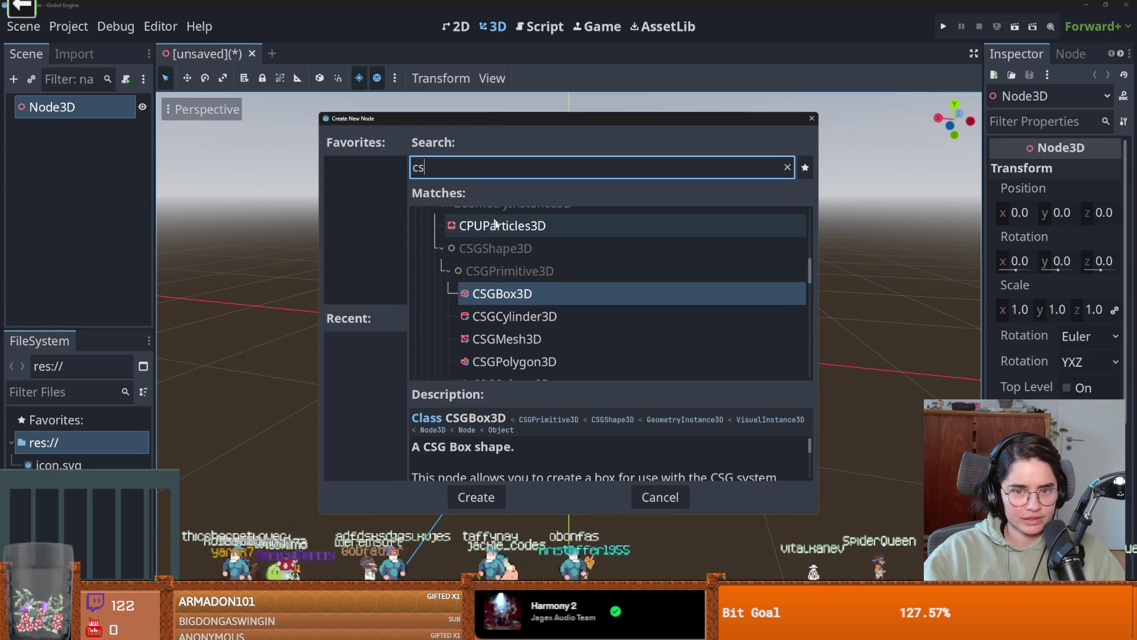
pyautogui.doubleClick(528, 299)
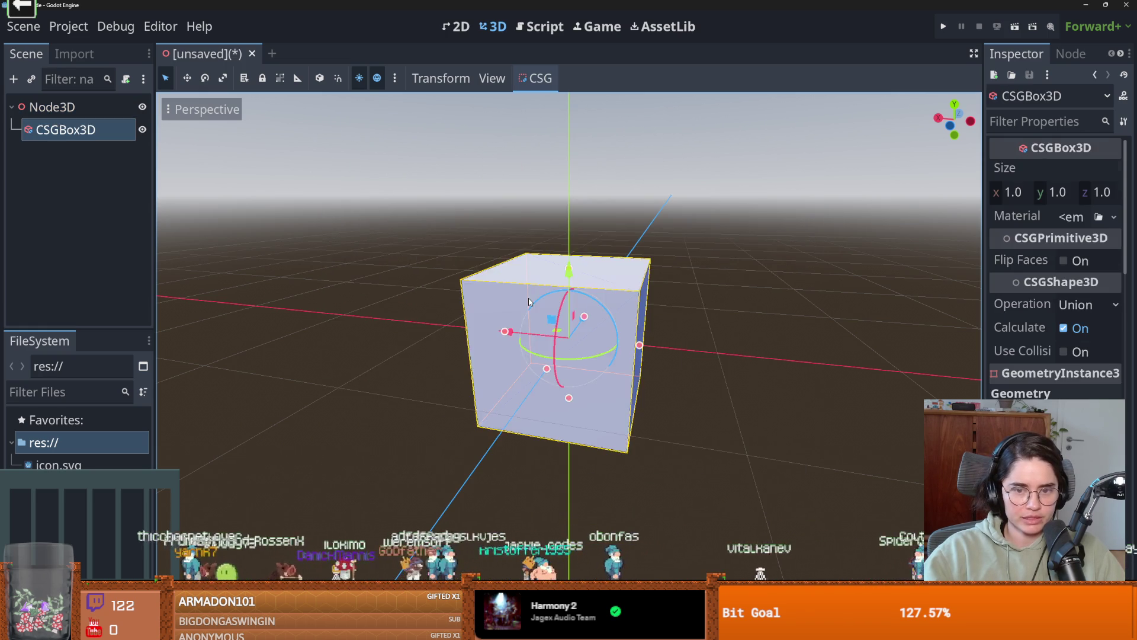
pyautogui.hotkey('ctrl', 'z')
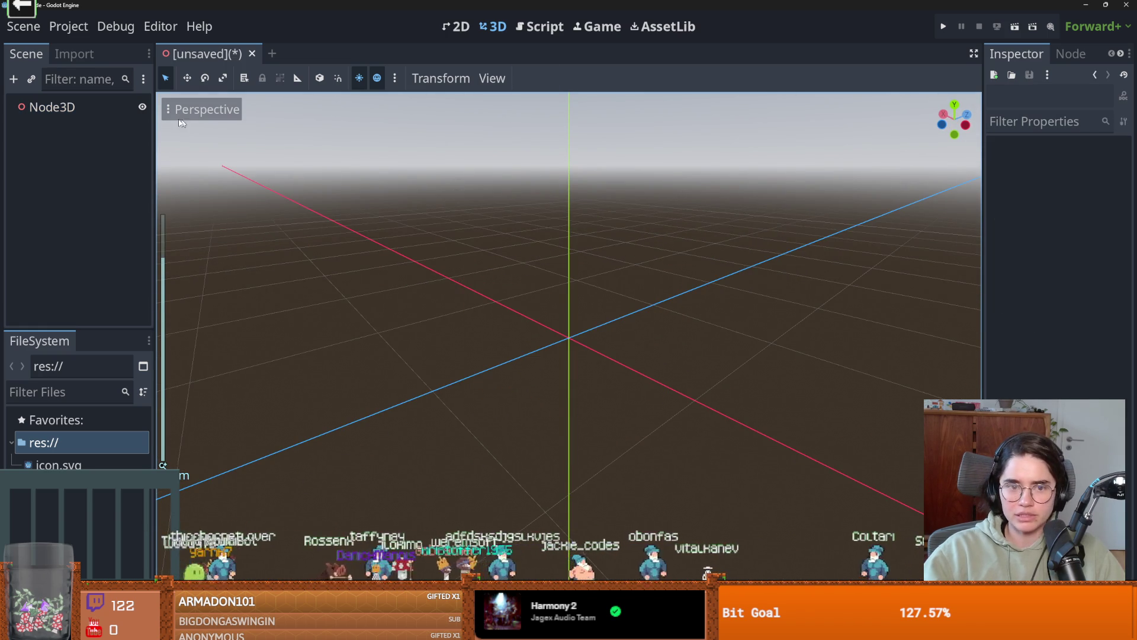
# - Add a MeshInstance3D child under Node3D via a 'mesh' search
pyautogui.click(89, 115)
pyautogui.rightClick(102, 116)
pyautogui.click(129, 127)
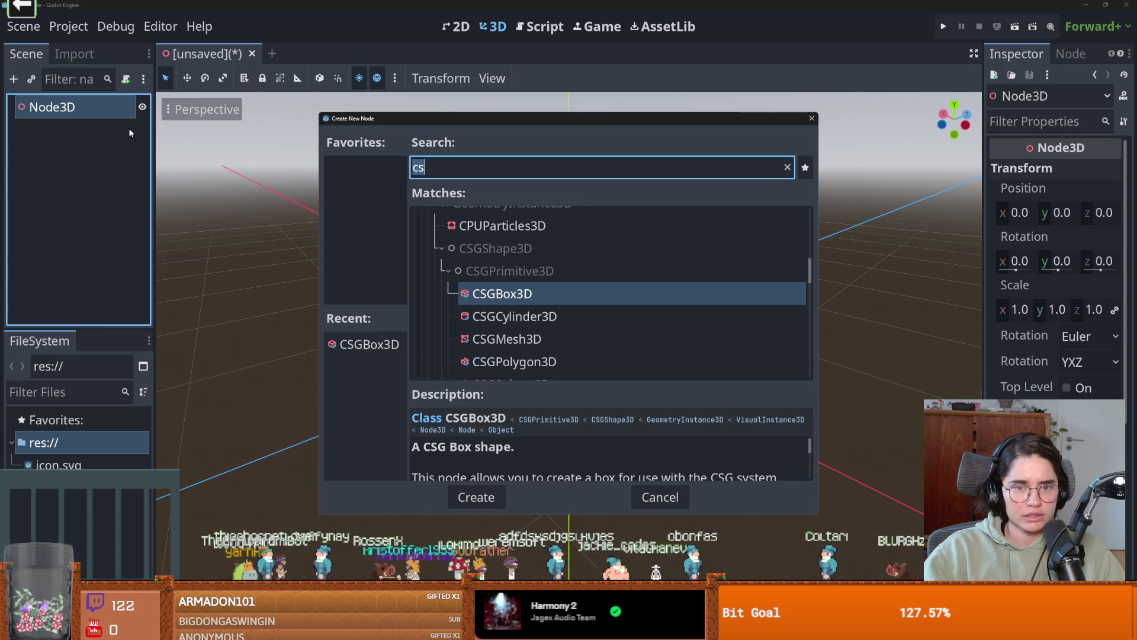
pyautogui.write('mesh')
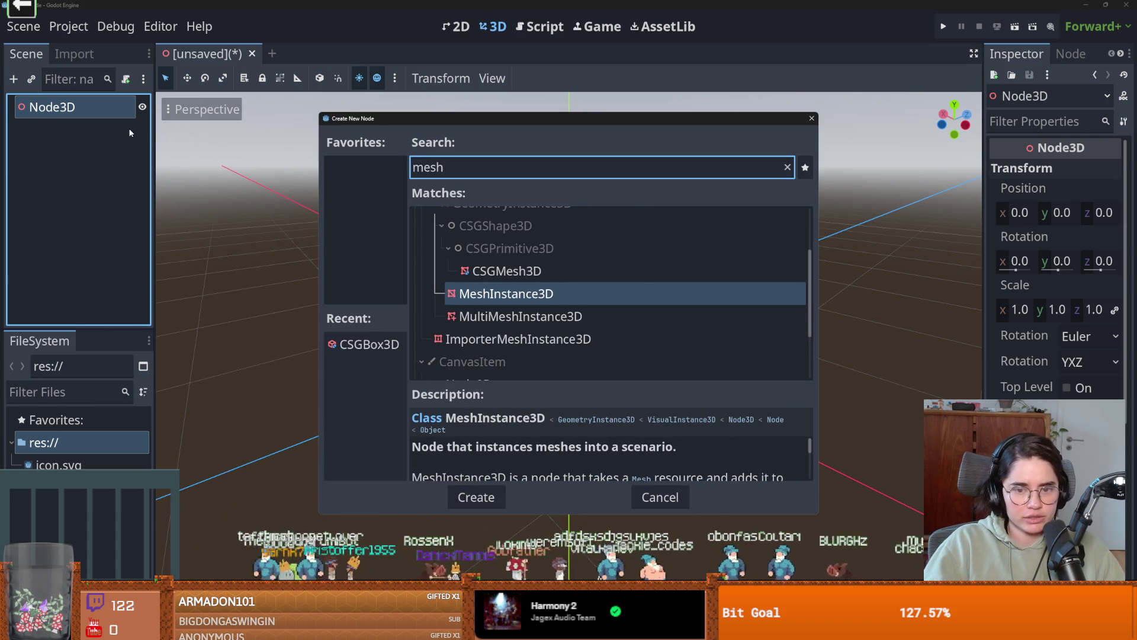
pyautogui.press('Return')
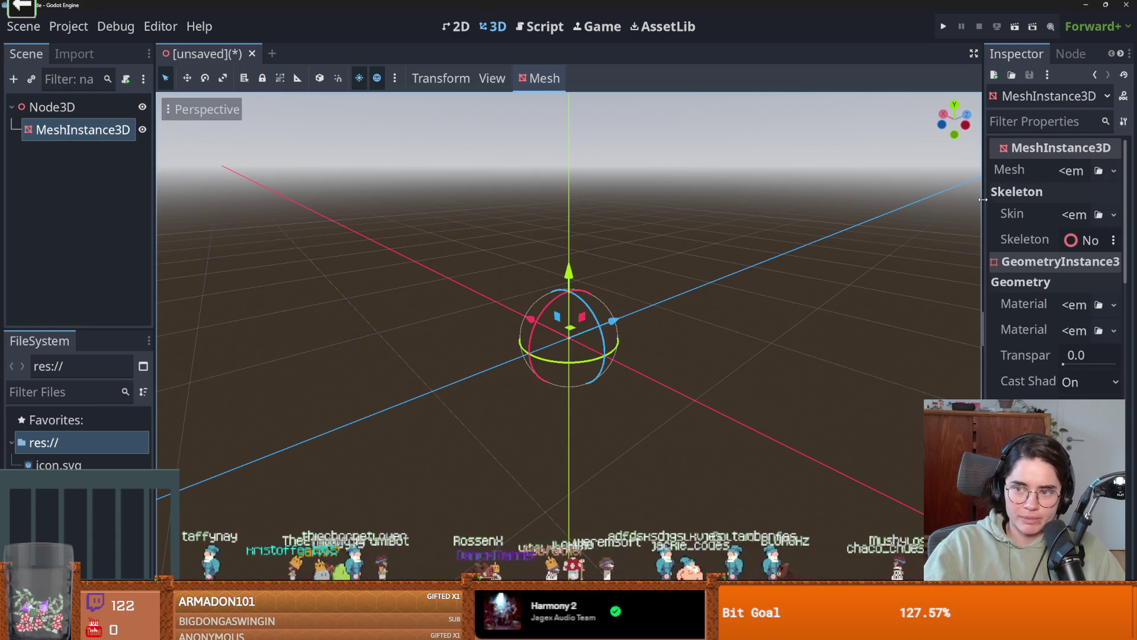
# - Give the mesh instance a new PlaneMesh with width 2 and length 1000
pyautogui.moveTo(982, 199); pyautogui.dragTo(702, 199)
pyautogui.click(1003, 171)
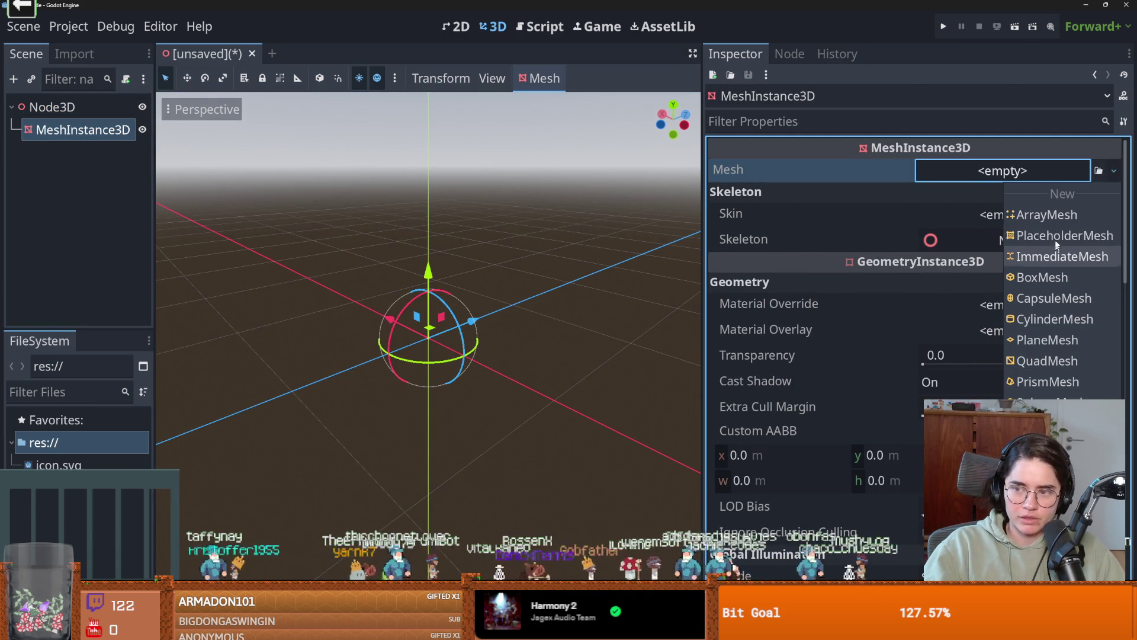
pyautogui.click(1050, 340)
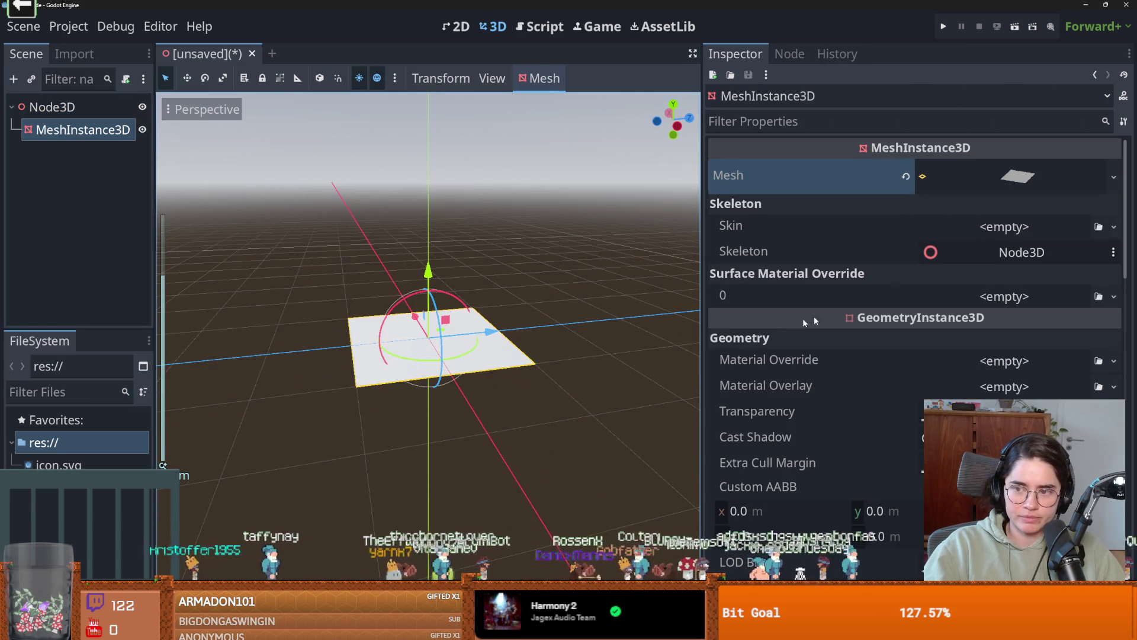
pyautogui.click(1019, 175)
pyautogui.scroll(-3, 1007, 284)
pyautogui.click(961, 175)
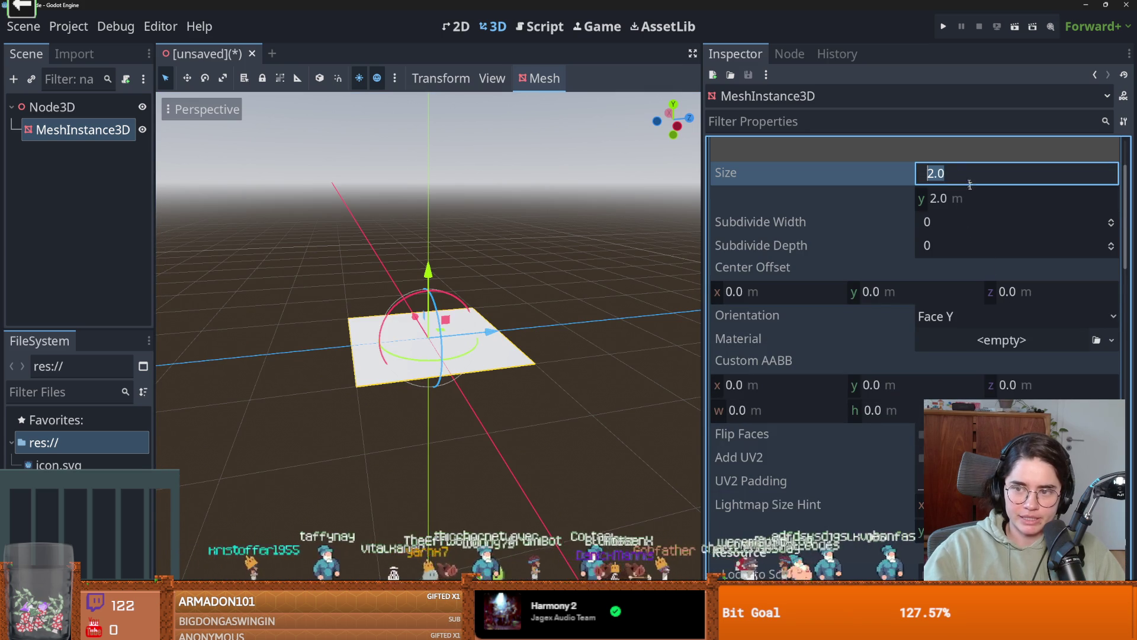
pyautogui.press('Tab')
pyautogui.write('1000')
pyautogui.press('Return')
# - Shorten the plane's length to 100 m and view it from above
pyautogui.moveTo(522, 394)
pyautogui.mouseDown()
pyautogui.moveTo(498, 373)
pyautogui.moveTo(577, 365)
pyautogui.moveTo(407, 400)
pyautogui.mouseUp()
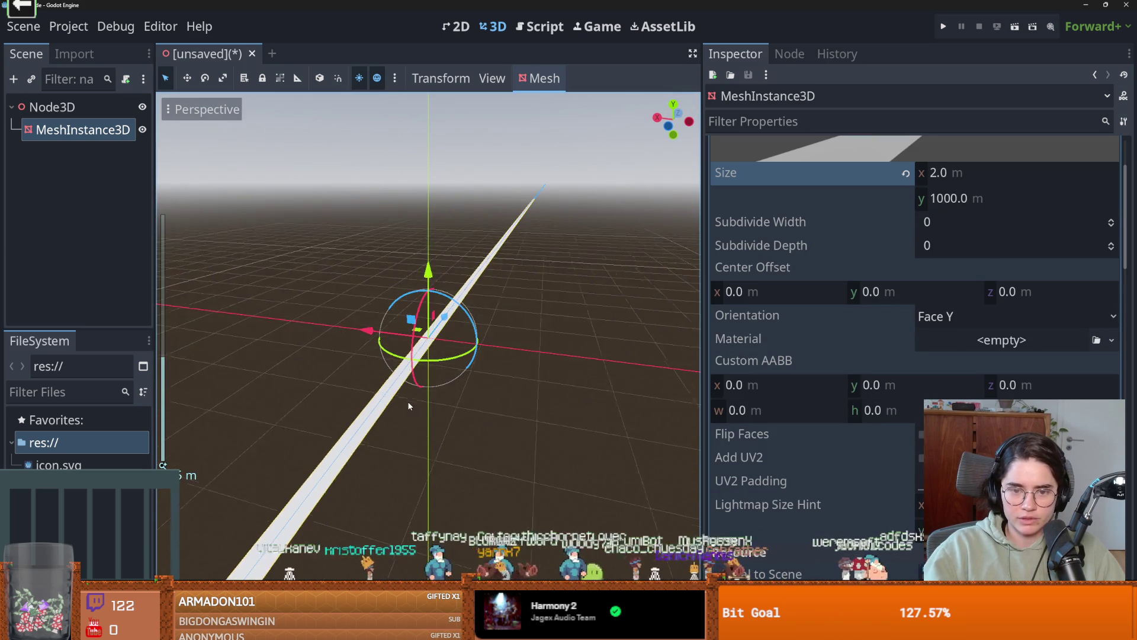
pyautogui.click(987, 202)
pyautogui.write('100')
pyautogui.press('Return')
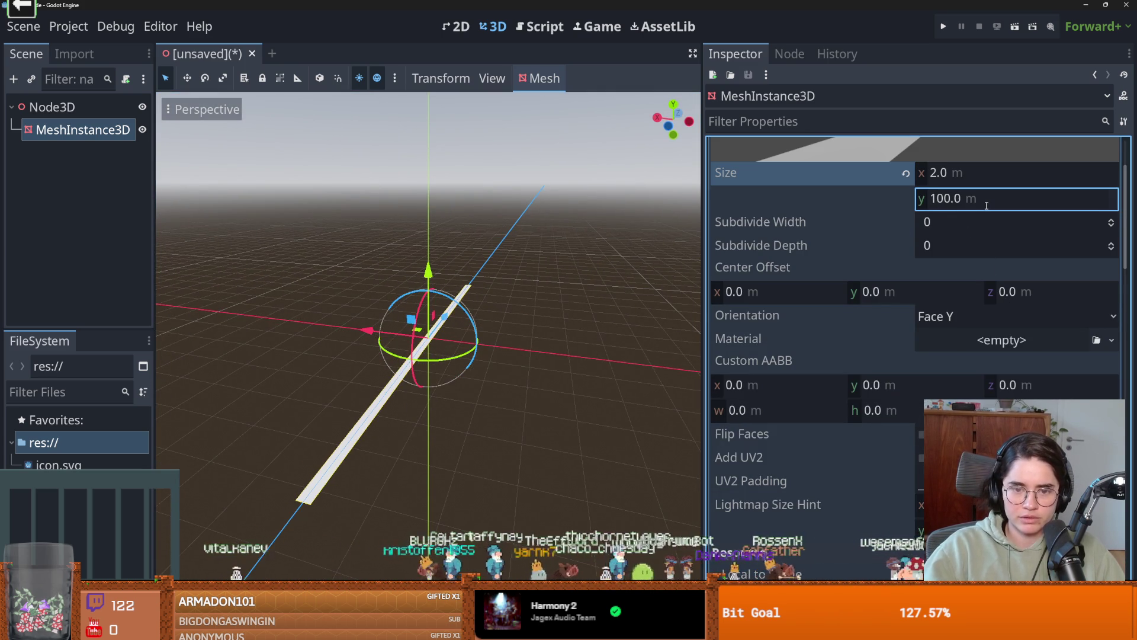
pyautogui.moveTo(546, 307); pyautogui.dragTo(521, 364)
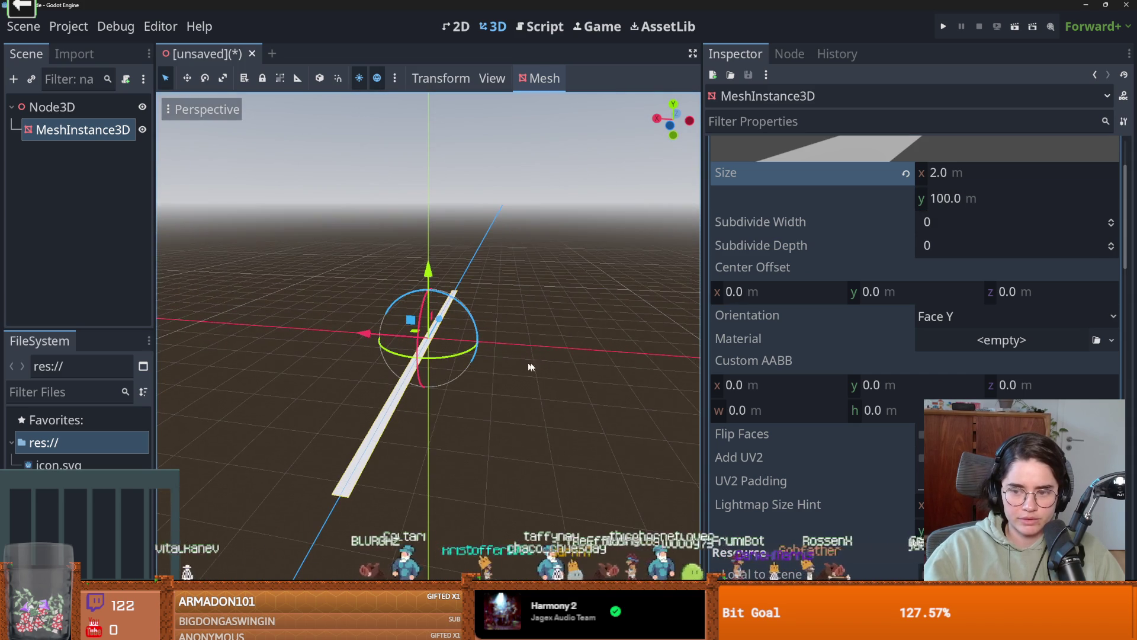
pyautogui.scroll(3, 997, 190)
pyautogui.click(1008, 175)
pyautogui.scroll(-4, 952, 361)
pyautogui.scroll(-10, 951, 364)
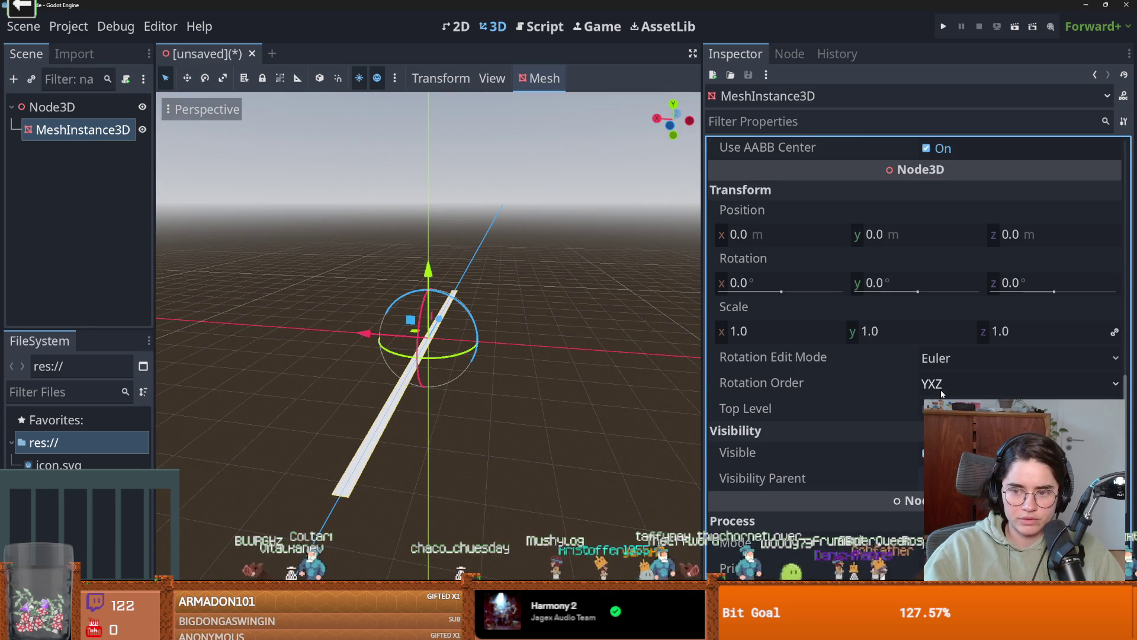
# - Slide the plane along the Z axis to about 50 m
pyautogui.moveTo(445, 311); pyautogui.dragTo(459, 292)
pyautogui.moveTo(469, 279)
pyautogui.mouseDown()
pyautogui.moveTo(471, 264)
pyautogui.moveTo(471, 291)
pyautogui.mouseUp()
pyautogui.moveTo(428, 355)
pyautogui.mouseDown()
pyautogui.moveTo(421, 364)
pyautogui.moveTo(417, 350)
pyautogui.mouseUp()
pyautogui.scroll(10, 900, 342)
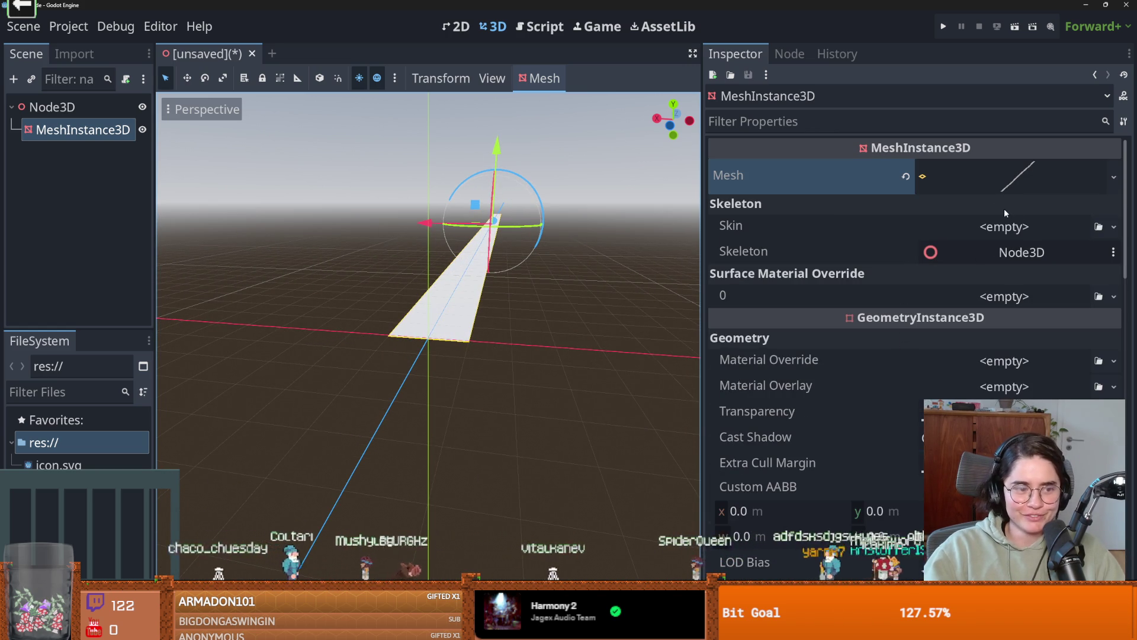
# - Add a new StandardMaterial3D to the plane mesh
pyautogui.click(998, 183)
pyautogui.scroll(-5, 1012, 183)
pyautogui.click(1010, 227)
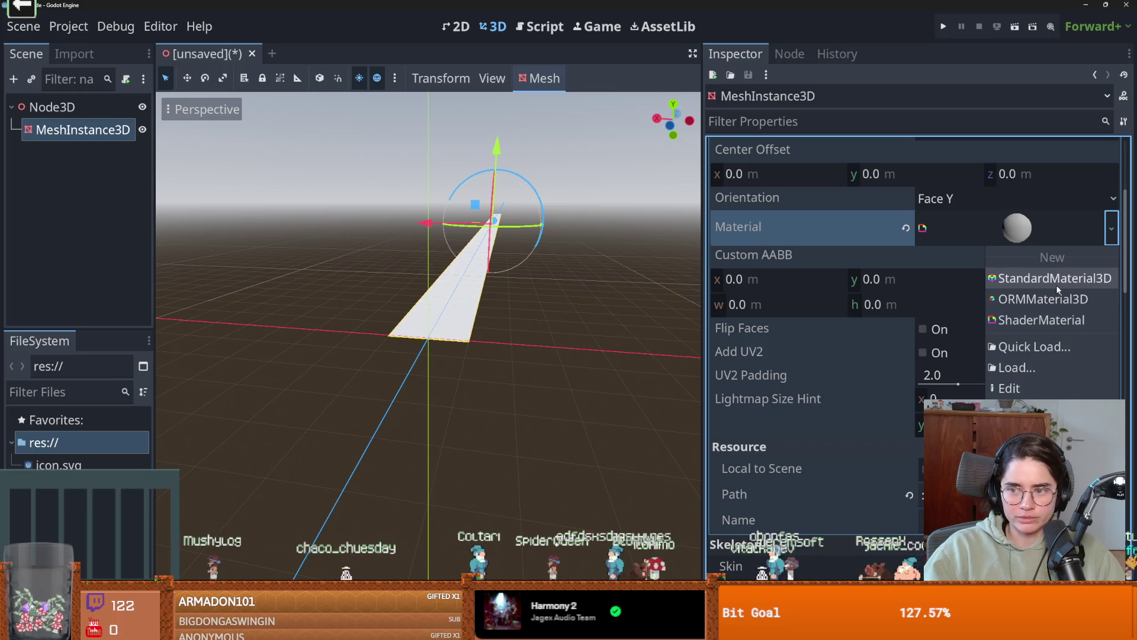
pyautogui.click(1049, 279)
pyautogui.click(1027, 233)
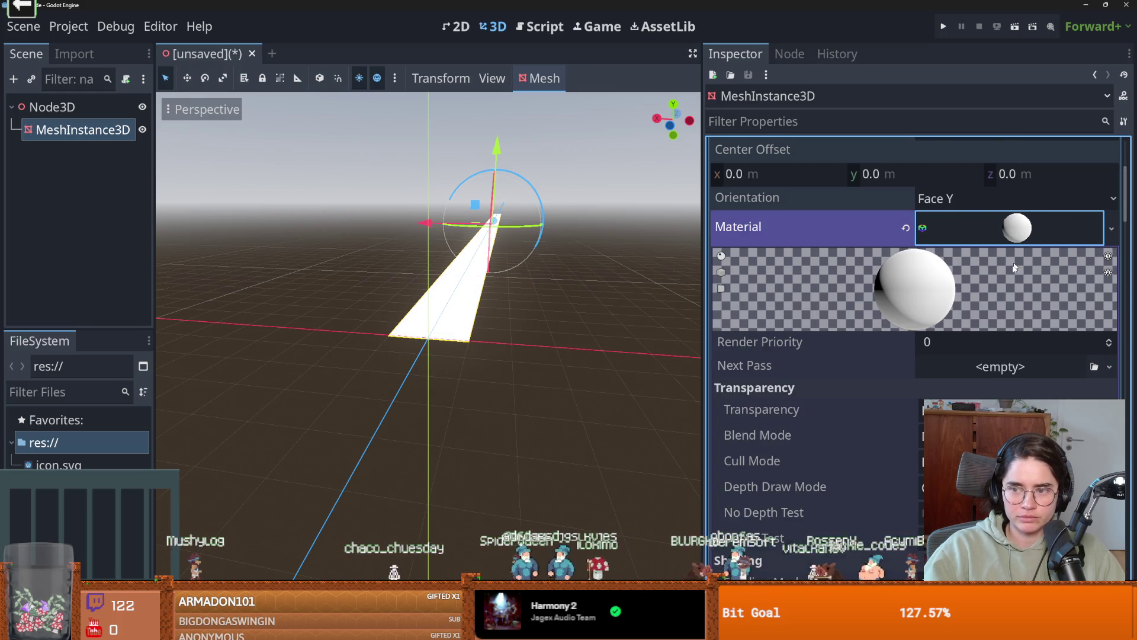
pyautogui.scroll(-2, 979, 343)
pyautogui.scroll(-6, 990, 349)
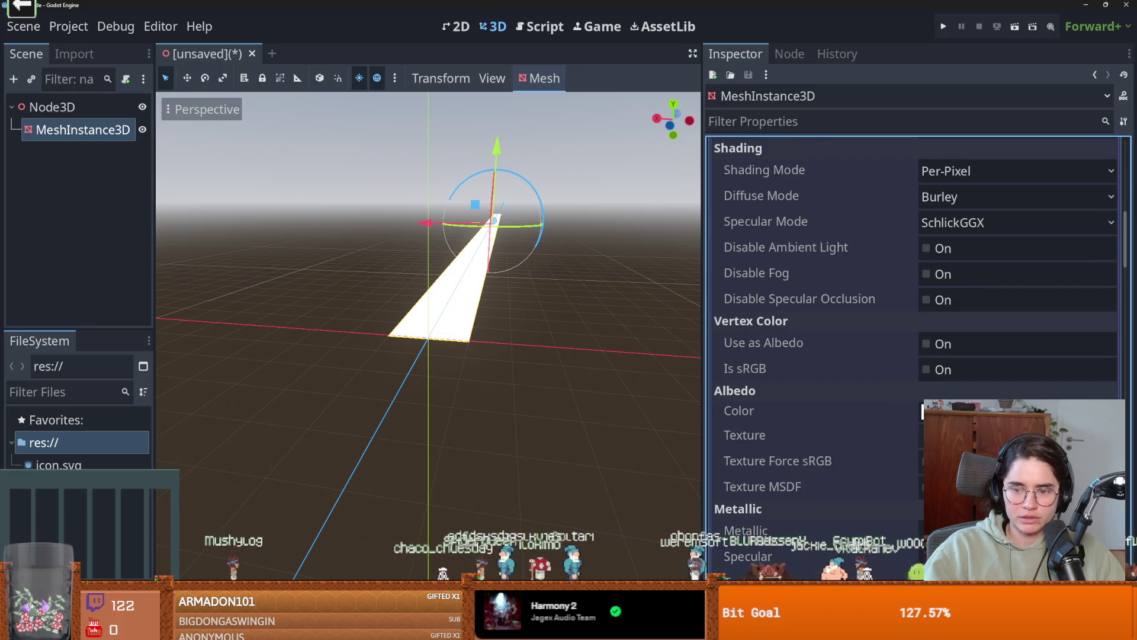
# - Darken the material's albedo colour to black, then reselect Node3D
pyautogui.click(942, 411)
pyautogui.moveTo(1090, 24); pyautogui.dragTo(1090, 148)
pyautogui.click(480, 338)
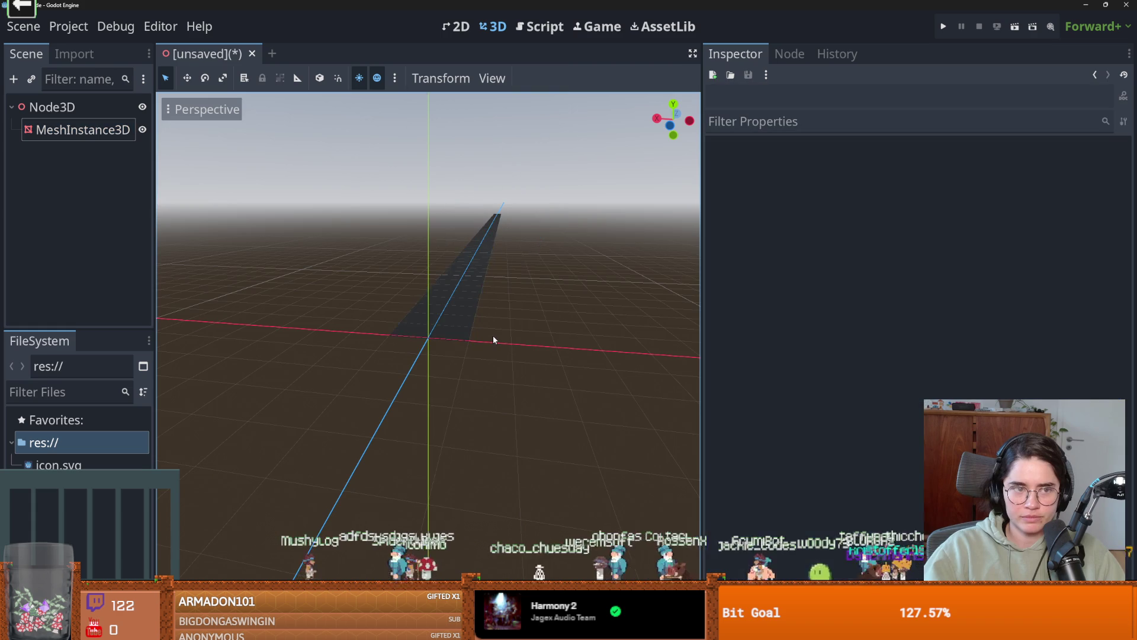
pyautogui.scroll(3, 432, 336)
pyautogui.scroll(-3, 432, 344)
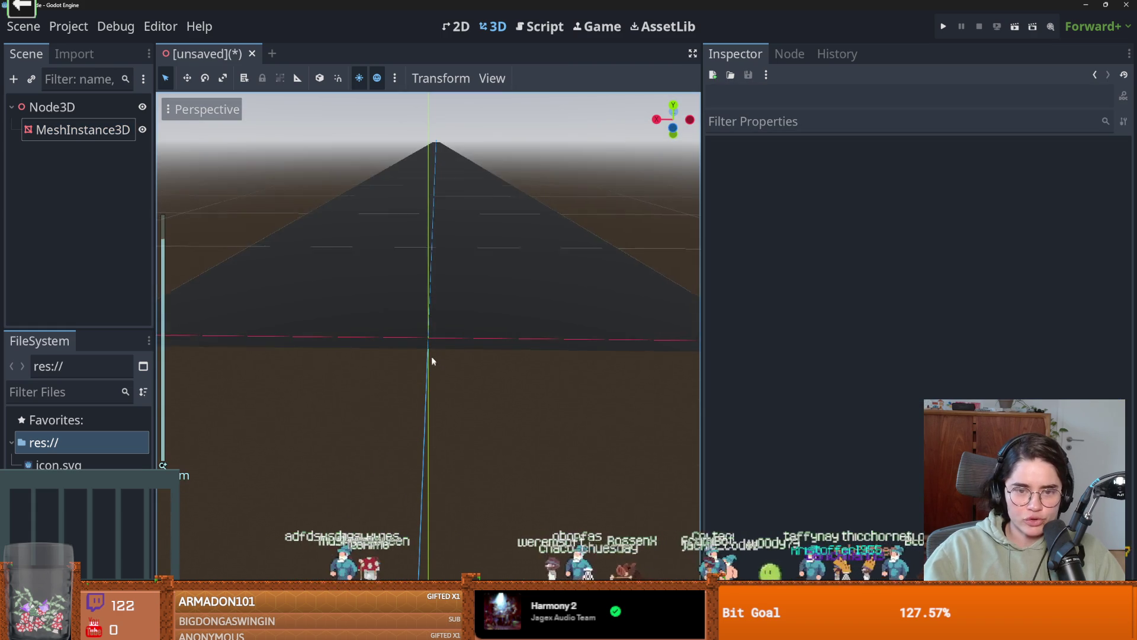
pyautogui.click(108, 112)
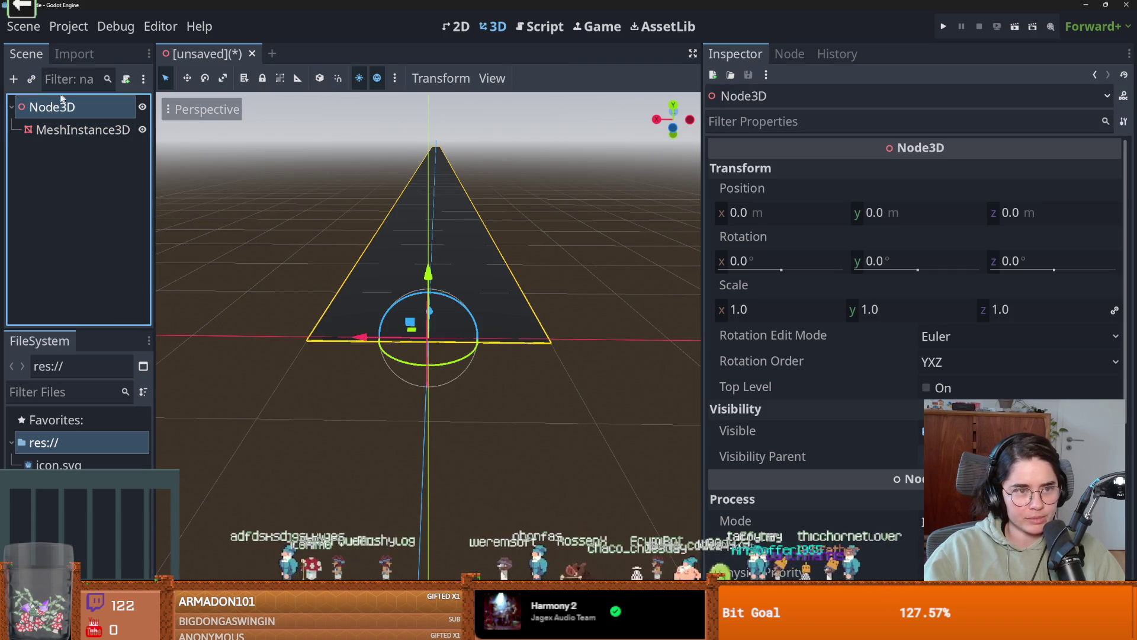
pyautogui.click(14, 79)
# - Add a Camera3D via a 'cam' search and orbit to look along the road
pyautogui.write('camer')
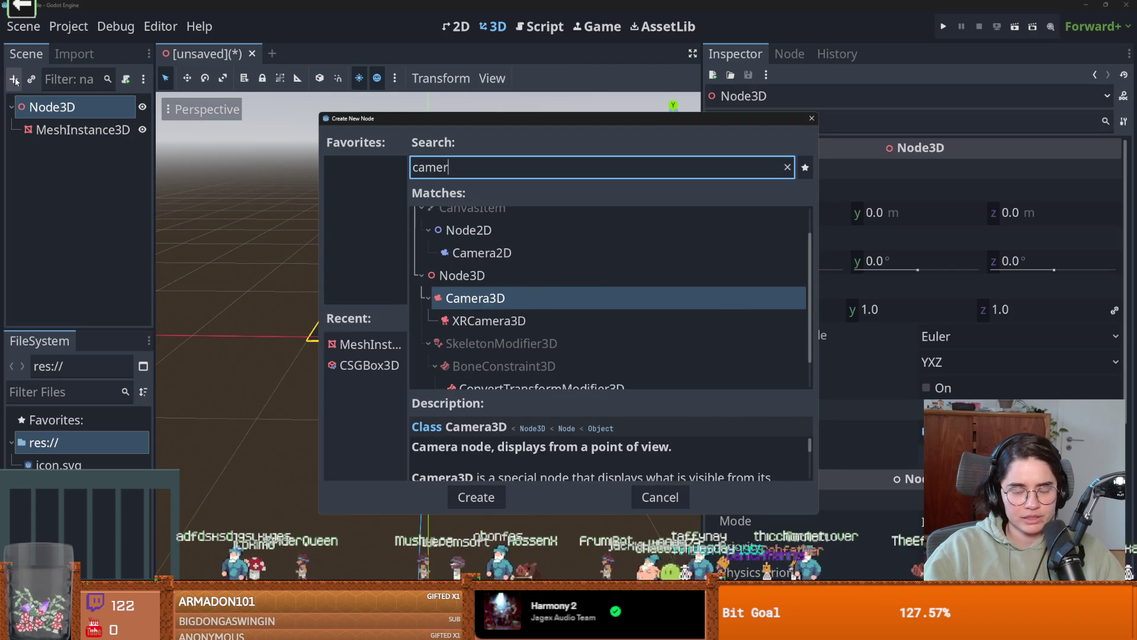
pyautogui.press('Return')
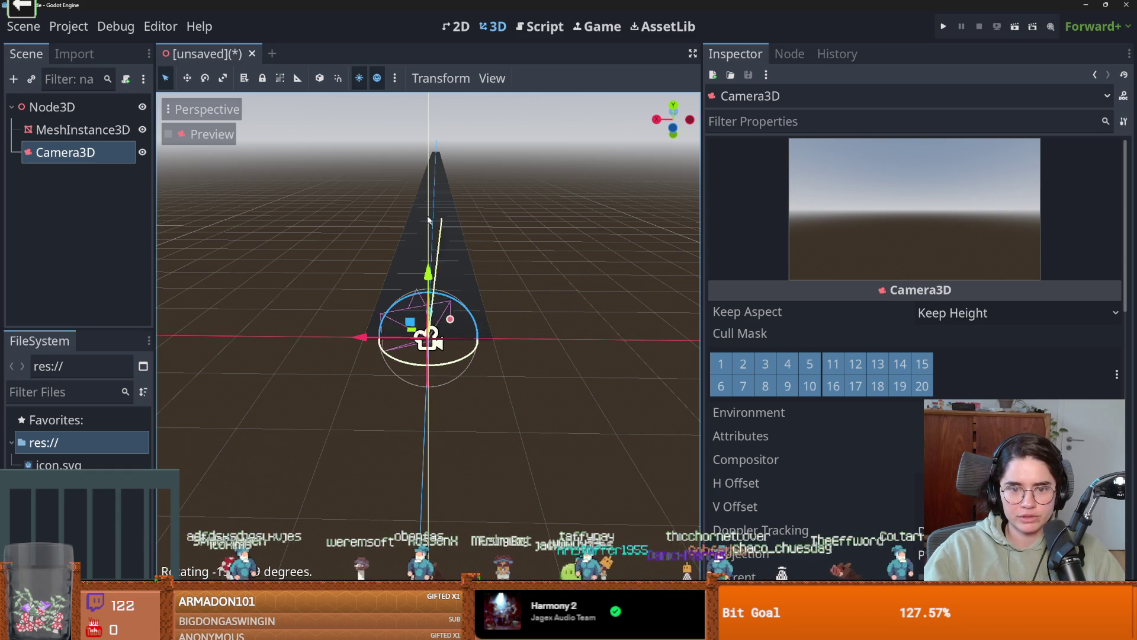
pyautogui.moveTo(481, 316)
pyautogui.mouseDown()
pyautogui.moveTo(431, 318)
pyautogui.moveTo(420, 305)
pyautogui.mouseUp()
pyautogui.scroll(-2, 450, 342)
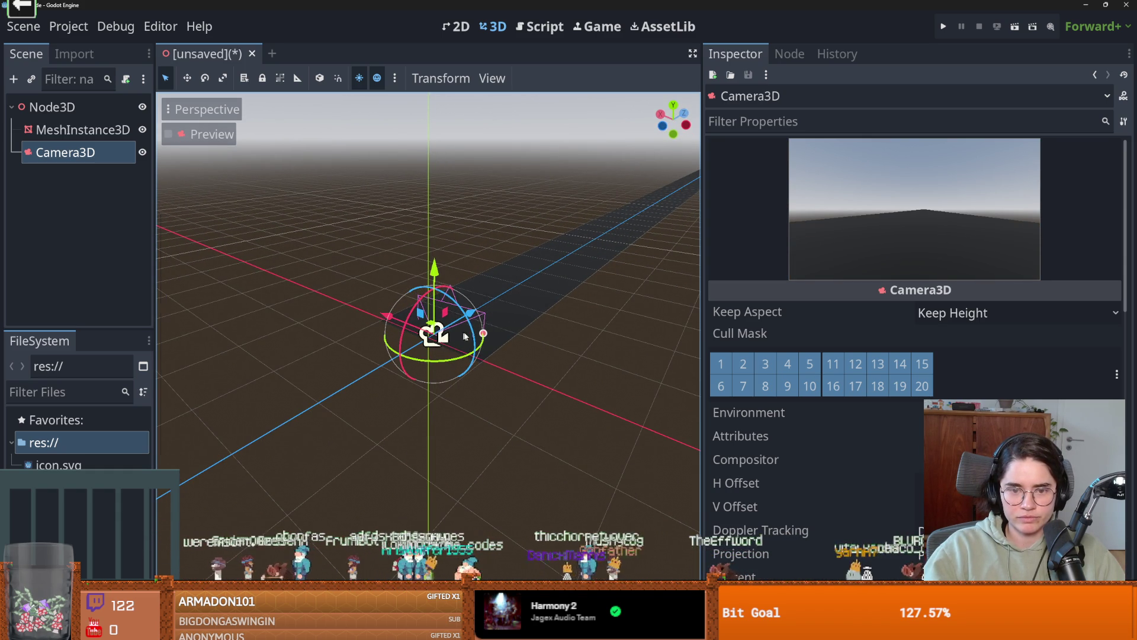
pyautogui.moveTo(386, 321); pyautogui.dragTo(468, 320)
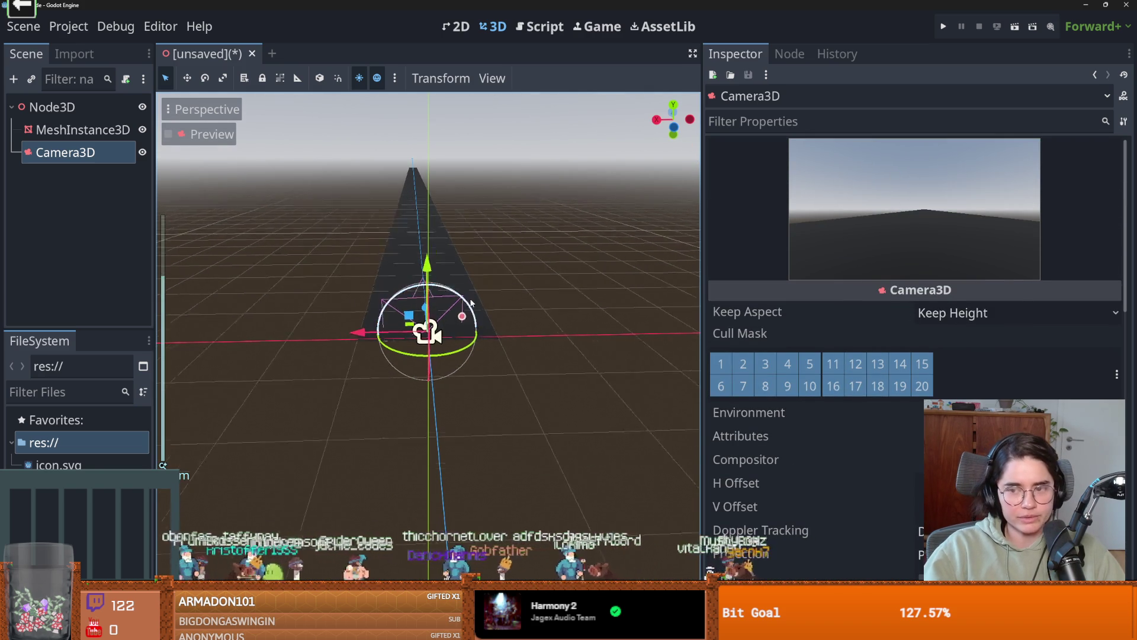
# - Raise and shift the camera to sit low above the road's near end
pyautogui.moveTo(428, 268); pyautogui.dragTo(429, 237)
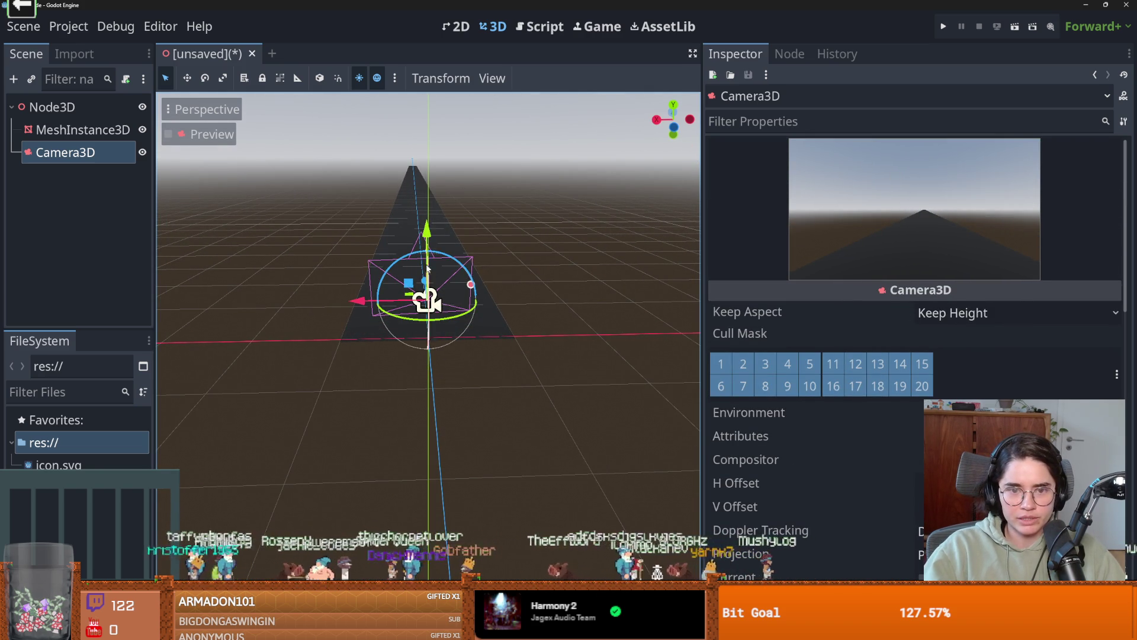
pyautogui.moveTo(451, 277)
pyautogui.mouseDown()
pyautogui.moveTo(420, 254)
pyautogui.moveTo(435, 249)
pyautogui.mouseUp()
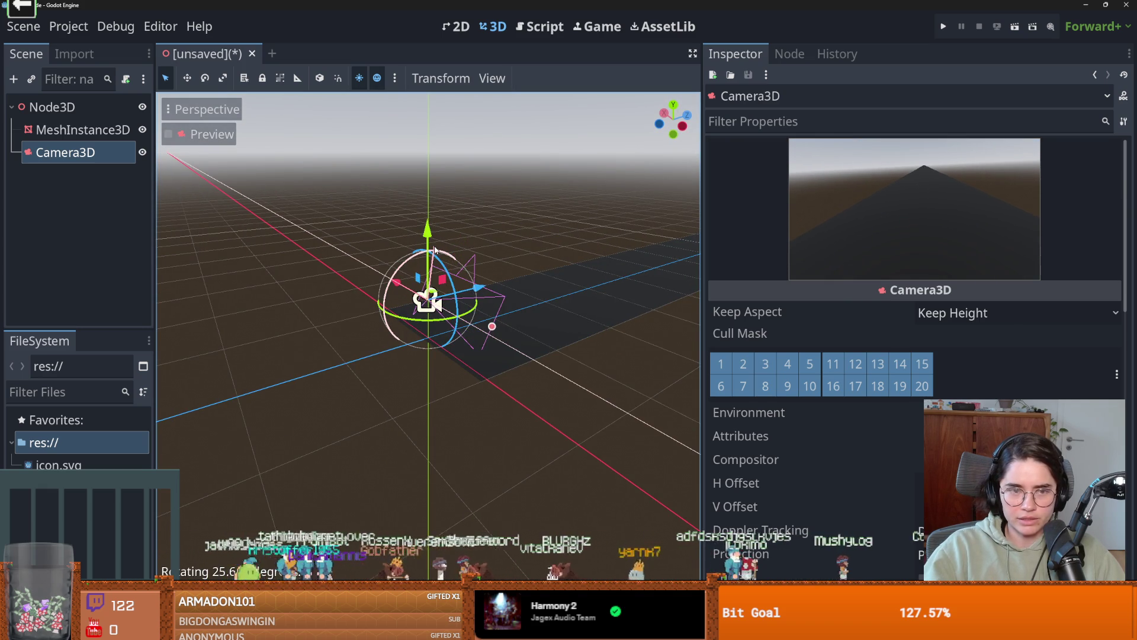
pyautogui.scroll(2, 436, 304)
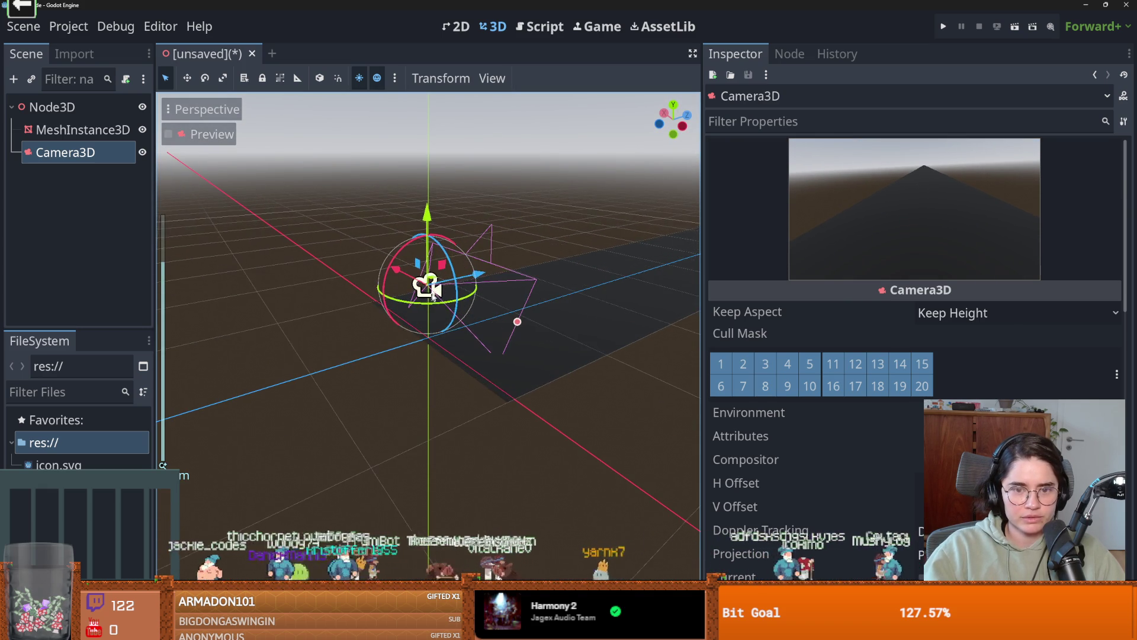
pyautogui.moveTo(391, 279); pyautogui.dragTo(386, 278)
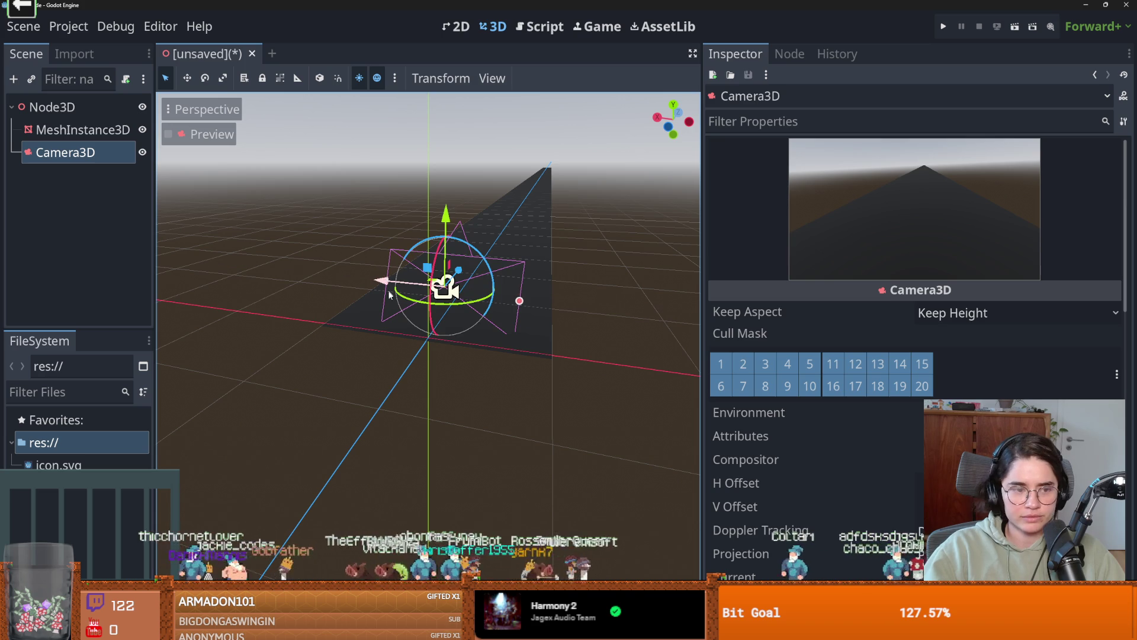
pyautogui.moveTo(466, 287)
pyautogui.mouseDown()
pyautogui.moveTo(344, 301)
pyautogui.moveTo(391, 261)
pyautogui.mouseUp()
pyautogui.moveTo(428, 224); pyautogui.dragTo(386, 228)
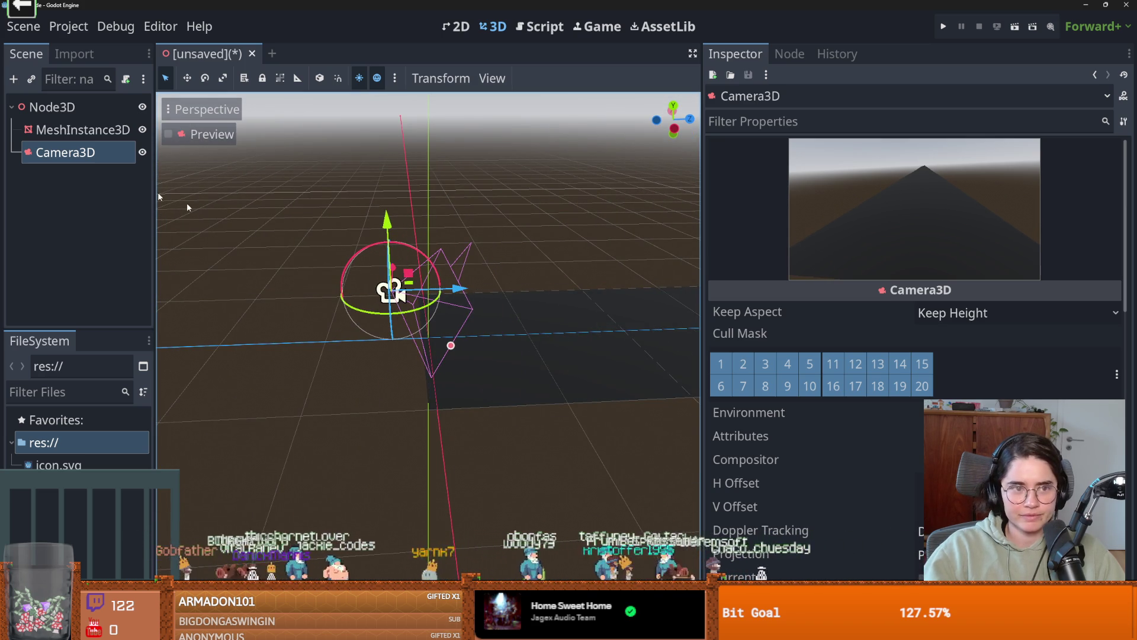
pyautogui.rightClick(82, 110)
# - Add a CSGBox3D under Node3D and lift it above the road
pyautogui.click(118, 117)
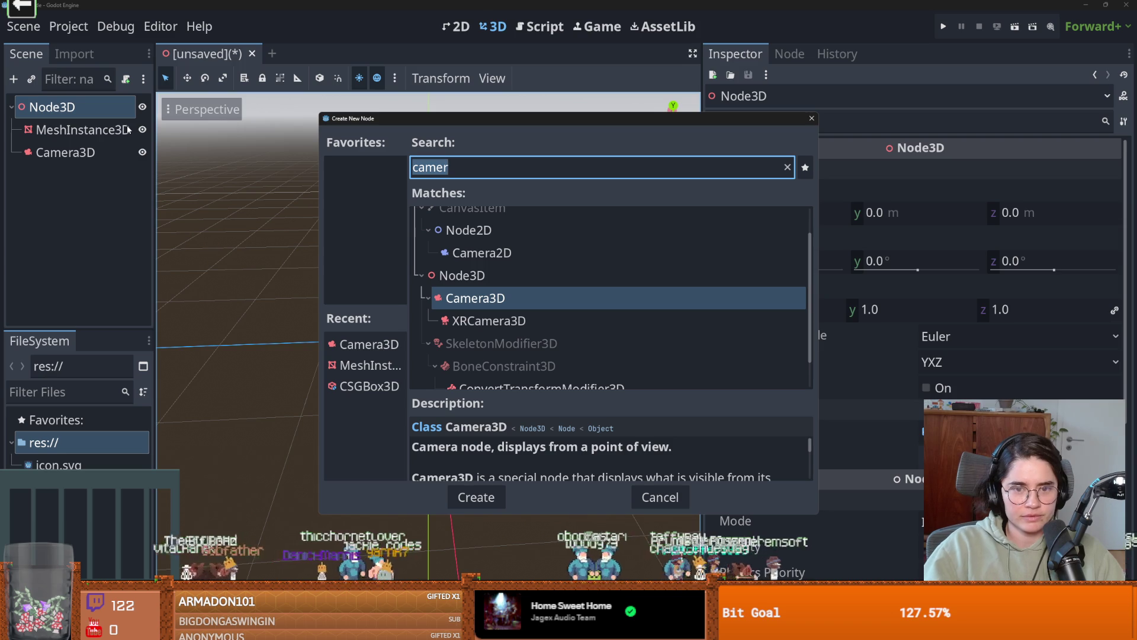
pyautogui.write('csg')
pyautogui.press('Return')
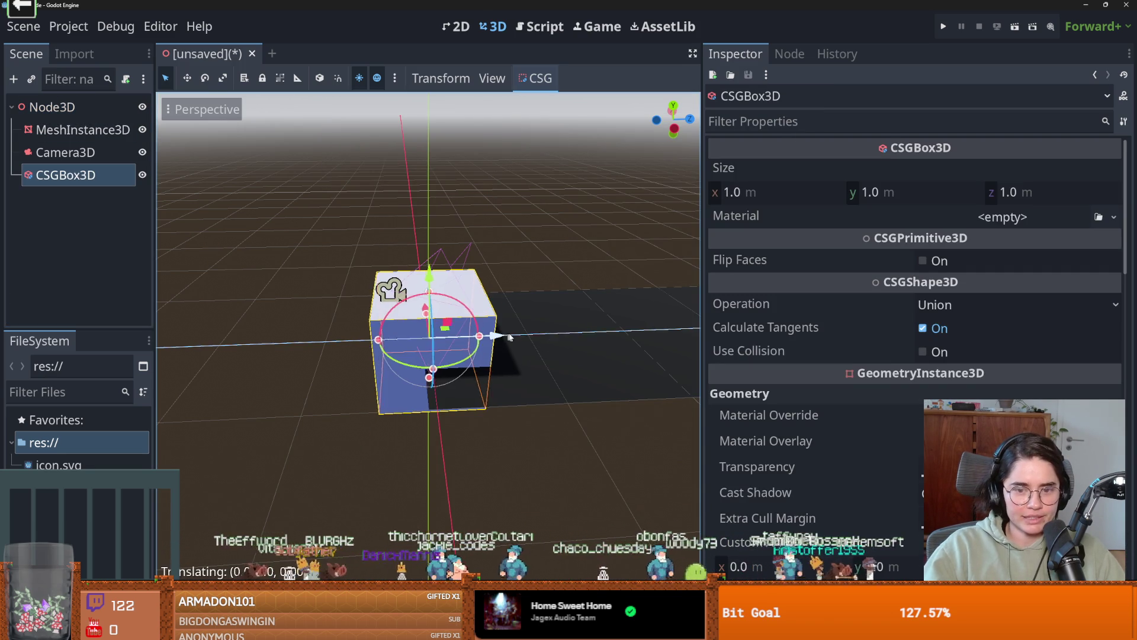
pyautogui.moveTo(501, 336); pyautogui.dragTo(619, 320)
pyautogui.moveTo(560, 248)
pyautogui.mouseDown()
pyautogui.moveTo(583, 234)
pyautogui.moveTo(589, 206)
pyautogui.mouseUp()
pyautogui.scroll(-1, 774, 382)
pyautogui.scroll(1, 775, 382)
pyautogui.scroll(-15, 834, 450)
pyautogui.scroll(-3, 830, 449)
pyautogui.scroll(18, 837, 482)
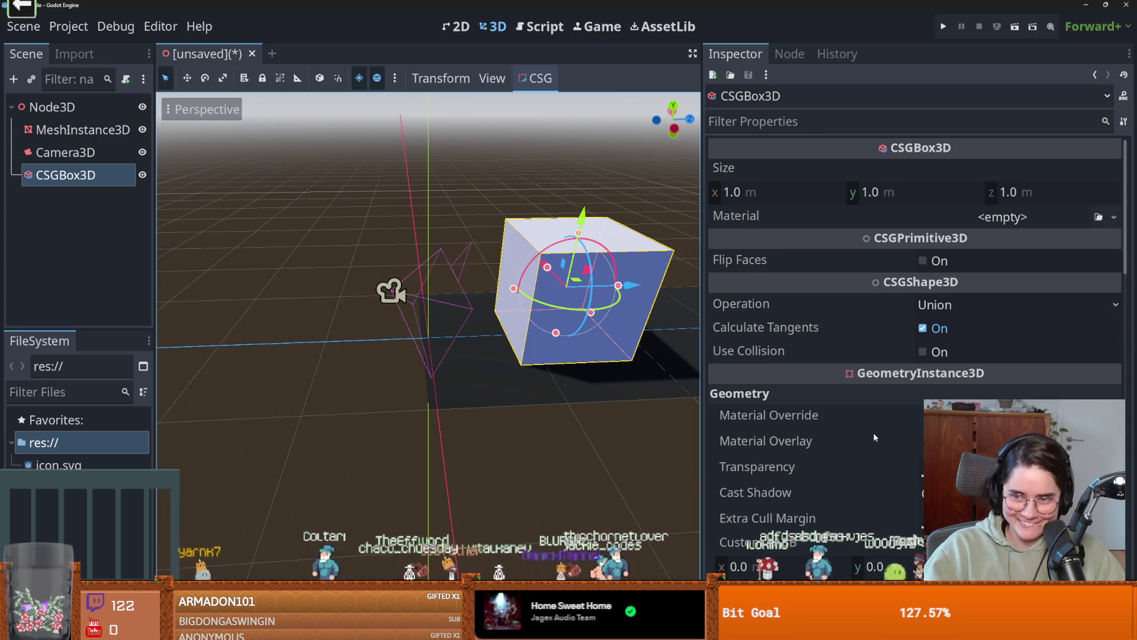
# - Try flattening the box, undo it, and set its x size to 0.2
pyautogui.moveTo(579, 233)
pyautogui.mouseDown()
pyautogui.moveTo(574, 304)
pyautogui.moveTo(592, 320)
pyautogui.moveTo(551, 320)
pyautogui.moveTo(699, 305)
pyautogui.mouseUp()
pyautogui.hotkey('ctrl', 'z')
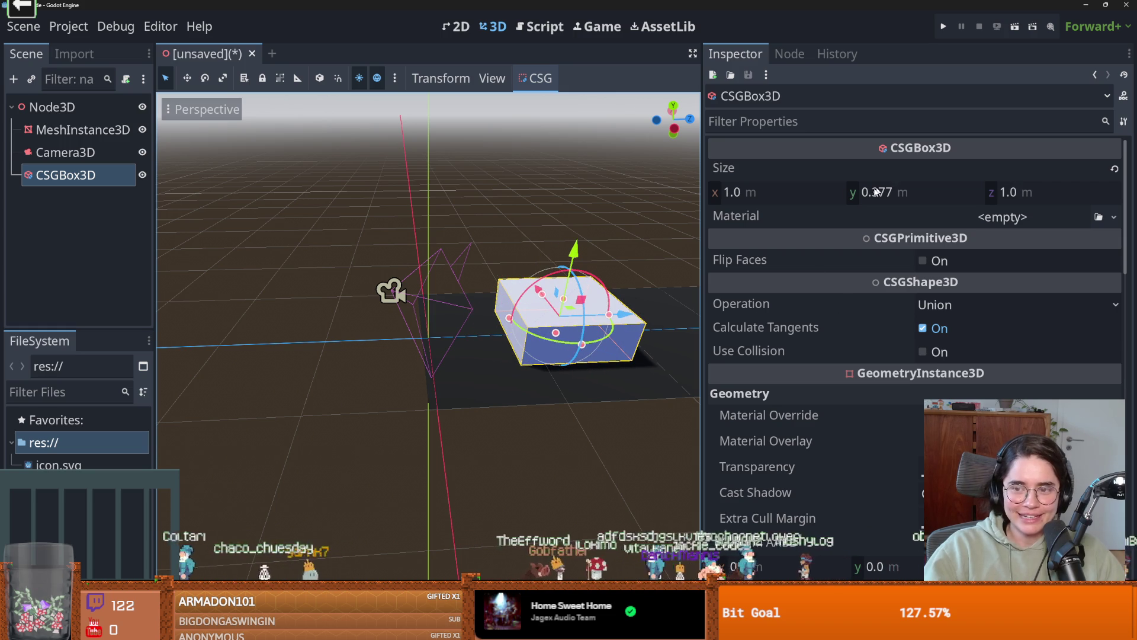
pyautogui.click(761, 197)
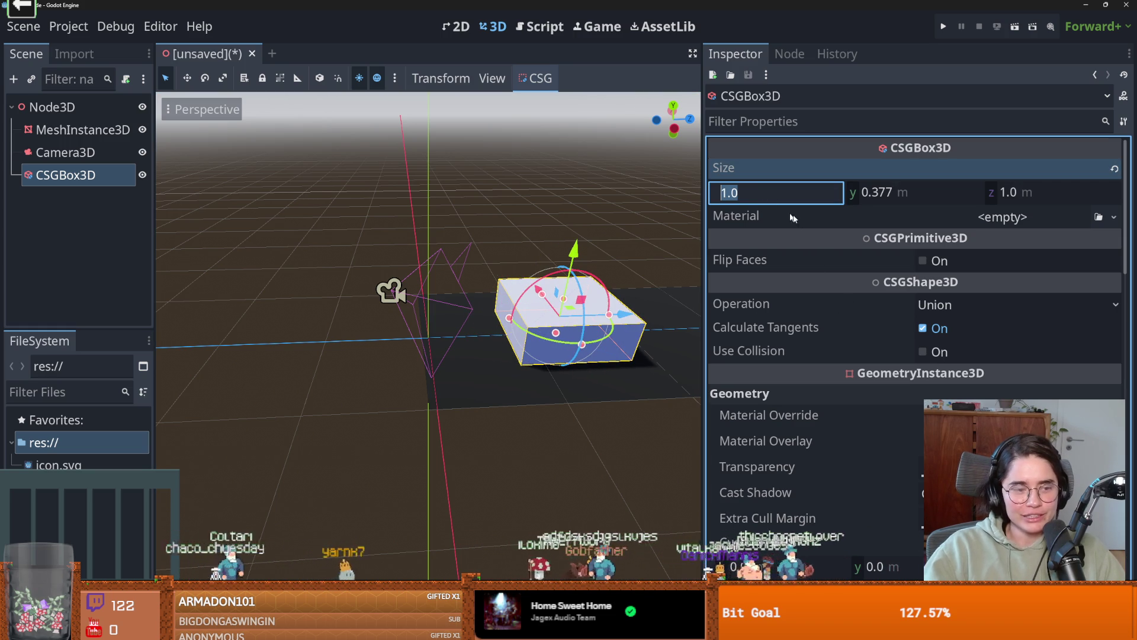
pyautogui.write('0.2')
pyautogui.press('Return')
pyautogui.click(799, 220)
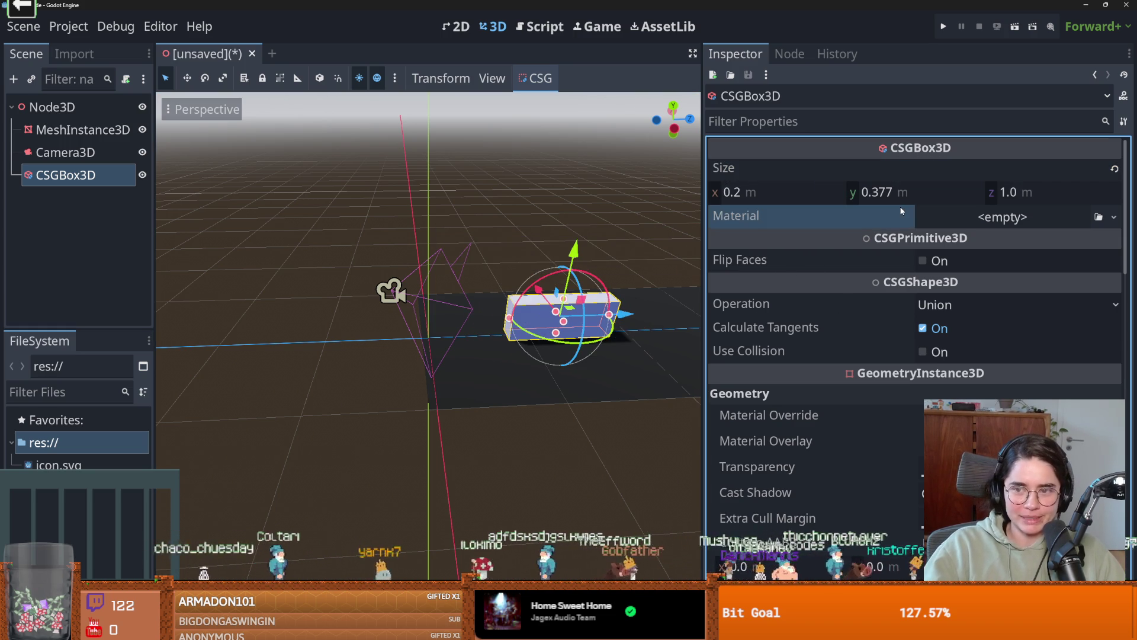
# - Set the box size to 0.4 on x, y and z, making a cube
pyautogui.click(901, 193)
pyautogui.click(781, 190)
pyautogui.write('.4')
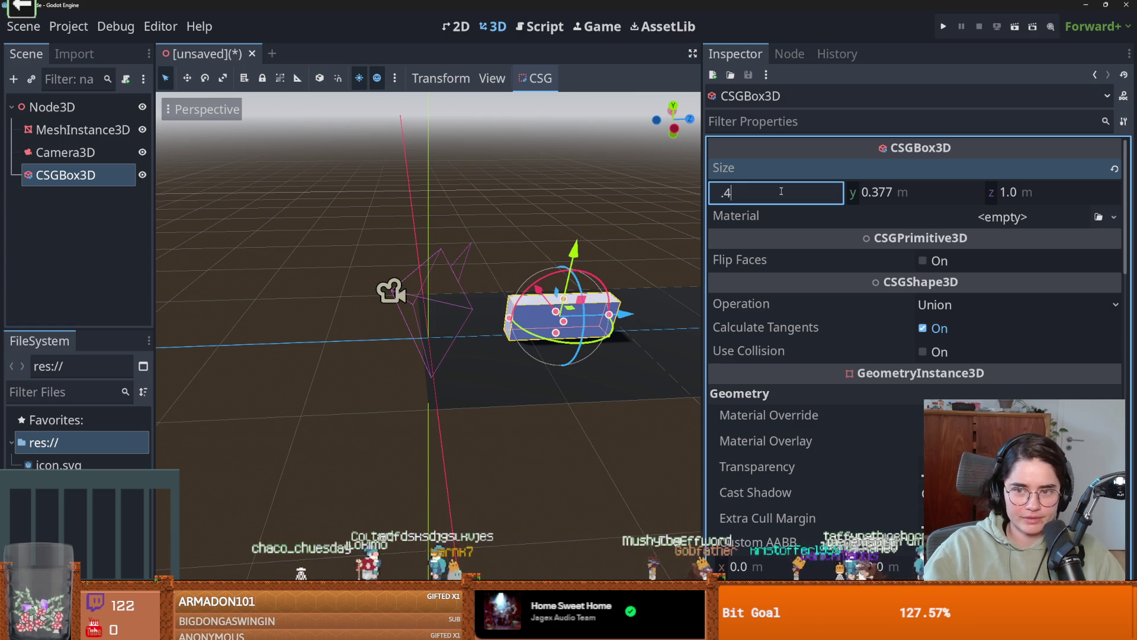
pyautogui.press('Return')
pyautogui.click(882, 196)
pyautogui.write('.4')
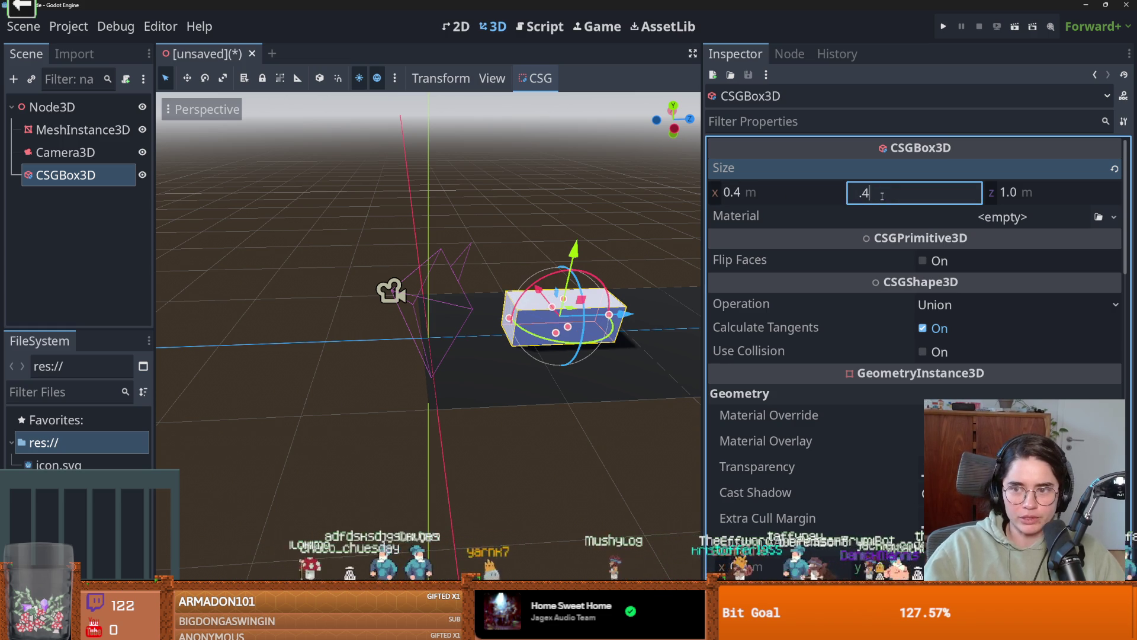
pyautogui.click(1061, 192)
pyautogui.press('Return')
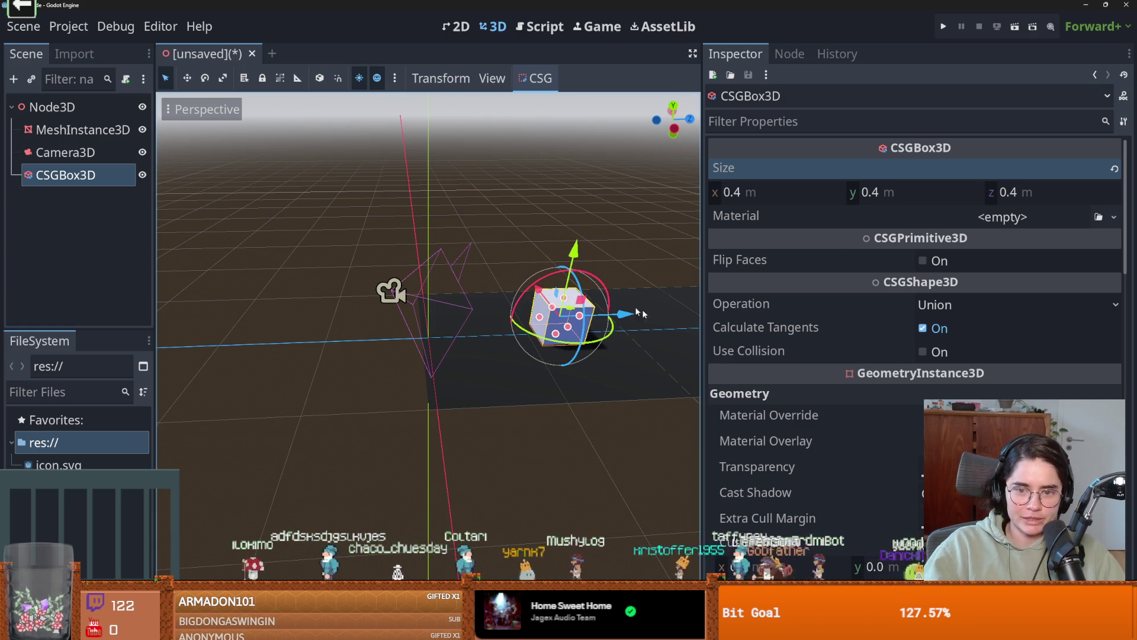
pyautogui.click(105, 159)
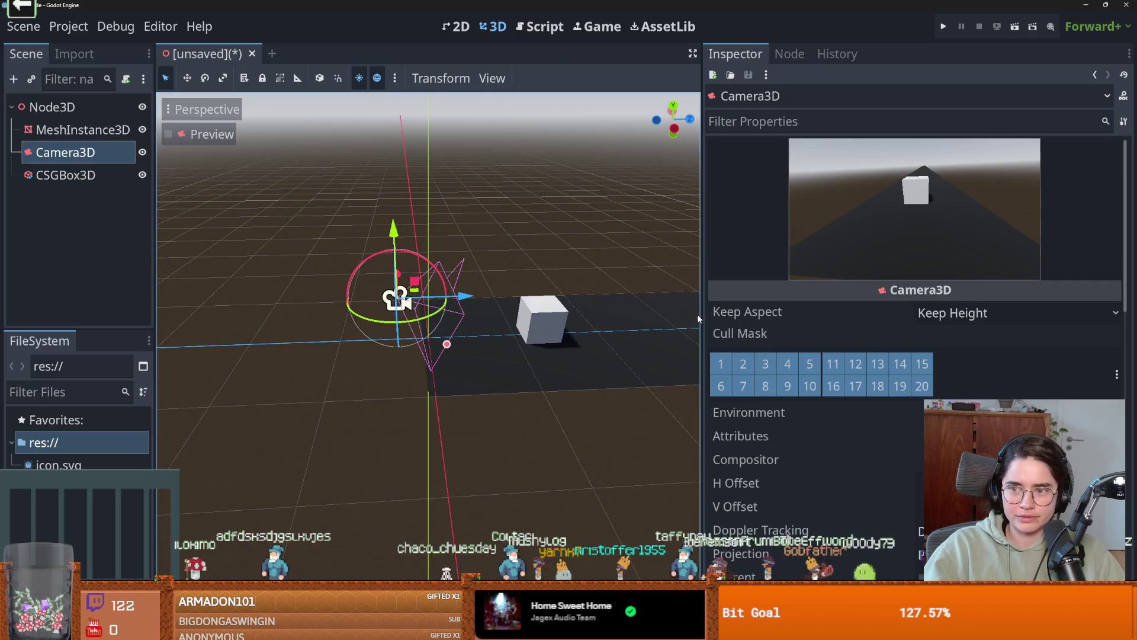
# - Select the Camera3D and frame the view on it and the cube
pyautogui.click(64, 173)
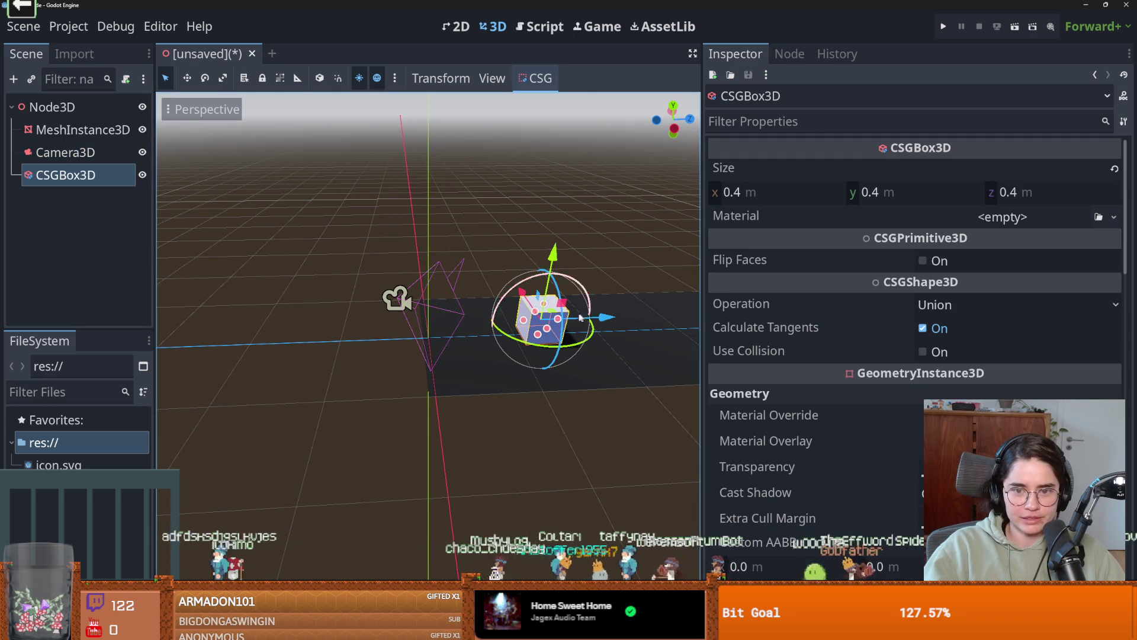
pyautogui.click(395, 299)
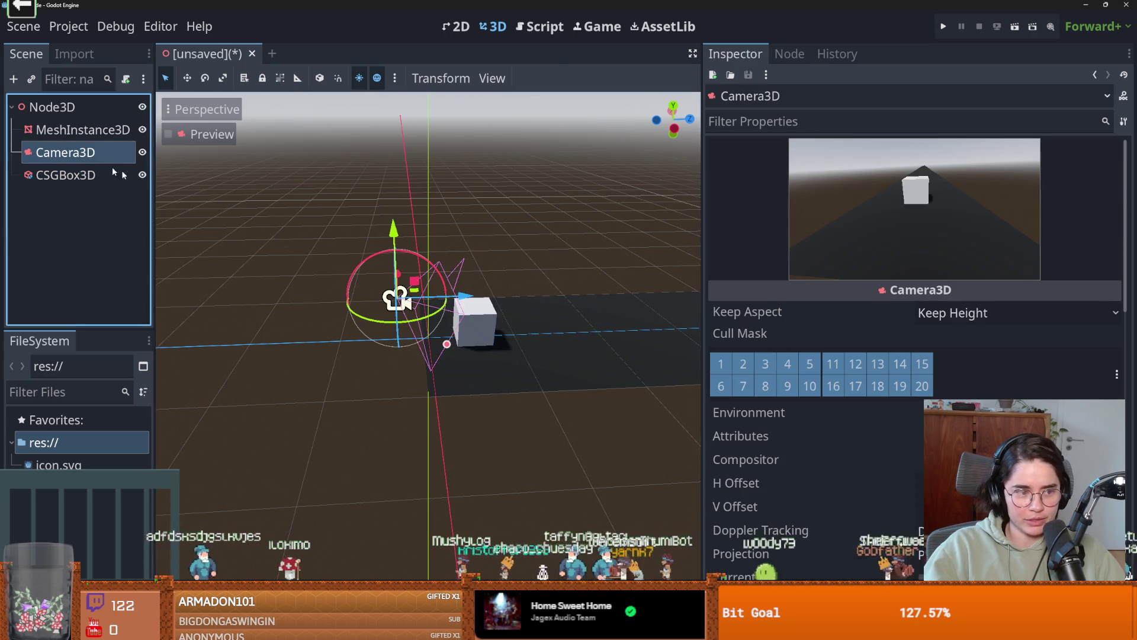
pyautogui.press('f')
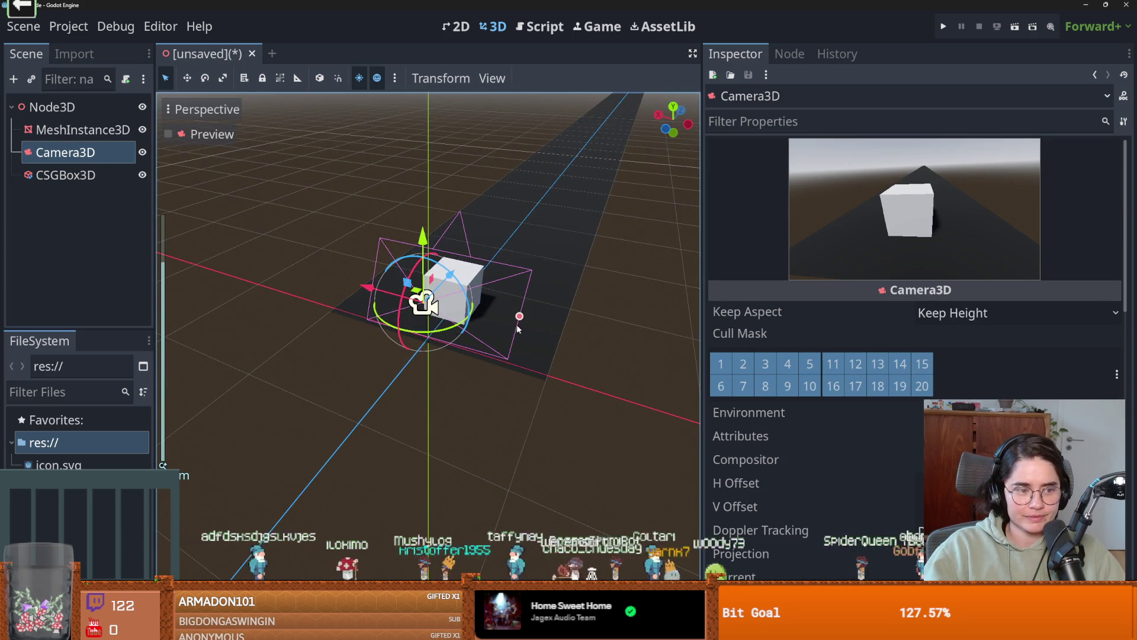
pyautogui.scroll(-1, 521, 326)
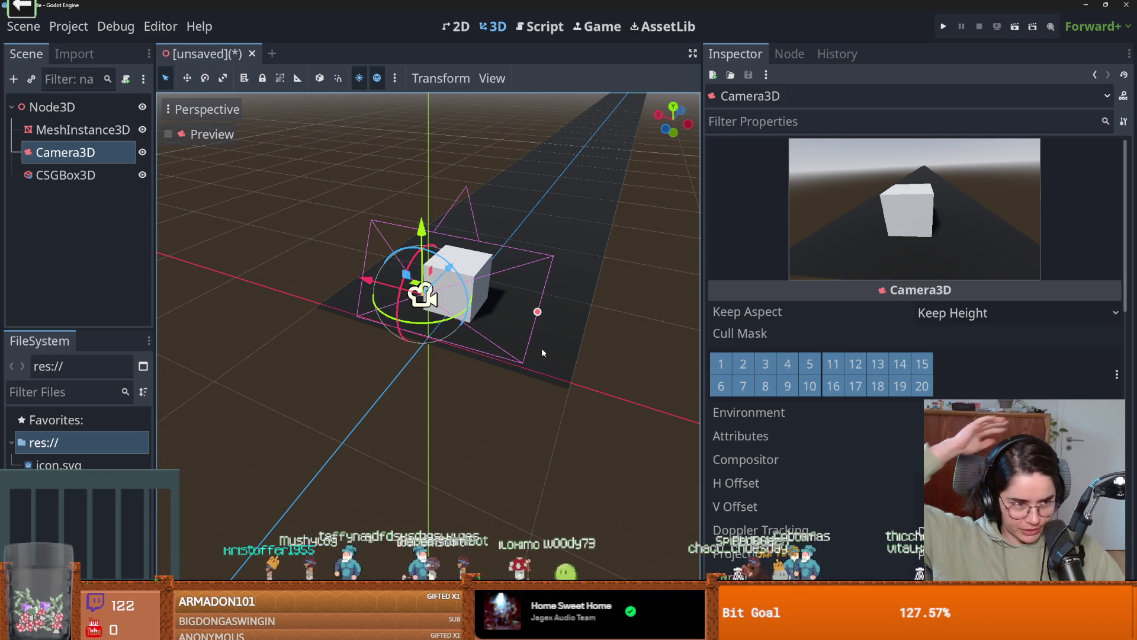
pyautogui.moveTo(542, 352)
pyautogui.mouseDown()
pyautogui.moveTo(441, 273)
pyautogui.moveTo(446, 293)
pyautogui.moveTo(552, 313)
pyautogui.mouseUp()
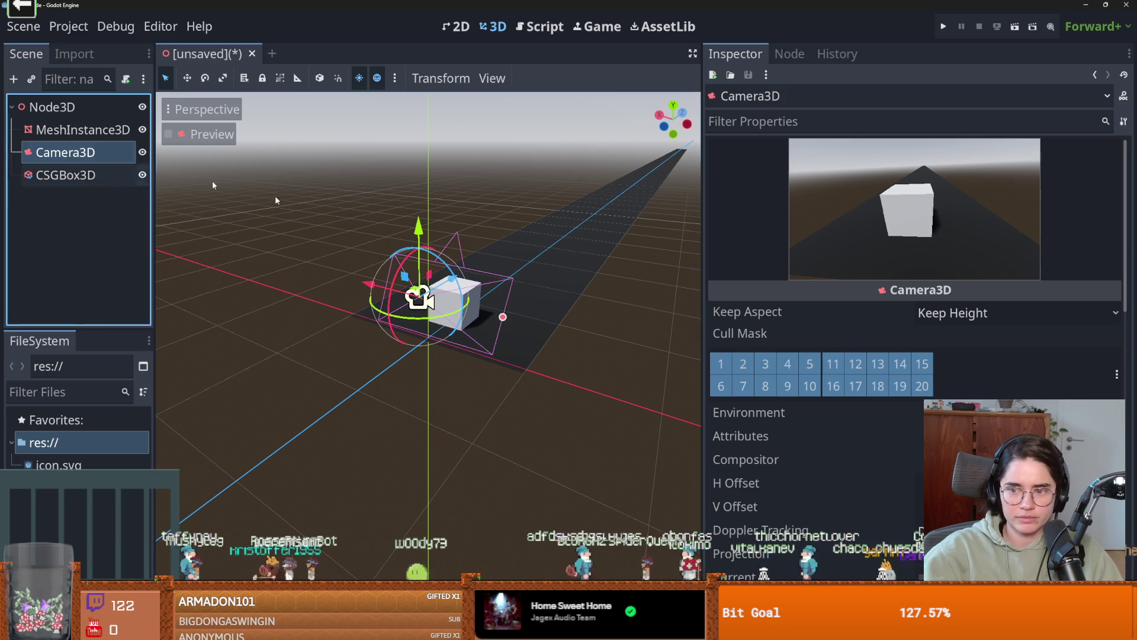
pyautogui.scroll(-5, 850, 429)
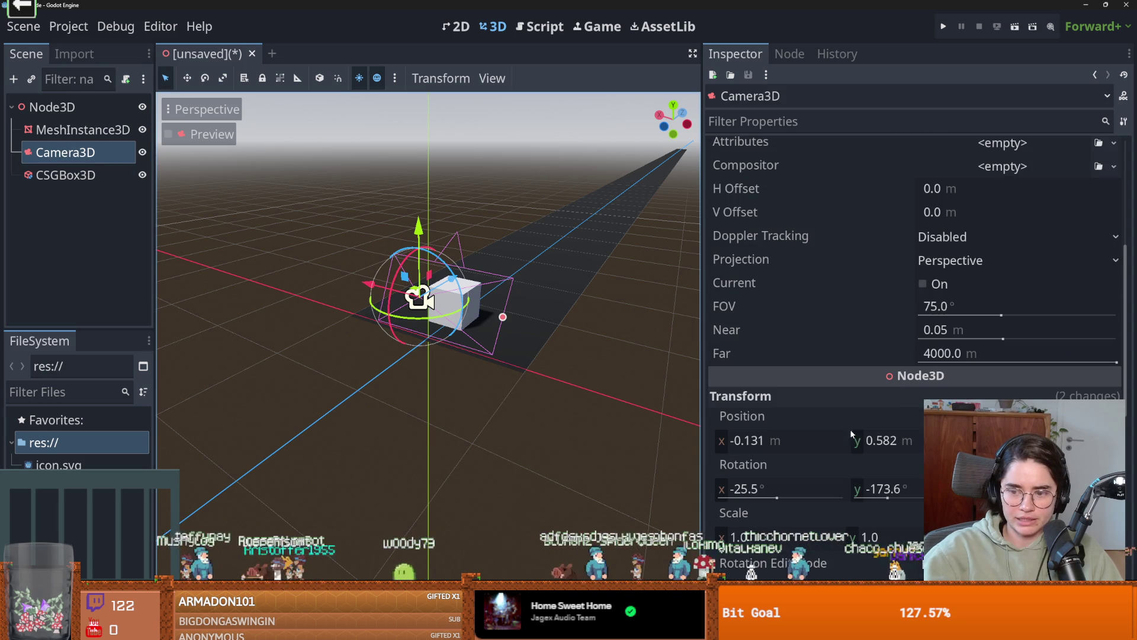
# - Set the camera's Y rotation to -180°, keeping its -25.5° X tilt
pyautogui.moveTo(889, 497)
pyautogui.mouseDown()
pyautogui.moveTo(912, 496)
pyautogui.moveTo(871, 497)
pyautogui.mouseUp()
pyautogui.click(886, 487)
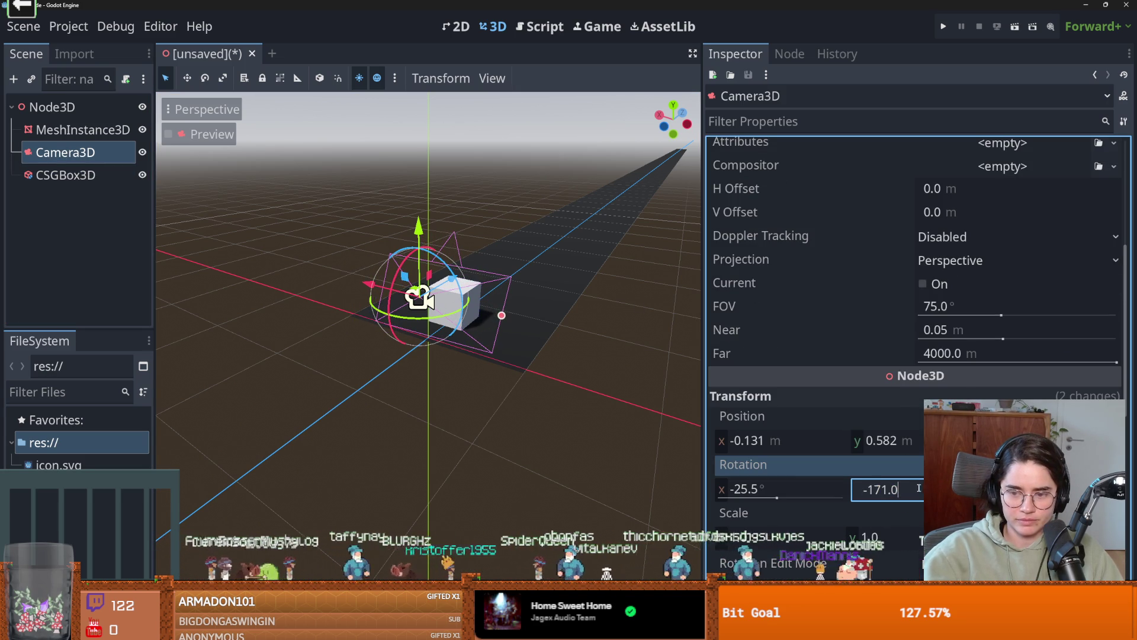
pyautogui.write('-180')
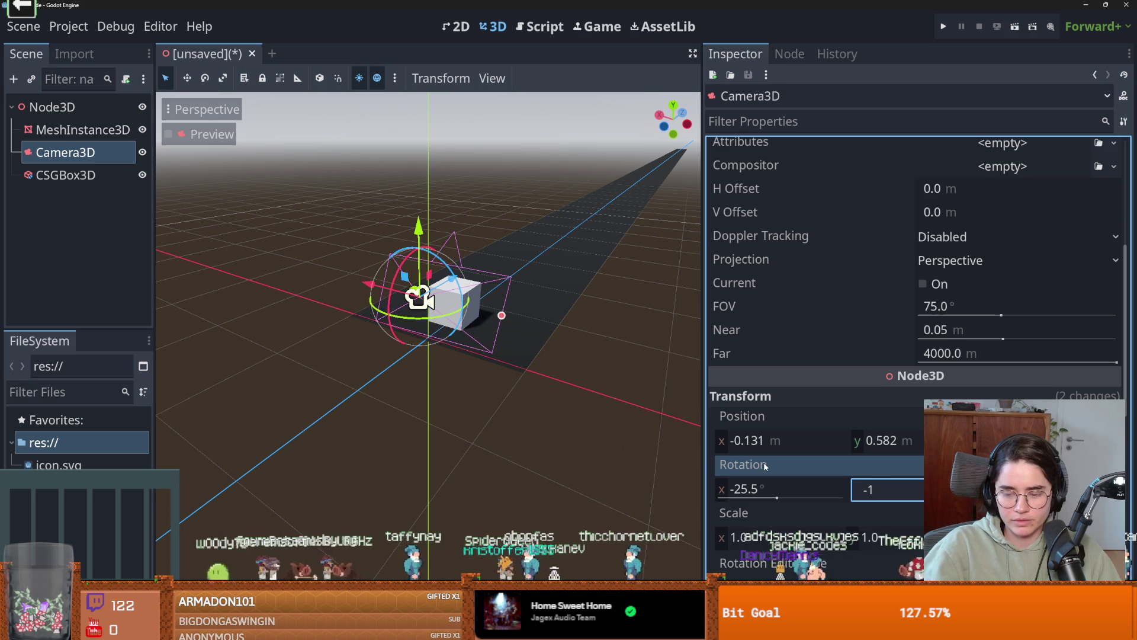
pyautogui.press('Return')
pyautogui.click(769, 489)
pyautogui.write('0')
pyautogui.press('Return')
pyautogui.hotkey('ctrl', 'z')
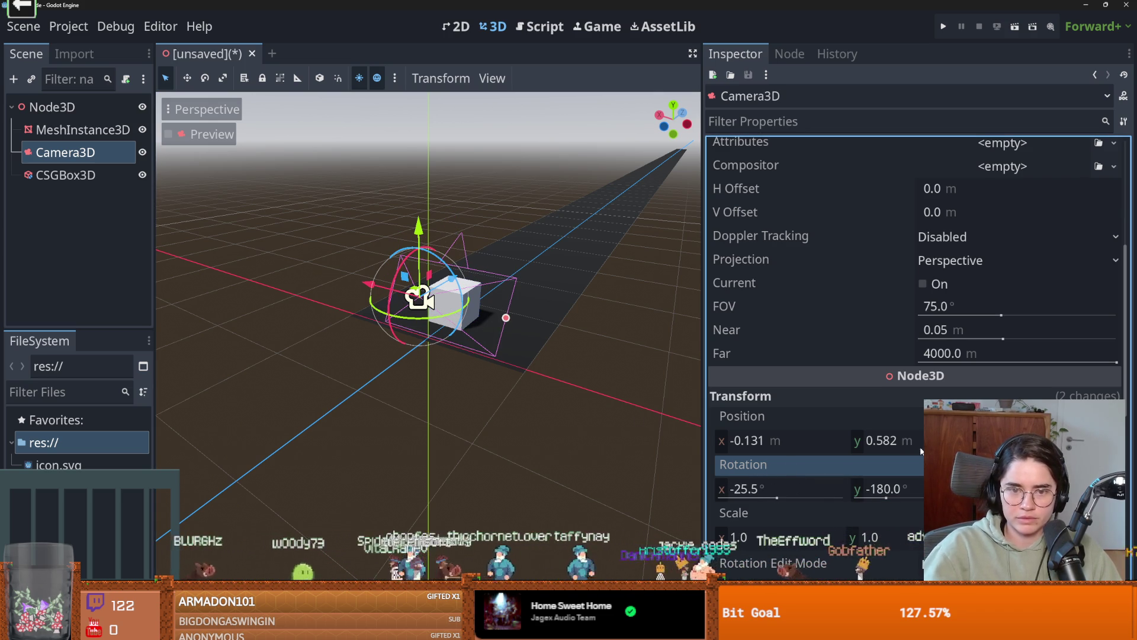
pyautogui.moveTo(594, 381)
pyautogui.mouseDown()
pyautogui.moveTo(533, 353)
pyautogui.moveTo(548, 385)
pyautogui.mouseUp()
pyautogui.scroll(5, 549, 380)
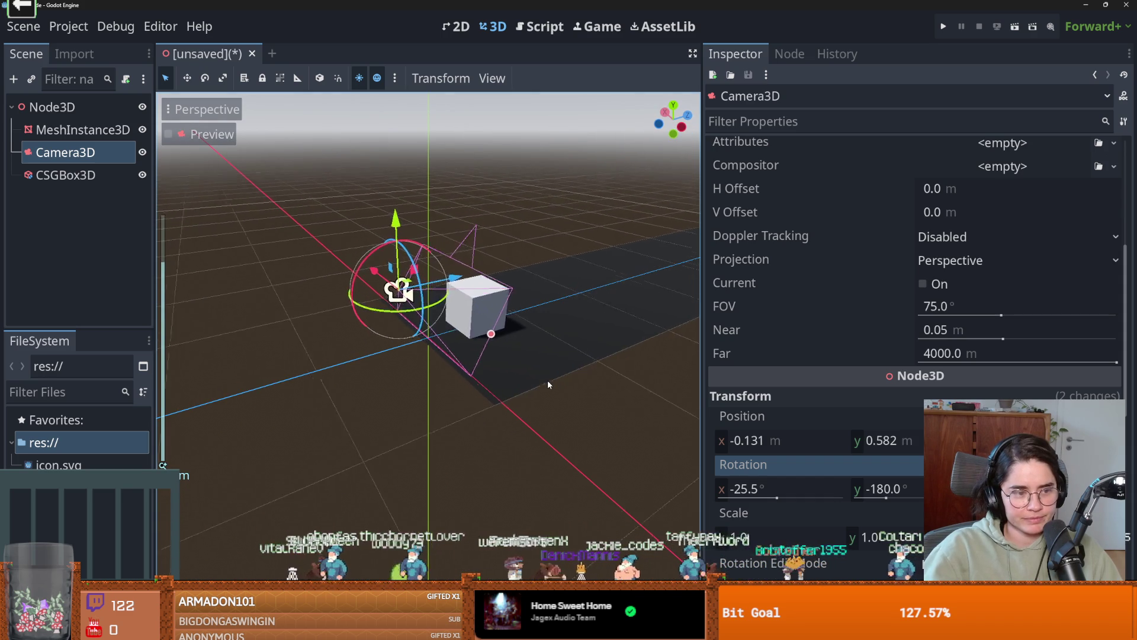
pyautogui.hotkey('ctrl', 's')
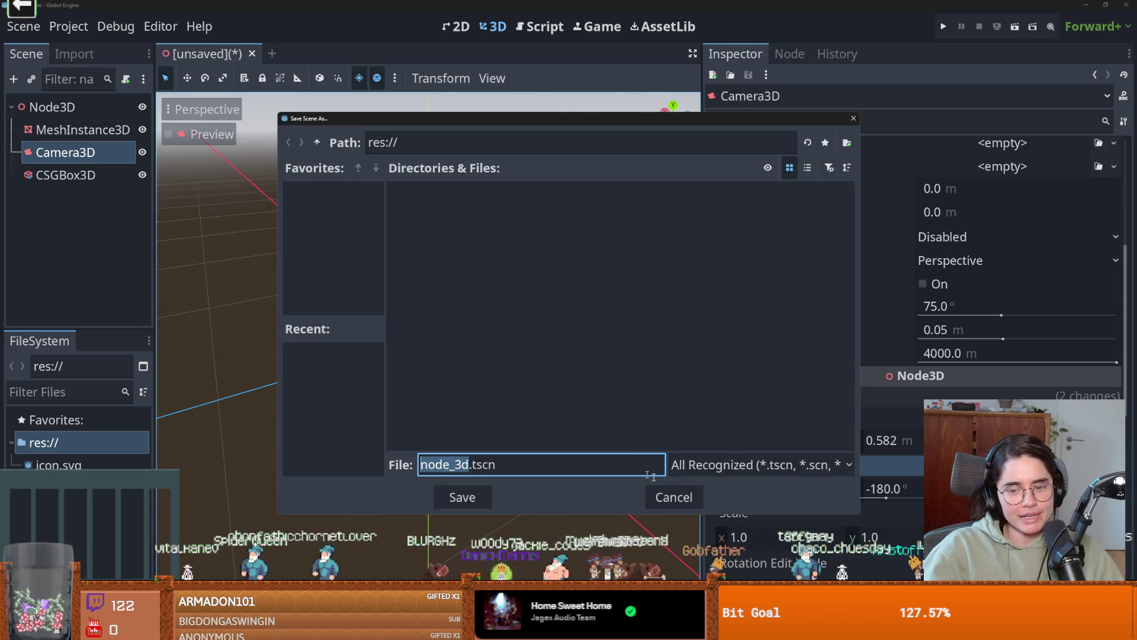
# - Dismiss the save prompt and nudge the camera along its X axis
pyautogui.press('Escape')
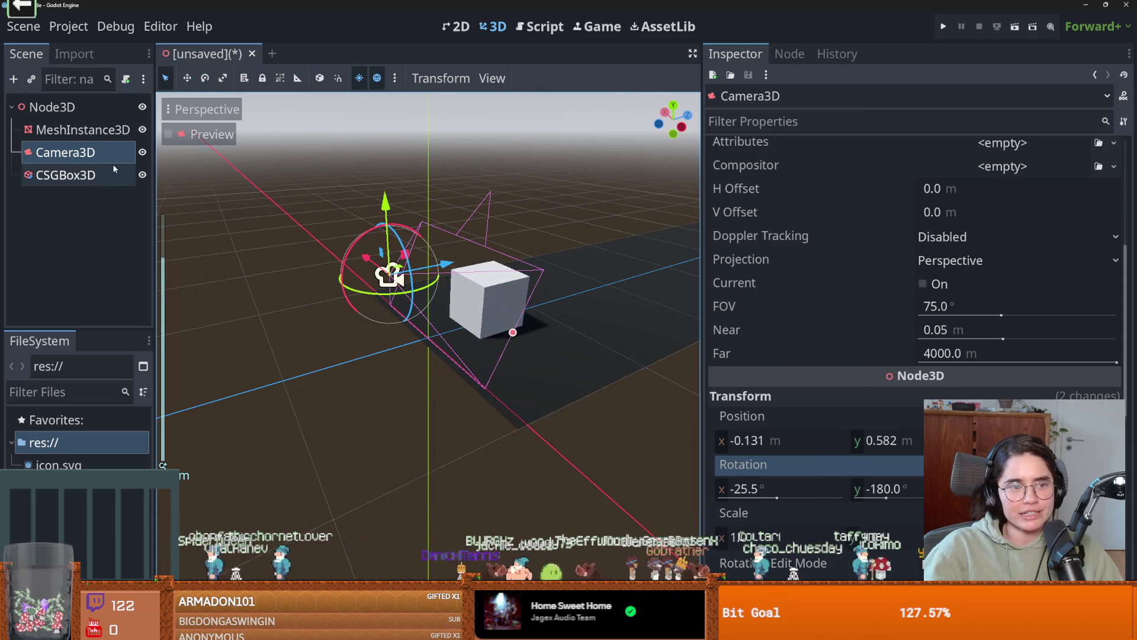
pyautogui.scroll(5, 962, 379)
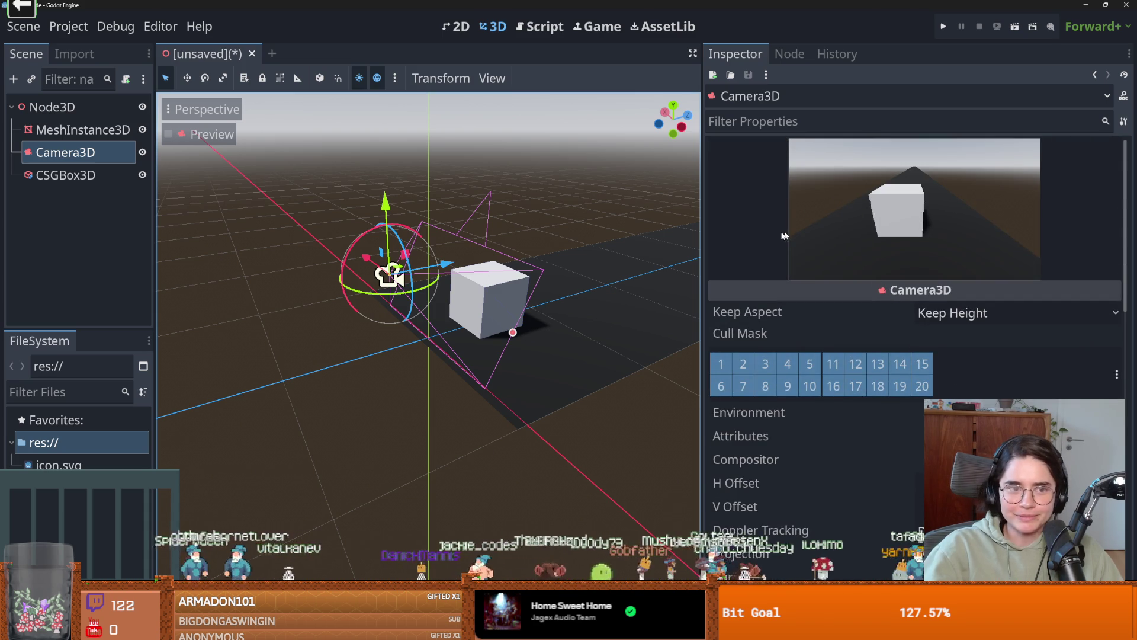
pyautogui.scroll(-2, 356, 207)
pyautogui.moveTo(381, 280)
pyautogui.mouseDown()
pyautogui.moveTo(344, 249)
pyautogui.moveTo(388, 291)
pyautogui.mouseUp()
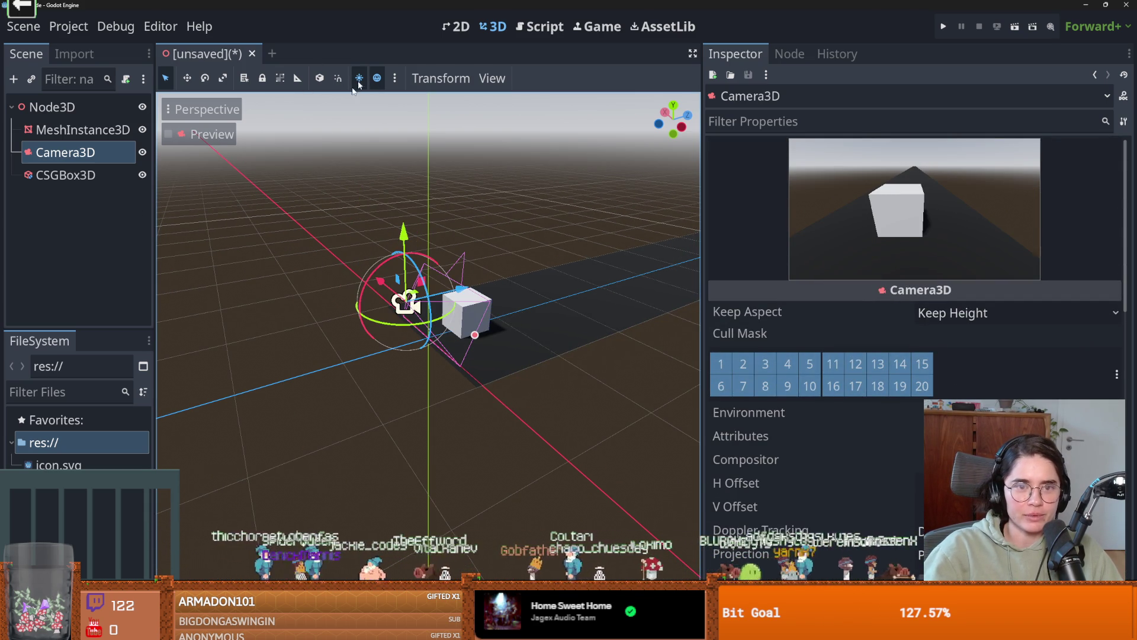
pyautogui.moveTo(462, 332); pyautogui.dragTo(527, 341)
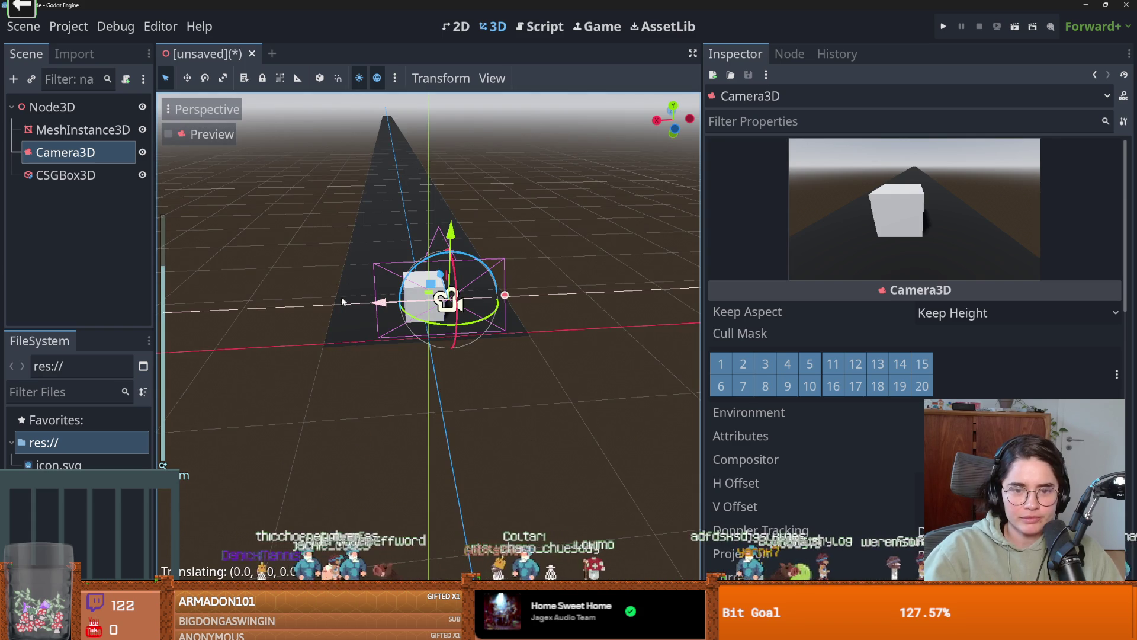
pyautogui.scroll(3, 532, 322)
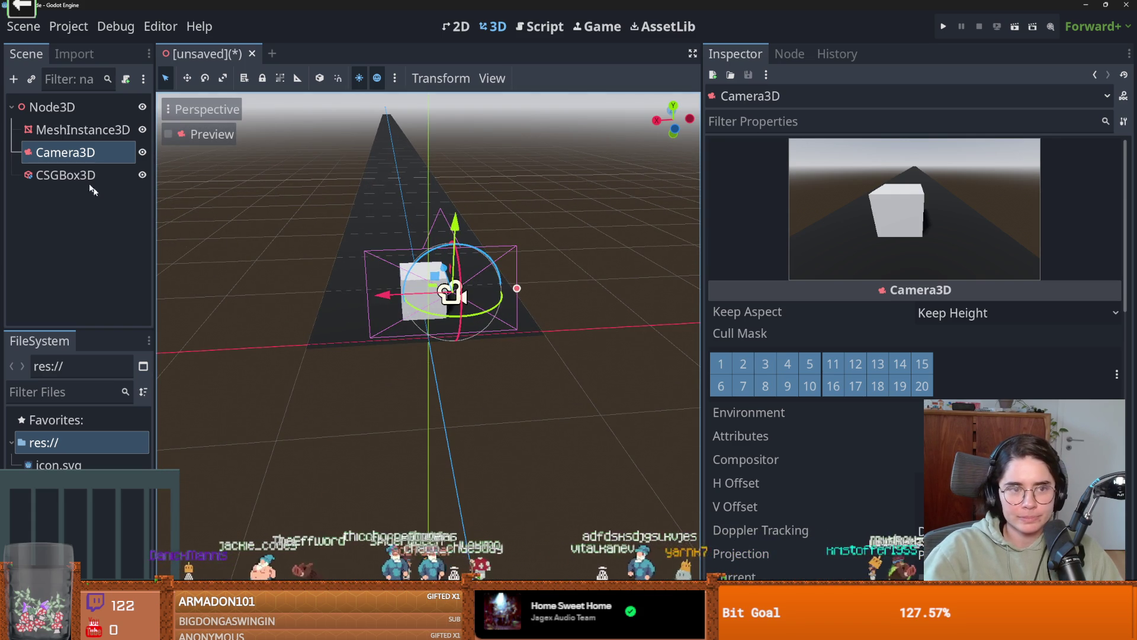
# - Reparent Camera3D under the CSGBox3D and check both nodes' properties
pyautogui.moveTo(67, 157); pyautogui.dragTo(65, 174)
pyautogui.scroll(2, 348, 238)
pyautogui.scroll(-2, 410, 259)
pyautogui.scroll(-2, 407, 254)
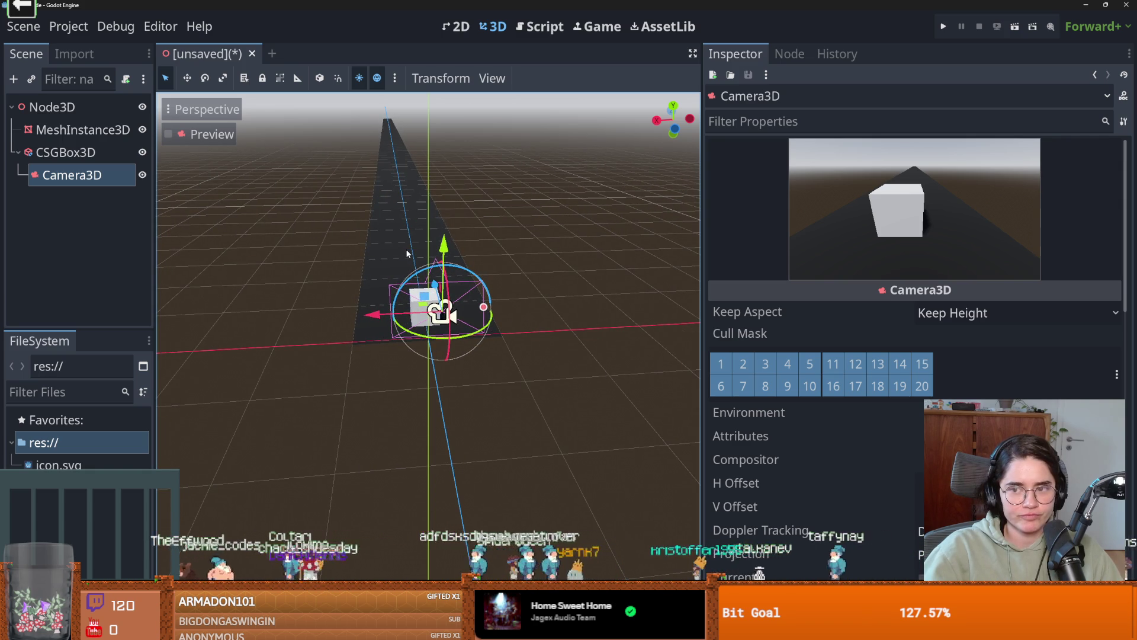
pyautogui.scroll(2, 398, 247)
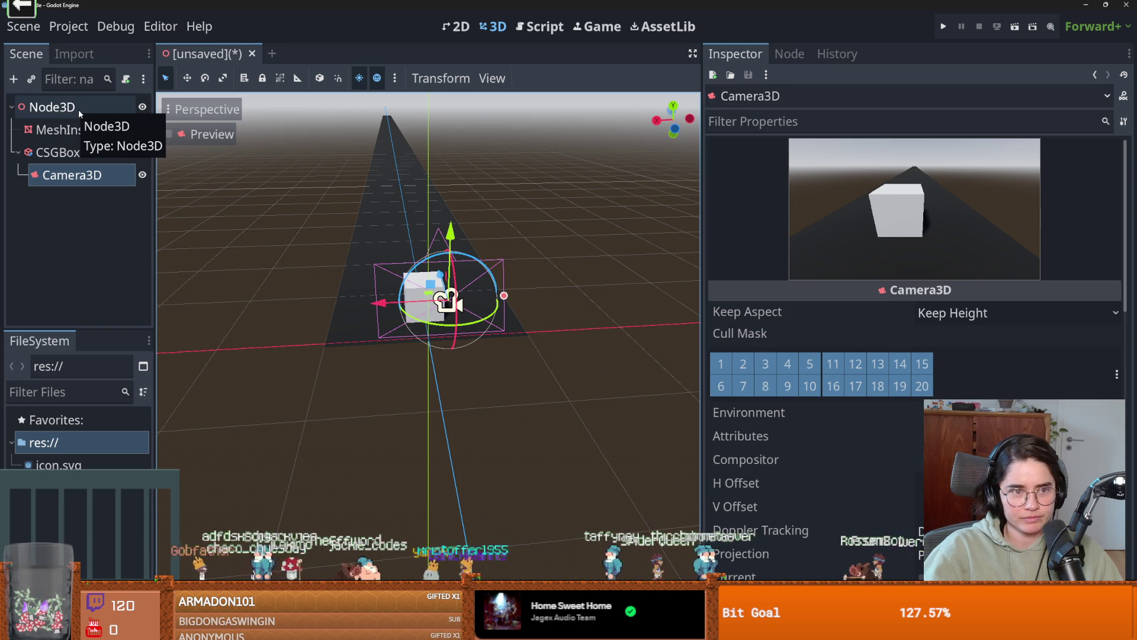
pyautogui.click(65, 152)
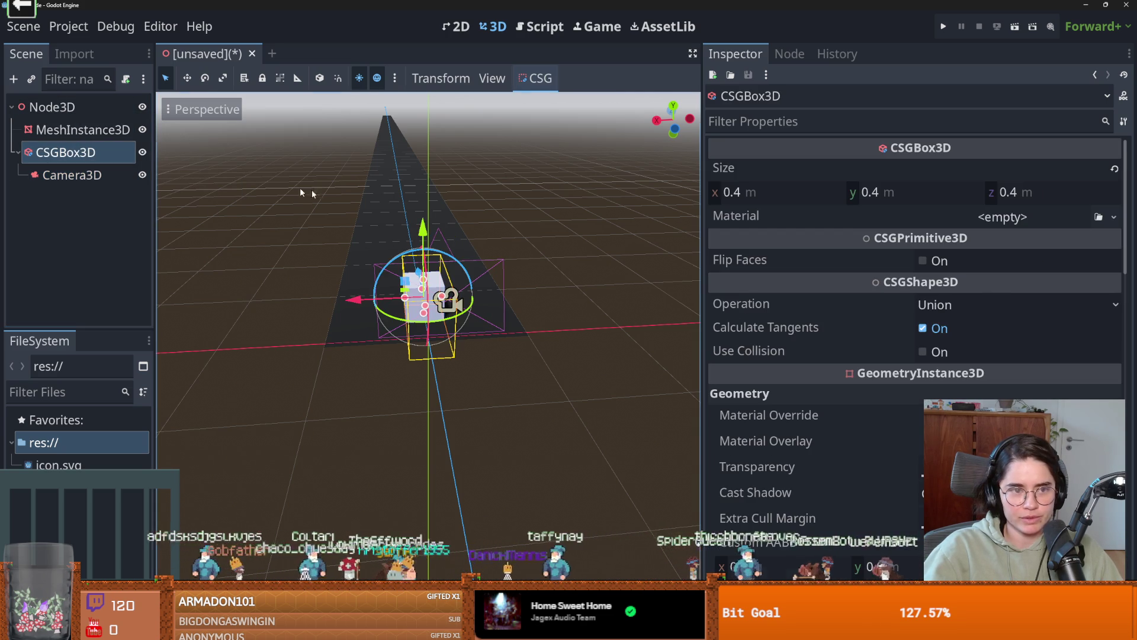
pyautogui.click(433, 237)
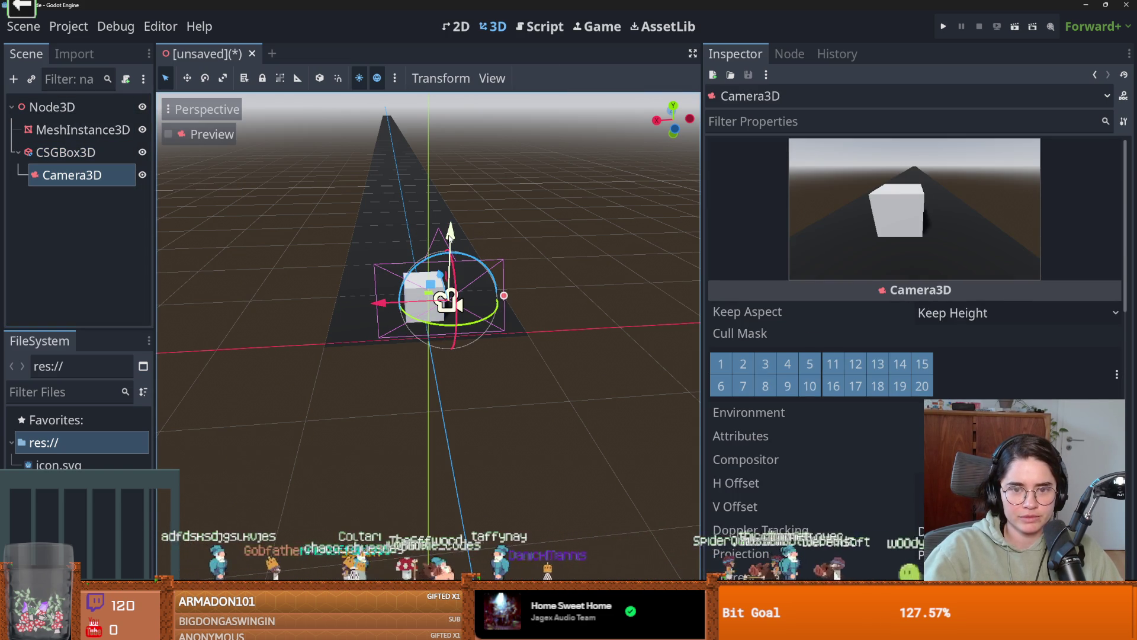
pyautogui.moveTo(389, 281)
pyautogui.mouseDown()
pyautogui.moveTo(406, 297)
pyautogui.moveTo(149, 261)
pyautogui.moveTo(508, 313)
pyautogui.moveTo(501, 323)
pyautogui.moveTo(356, 323)
pyautogui.moveTo(453, 311)
pyautogui.moveTo(316, 304)
pyautogui.mouseUp()
# - Cancel the Save Scene As dialog, leaving the scene unsaved
pyautogui.hotkey('ctrl', 's')
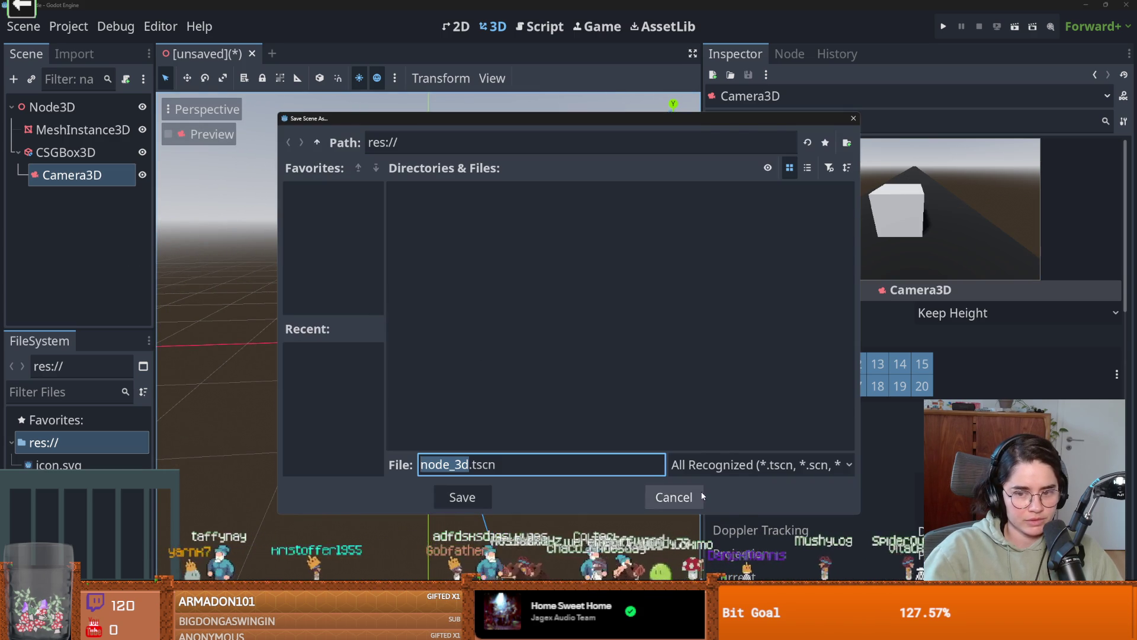
pyautogui.click(699, 497)
pyautogui.moveTo(557, 391)
pyautogui.mouseDown()
pyautogui.moveTo(495, 396)
pyautogui.moveTo(516, 318)
pyautogui.moveTo(507, 330)
pyautogui.mouseUp()
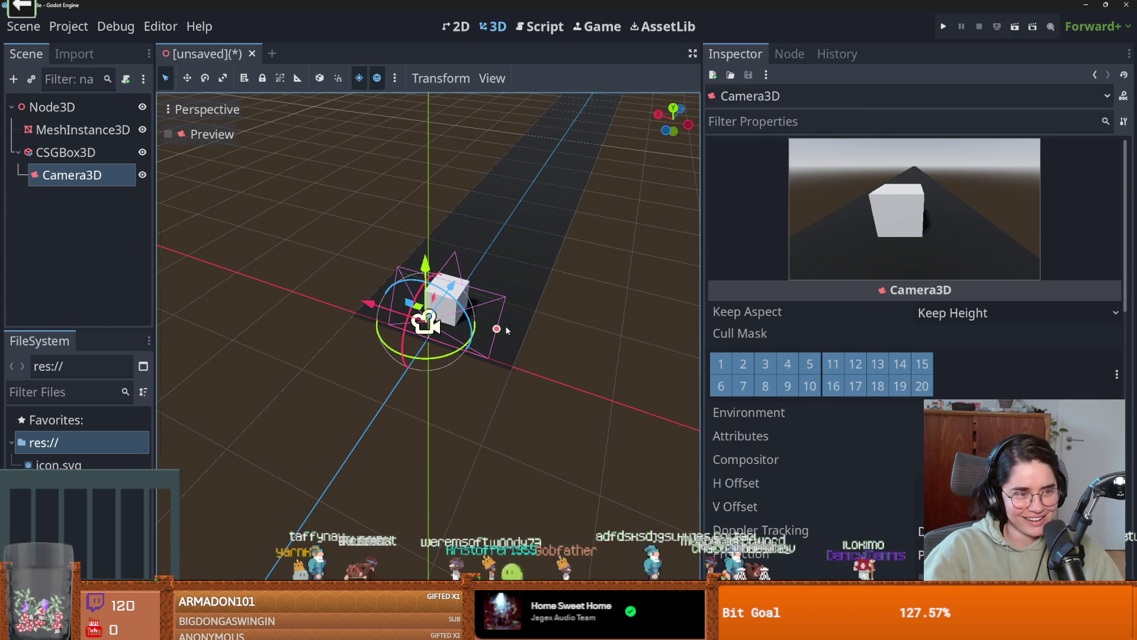
pyautogui.scroll(2, 507, 330)
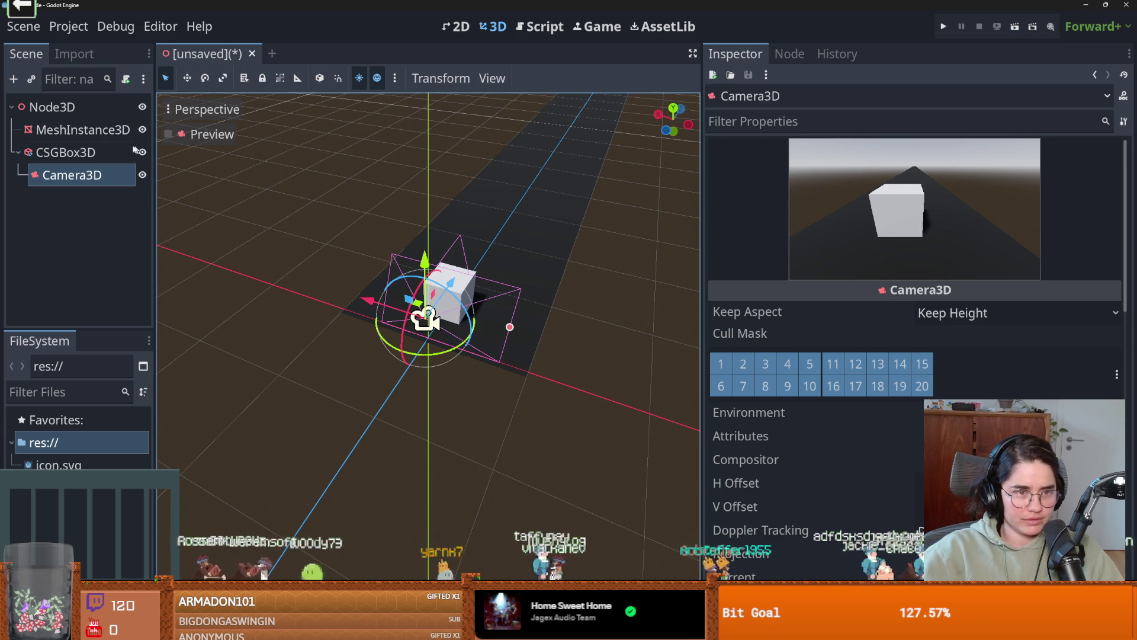
# - Rename the root node to 'game'
pyautogui.click(92, 106)
pyautogui.click(95, 106)
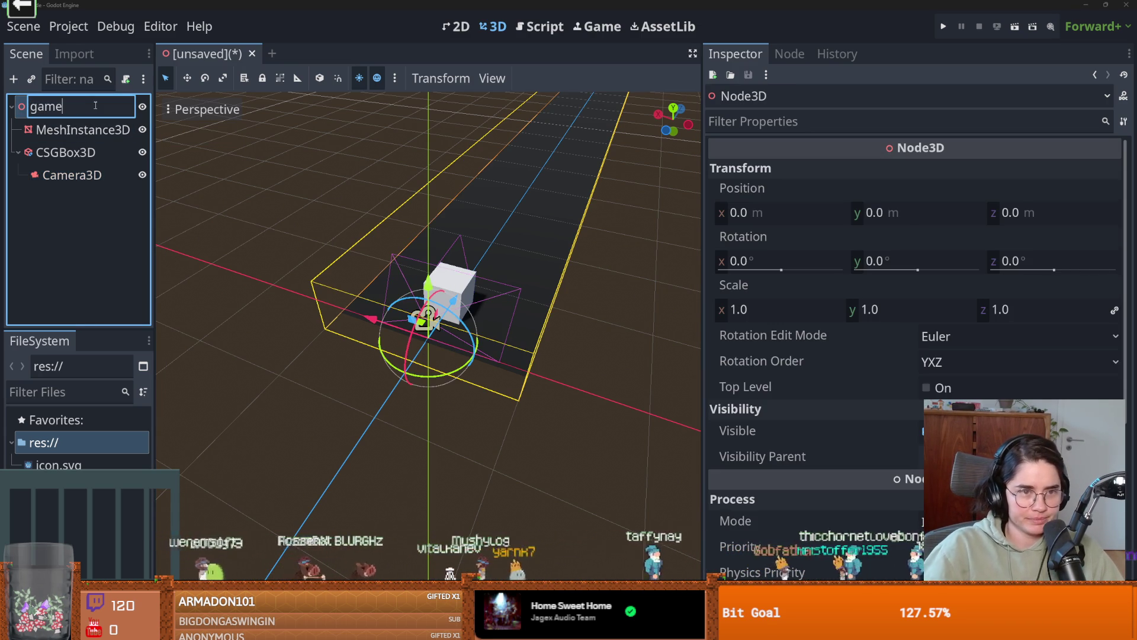
pyautogui.press('Return')
# - Attach a new game.gd script to the game node and widen the script editor
pyautogui.click(127, 80)
pyautogui.press('Return')
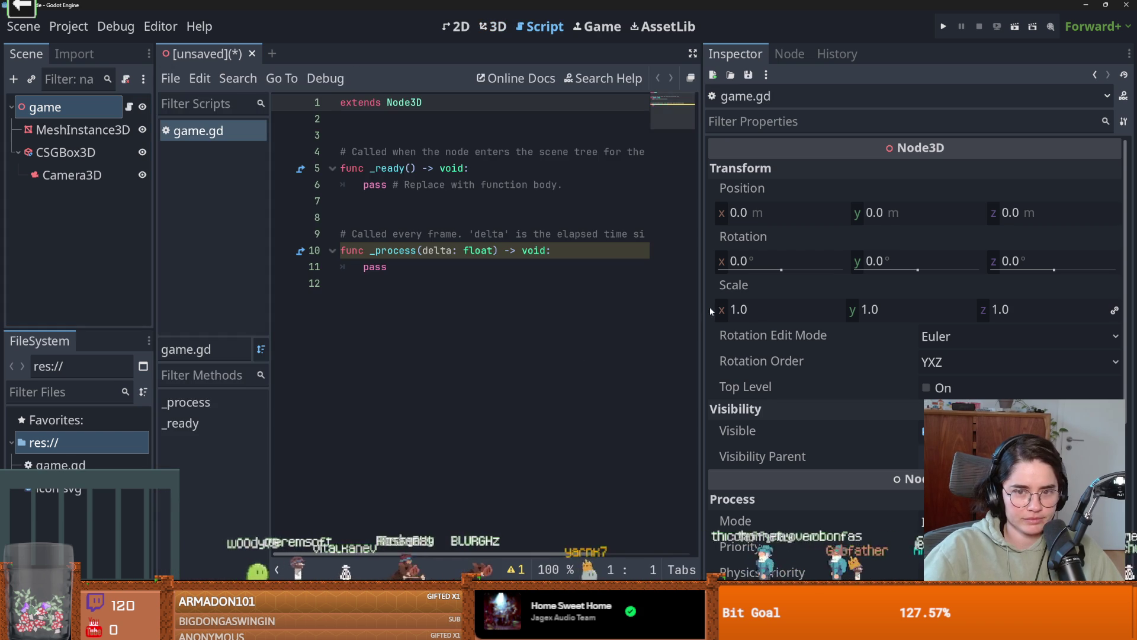
pyautogui.click(387, 142)
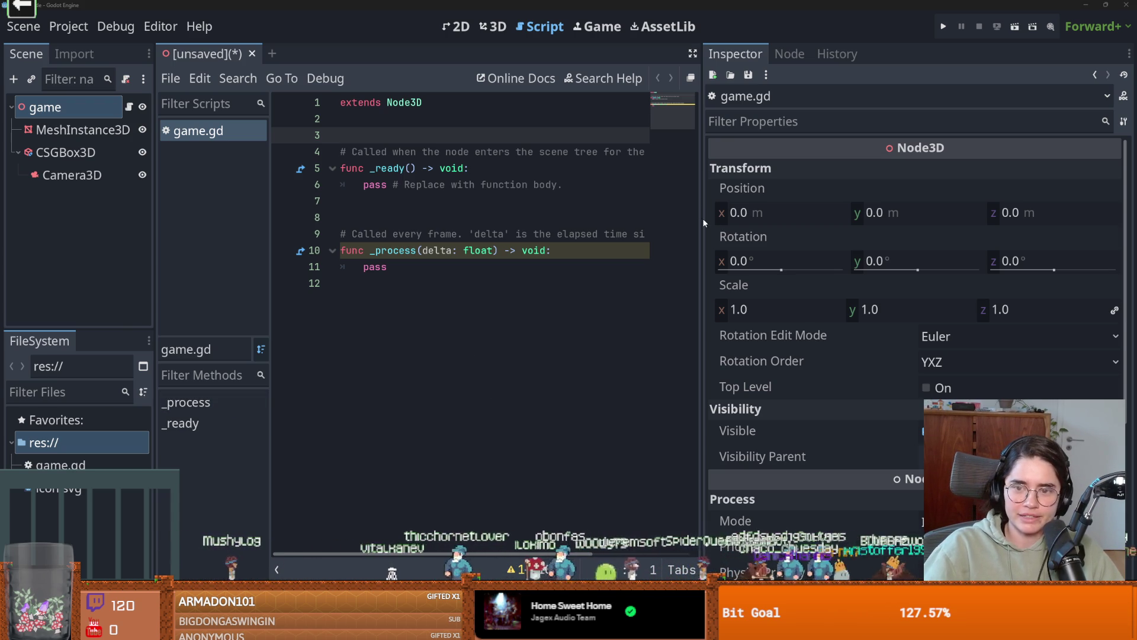
pyautogui.moveTo(705, 223); pyautogui.dragTo(934, 224)
pyautogui.click(457, 27)
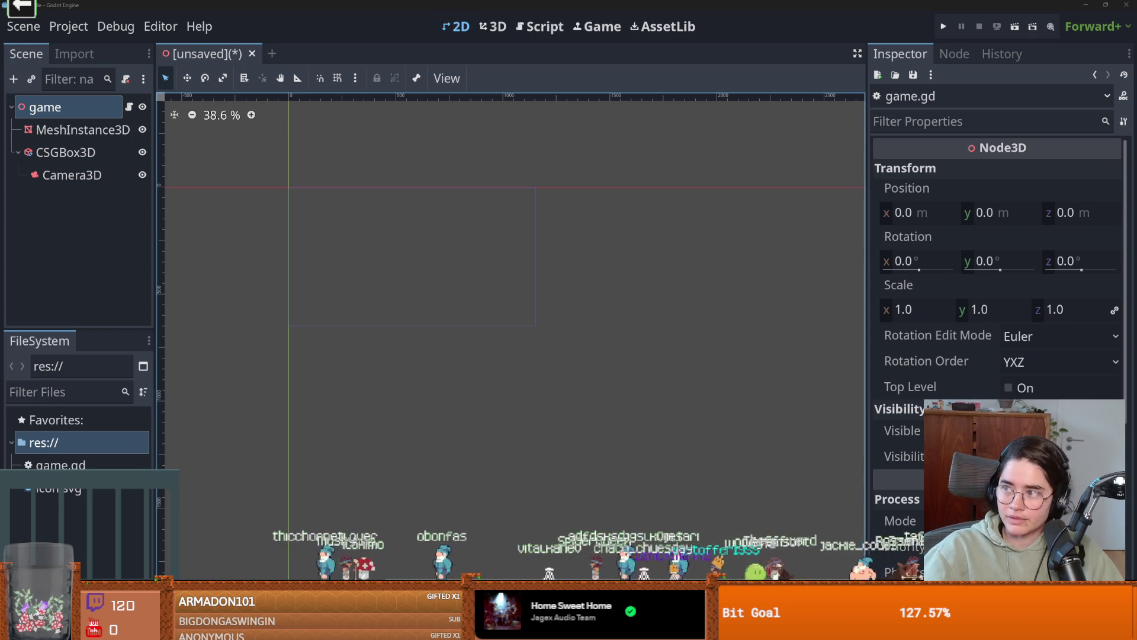
# - In Aseprite, close Sprite-0002 without saving and create a new sprite with default settings
pyautogui.hotkey('alt', 'Tab')
pyautogui.click(875, 56)
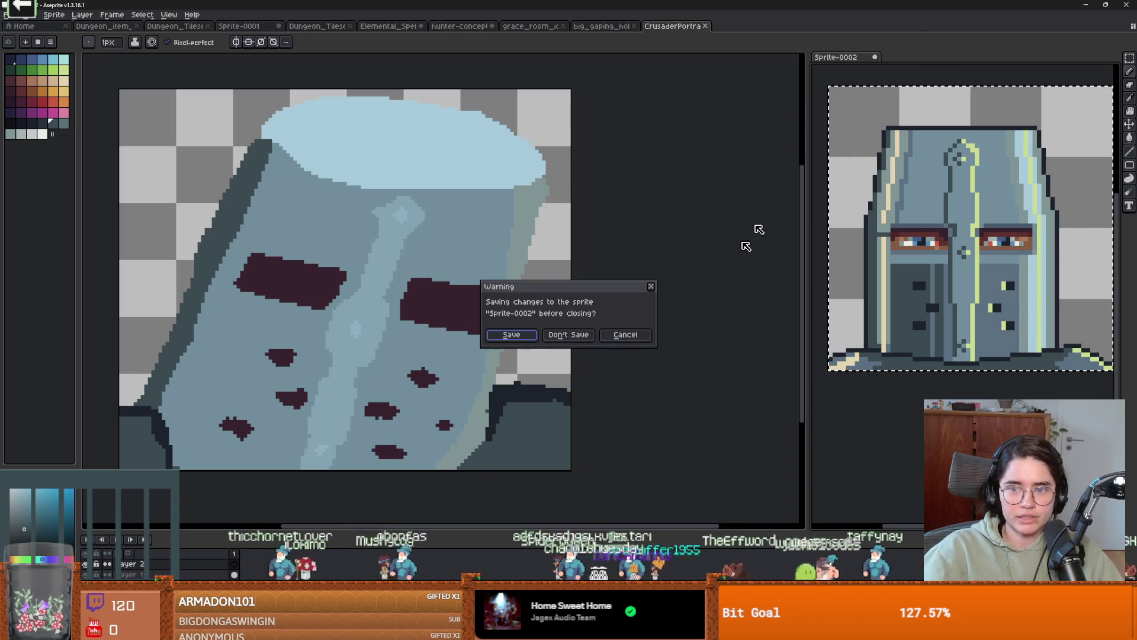
pyautogui.click(569, 334)
pyautogui.click(8, 15)
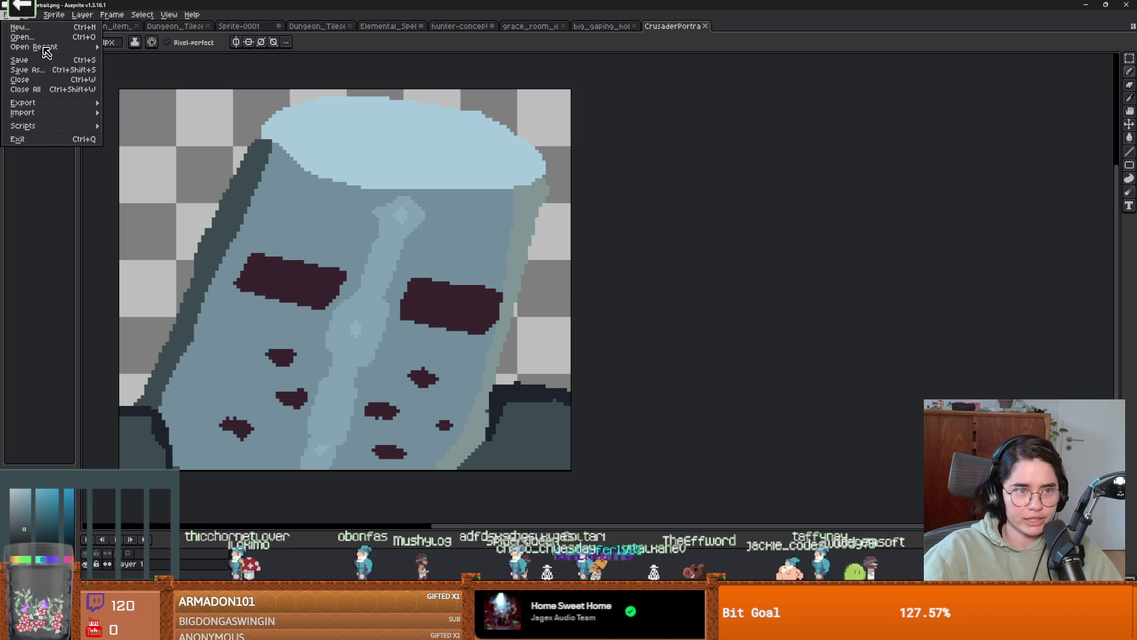
pyautogui.click(19, 27)
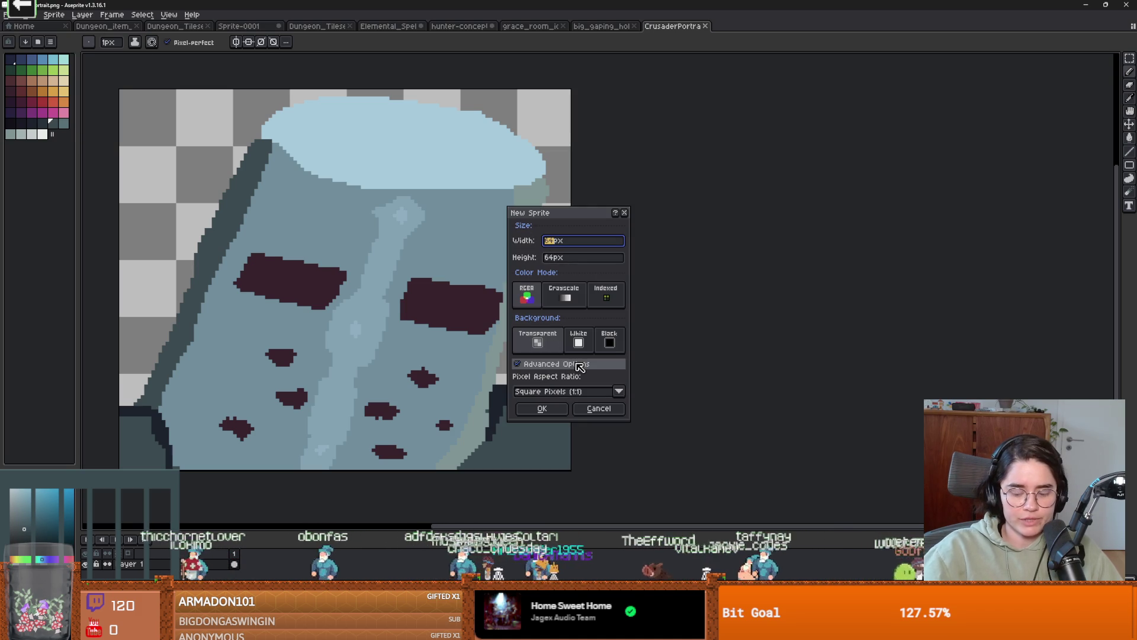
pyautogui.press('Return')
# - Resize the canvas to 32×64 px and bucket-fill it with a dark road colour
pyautogui.scroll(2, 637, 309)
pyautogui.press('v')
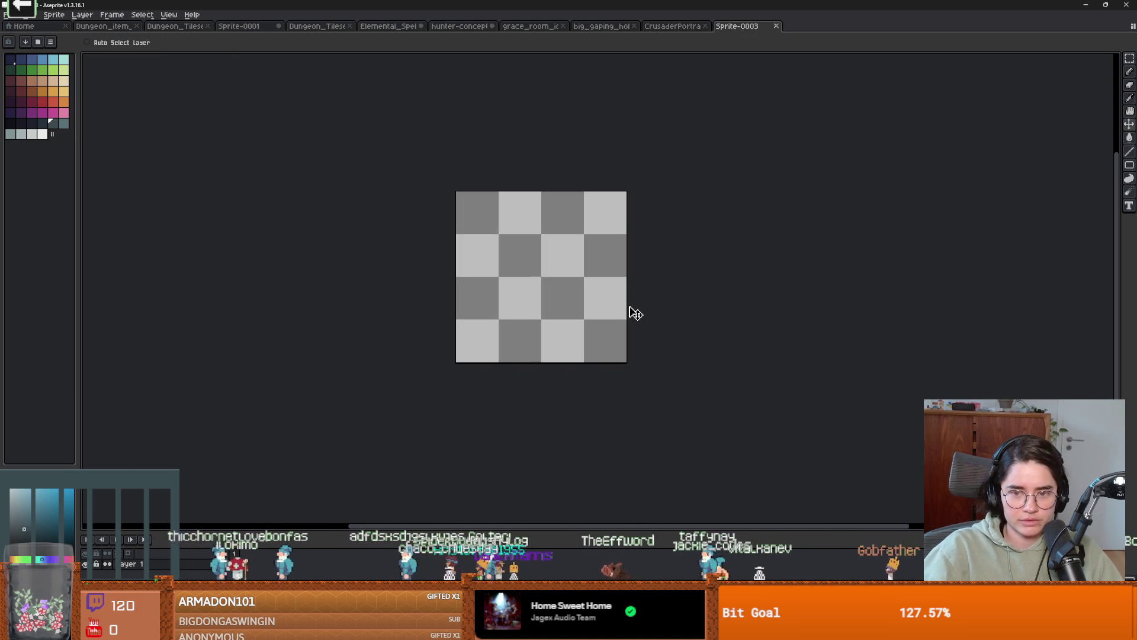
pyautogui.hotkey('ctrl', 'alt', 'c')
pyautogui.moveTo(635, 317); pyautogui.dragTo(541, 311)
pyautogui.click(187, 282)
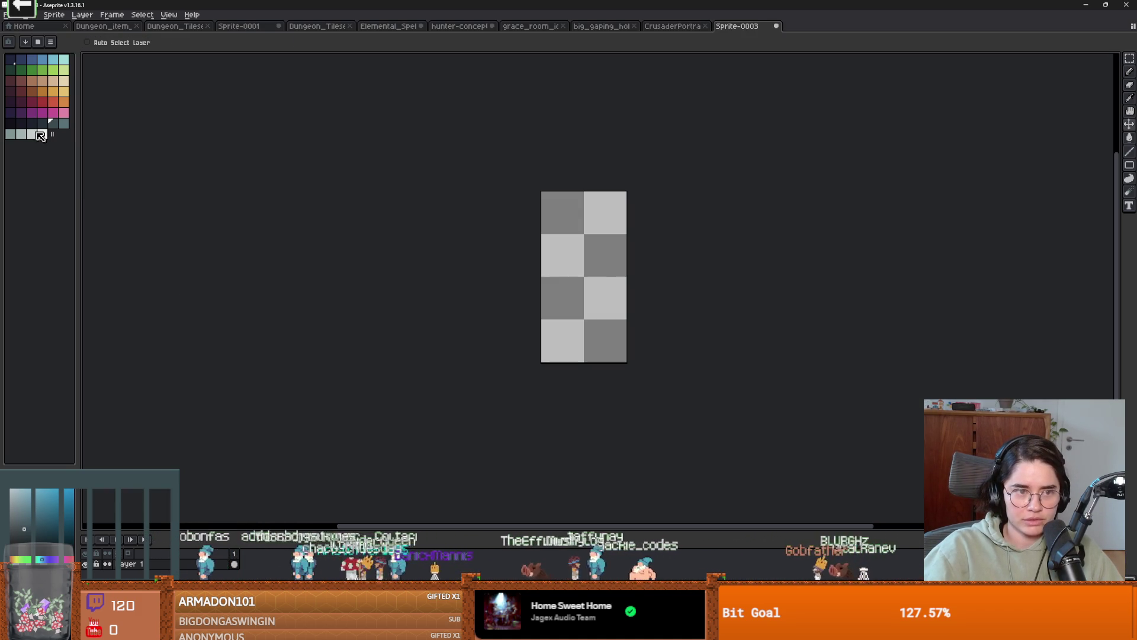
pyautogui.click(28, 123)
pyautogui.press('g')
# - Select orange with the pencil tool and enable horizontal symmetry for the road markings
pyautogui.click(54, 91)
pyautogui.scroll(1, 542, 267)
pyautogui.press('b')
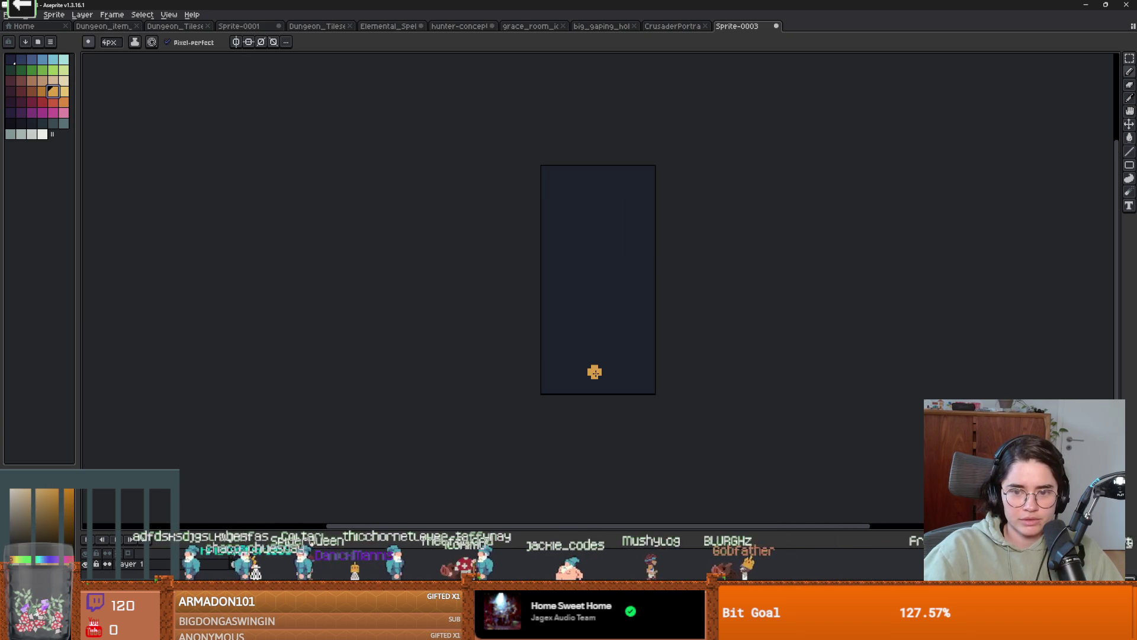
pyautogui.click(248, 42)
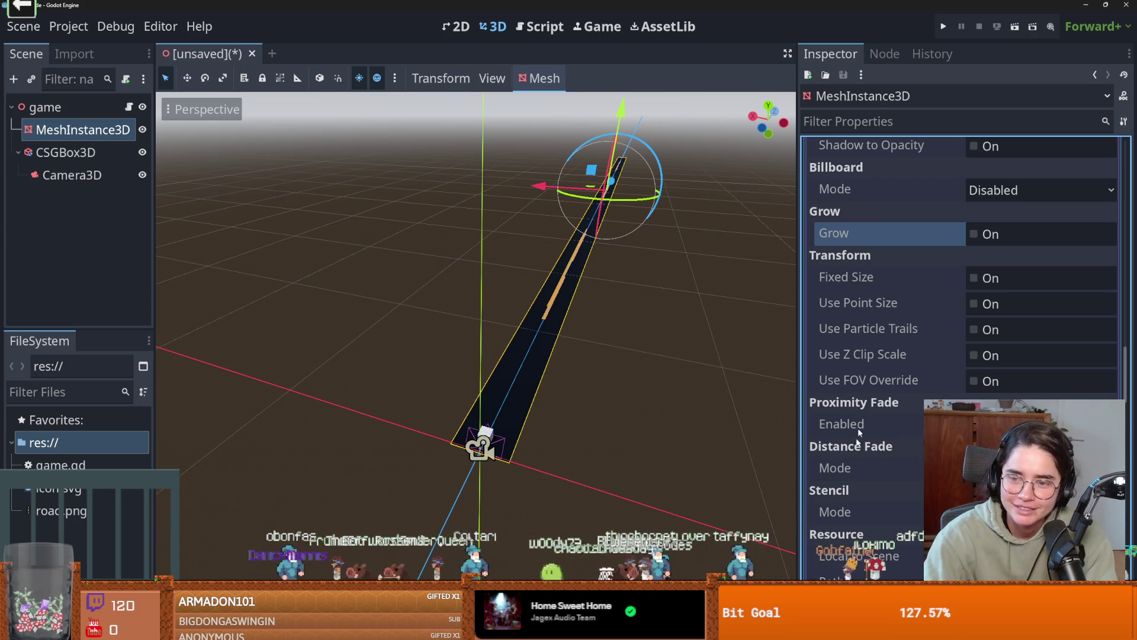
# - Enable Height on the road material and restore its scale to the default 5.0
pyautogui.scroll(10, 869, 503)
pyautogui.scroll(-5, 872, 504)
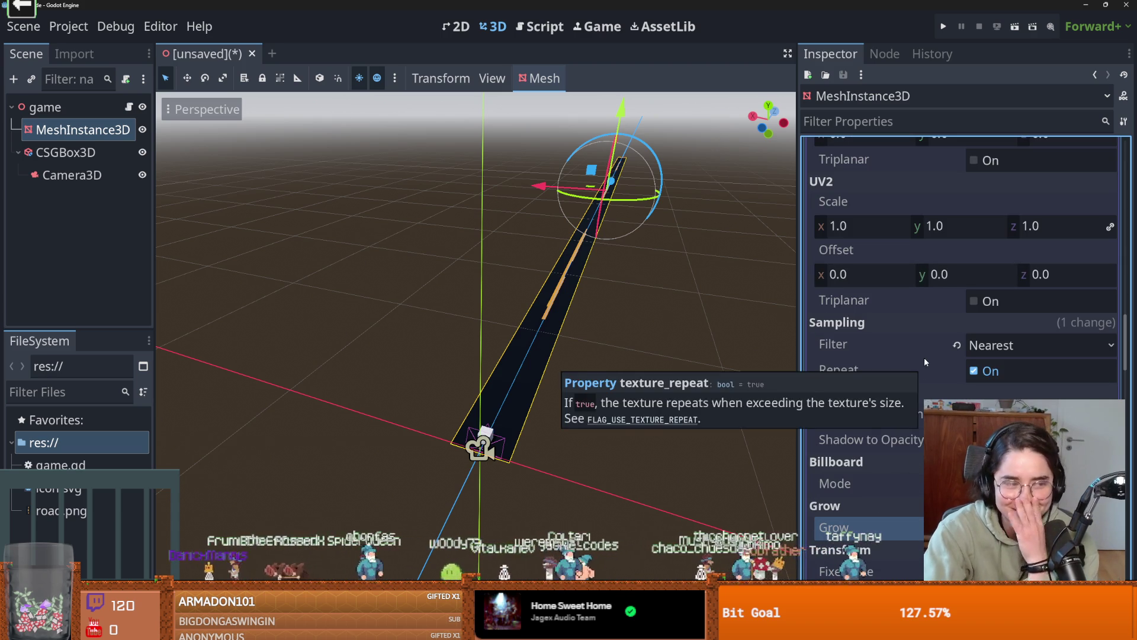
pyautogui.scroll(2, 896, 436)
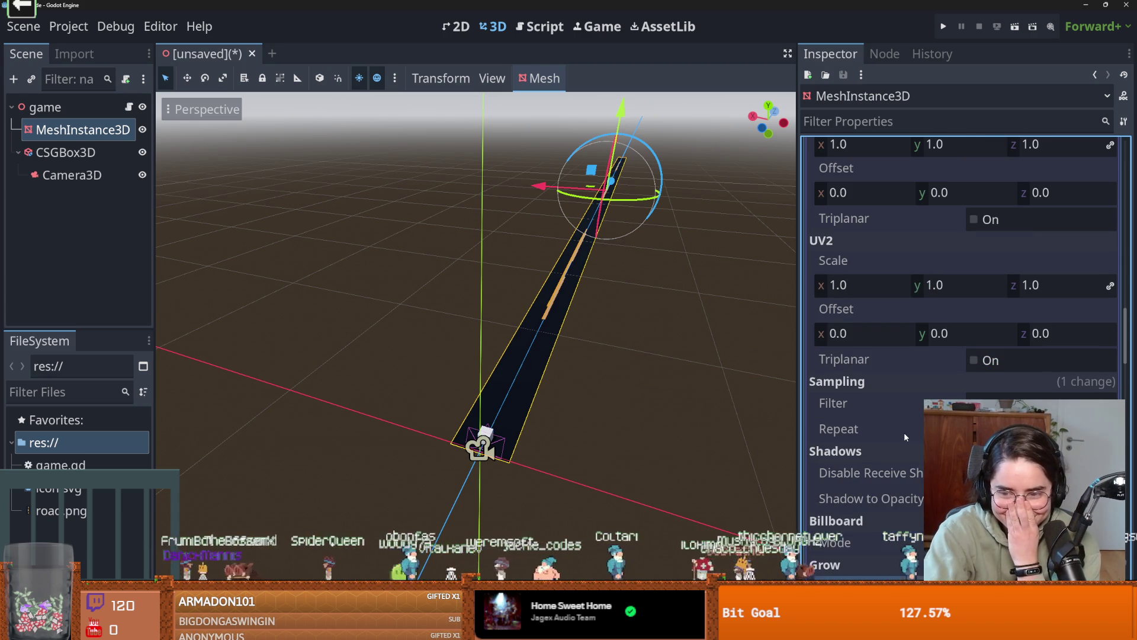
pyautogui.scroll(10, 916, 436)
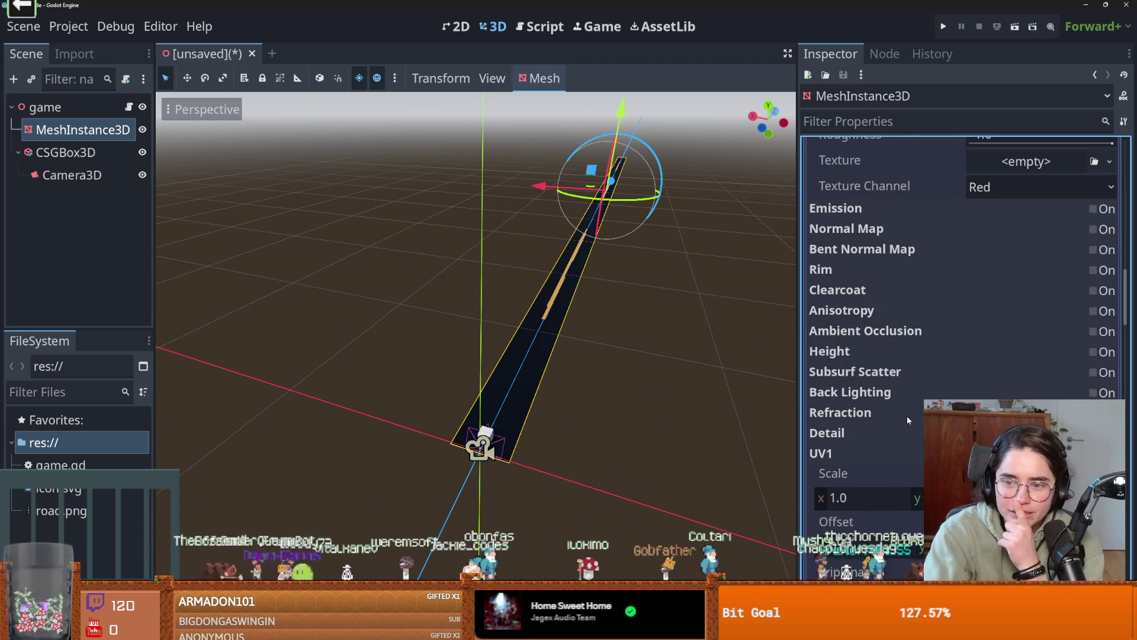
pyautogui.click(1094, 352)
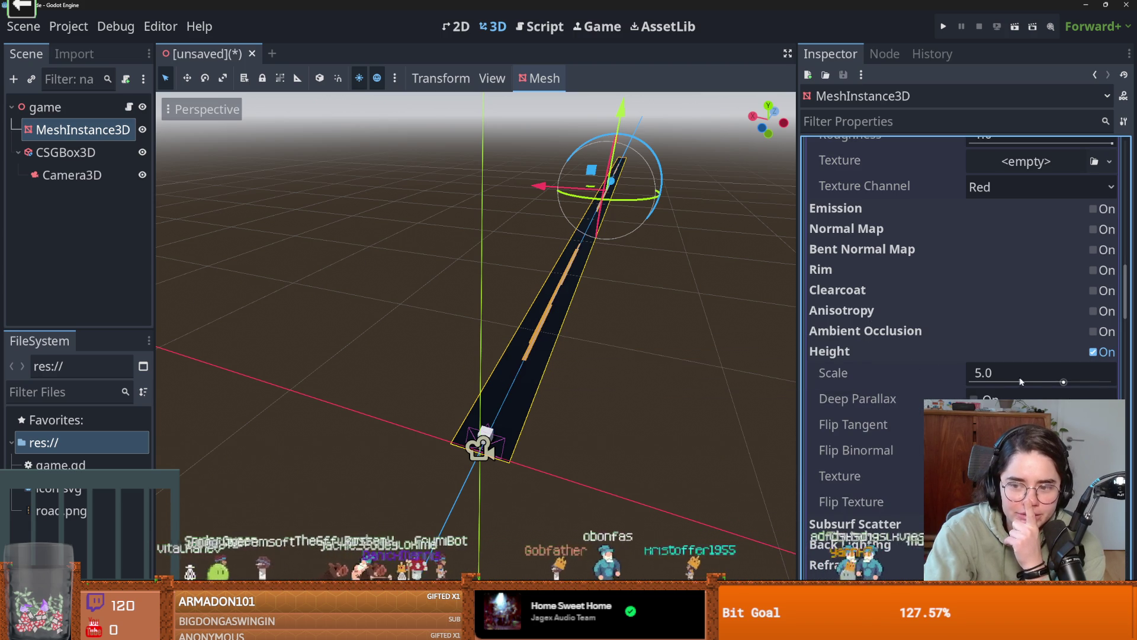
pyautogui.moveTo(1063, 382)
pyautogui.mouseDown()
pyautogui.moveTo(1048, 383)
pyautogui.moveTo(1114, 383)
pyautogui.moveTo(1020, 385)
pyautogui.mouseUp()
pyautogui.click(958, 373)
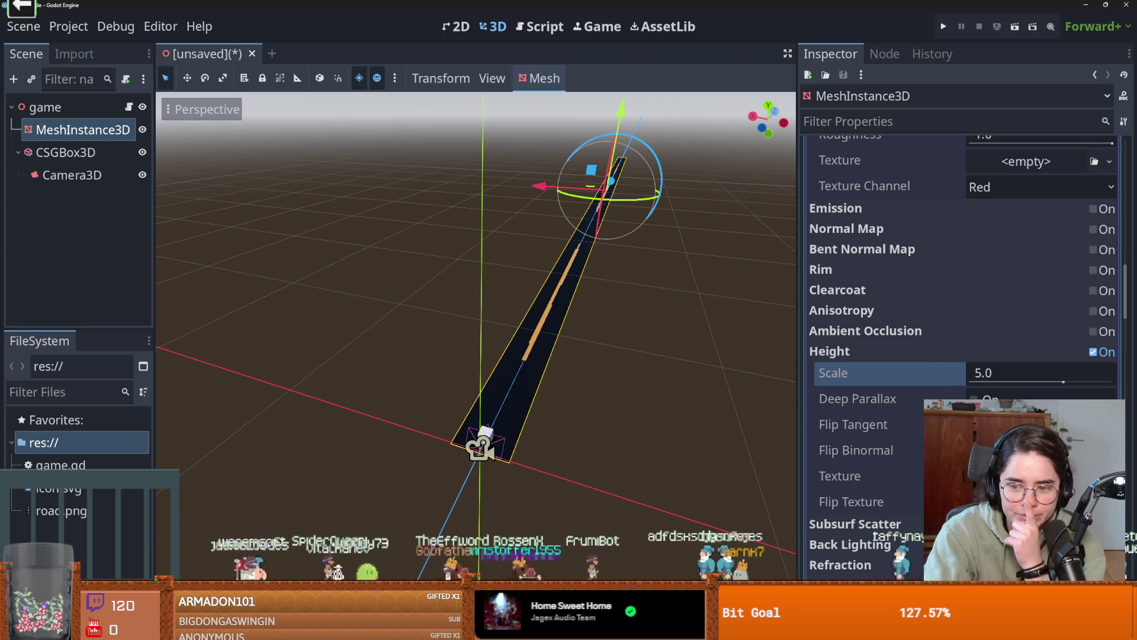
pyautogui.moveTo(851, 502)
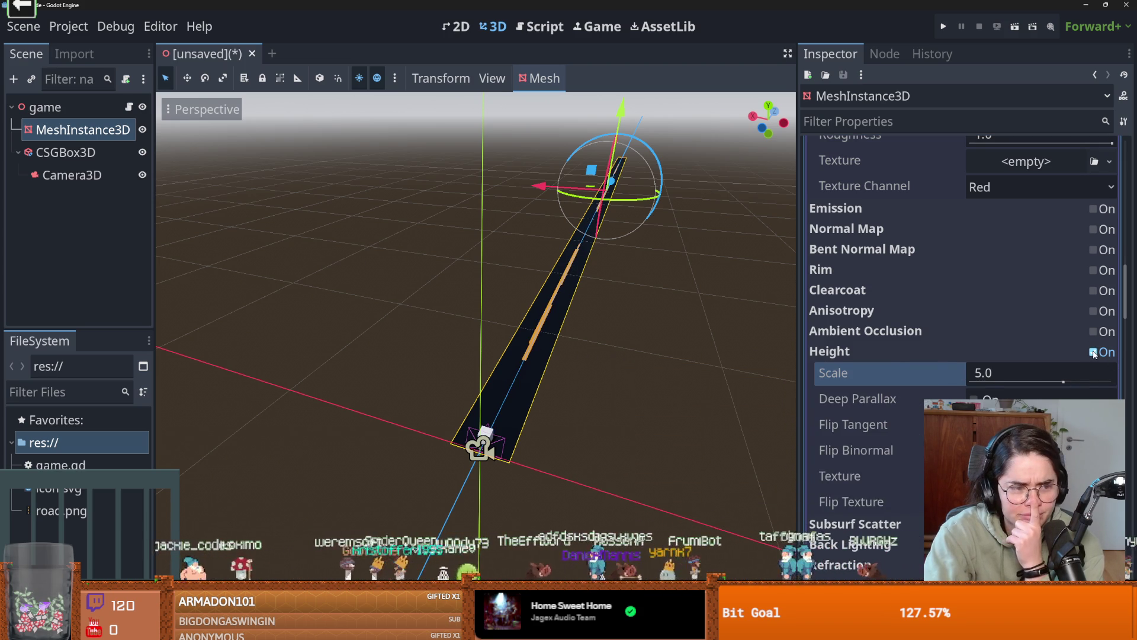
pyautogui.moveTo(1094, 354)
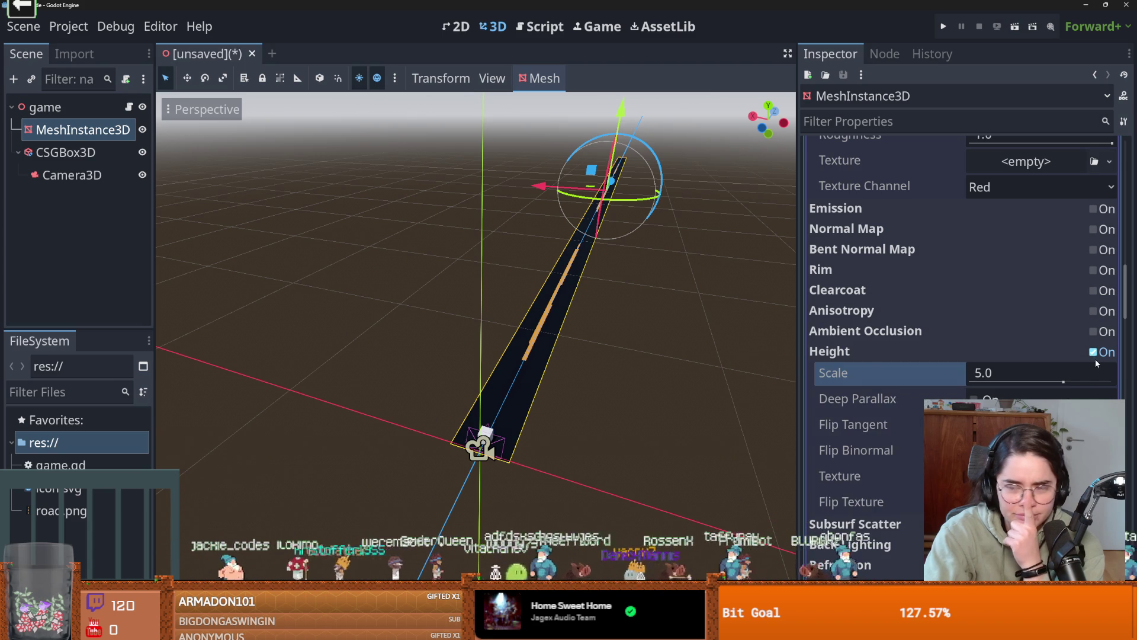
pyautogui.click(1093, 352)
pyautogui.scroll(15, 918, 450)
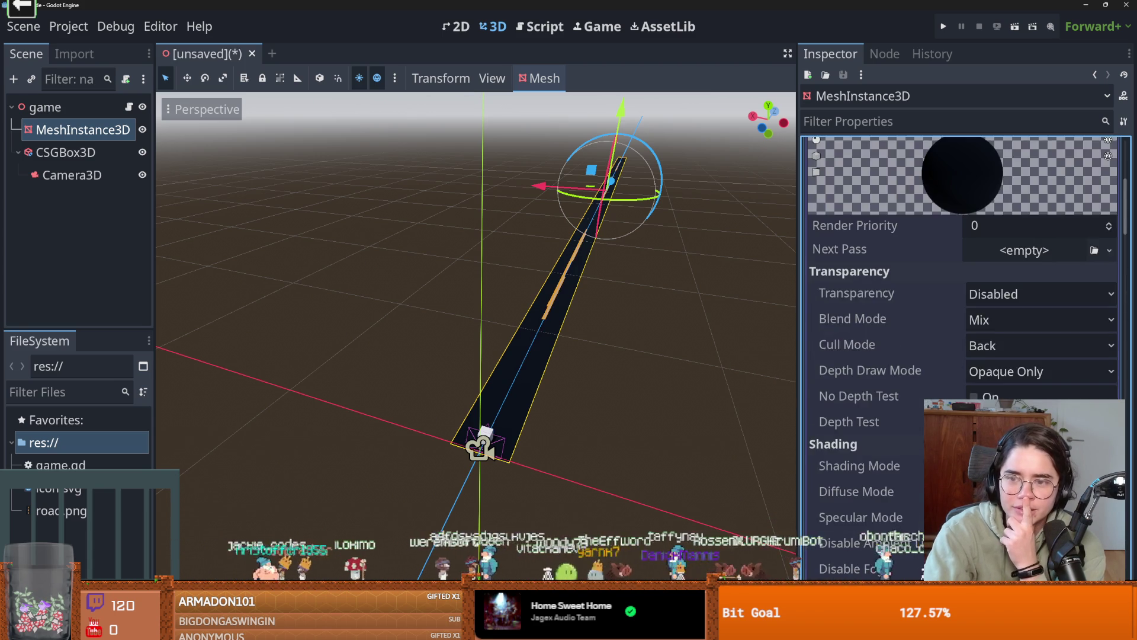
pyautogui.moveTo(942, 415)
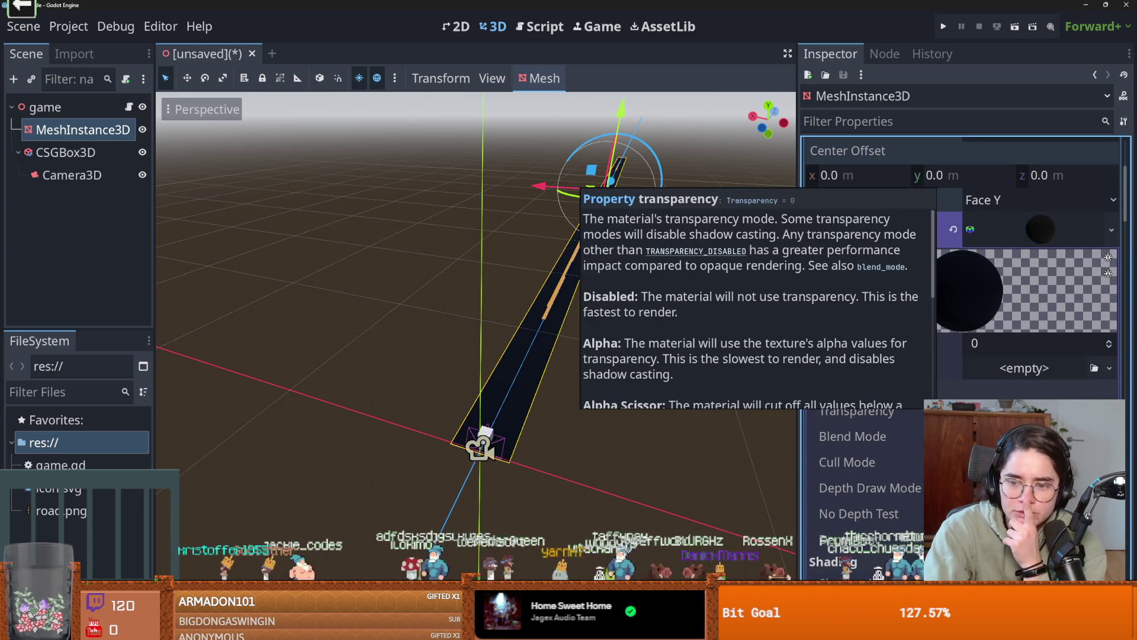
pyautogui.scroll(-2, 925, 237)
pyautogui.scroll(4, 925, 165)
pyautogui.click(906, 121)
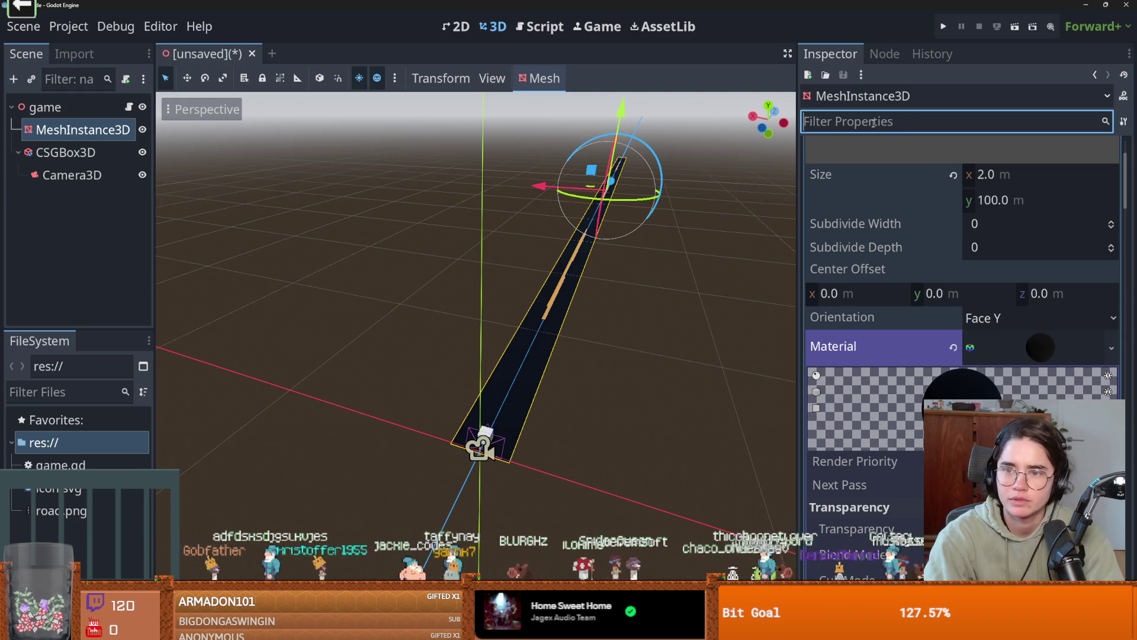
pyautogui.scroll(3, 865, 269)
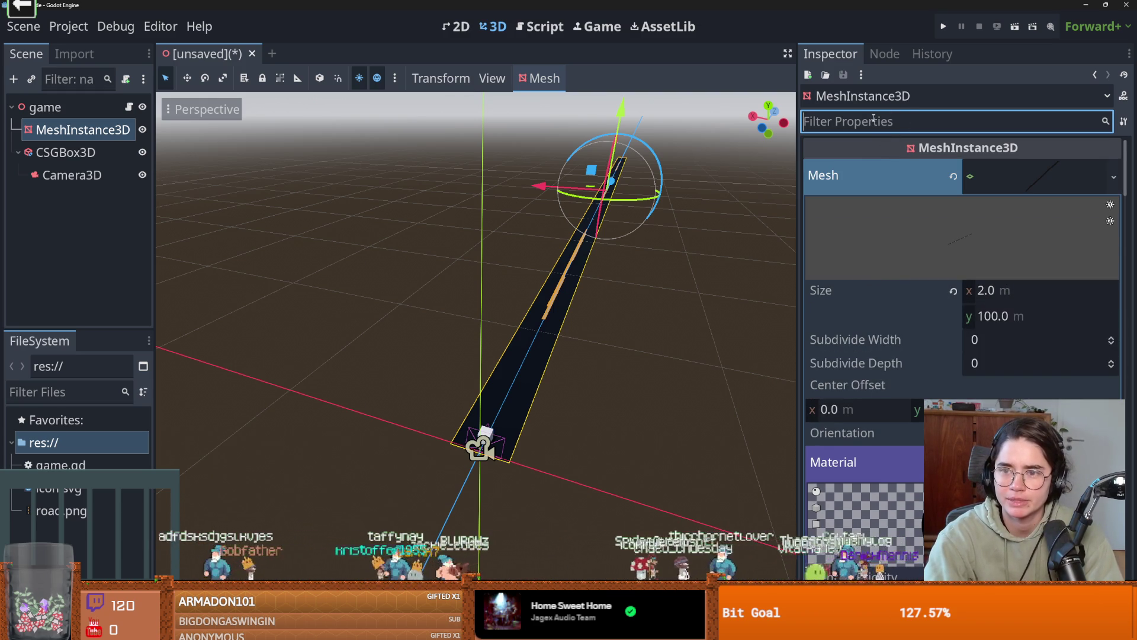
pyautogui.scroll(-5, 868, 314)
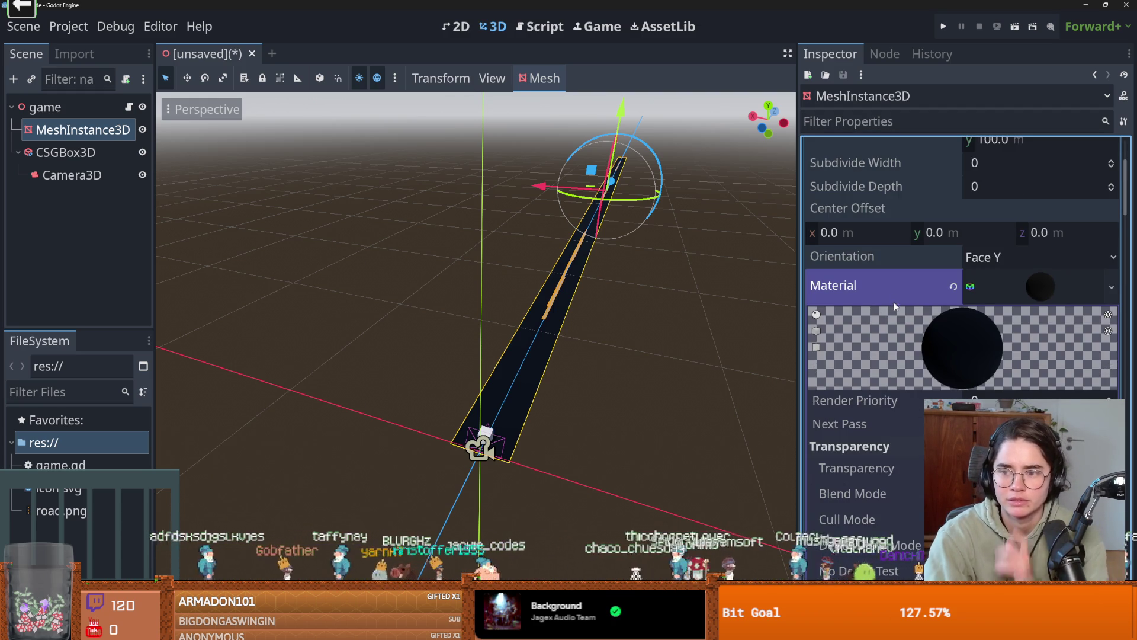
pyautogui.scroll(-3, 894, 306)
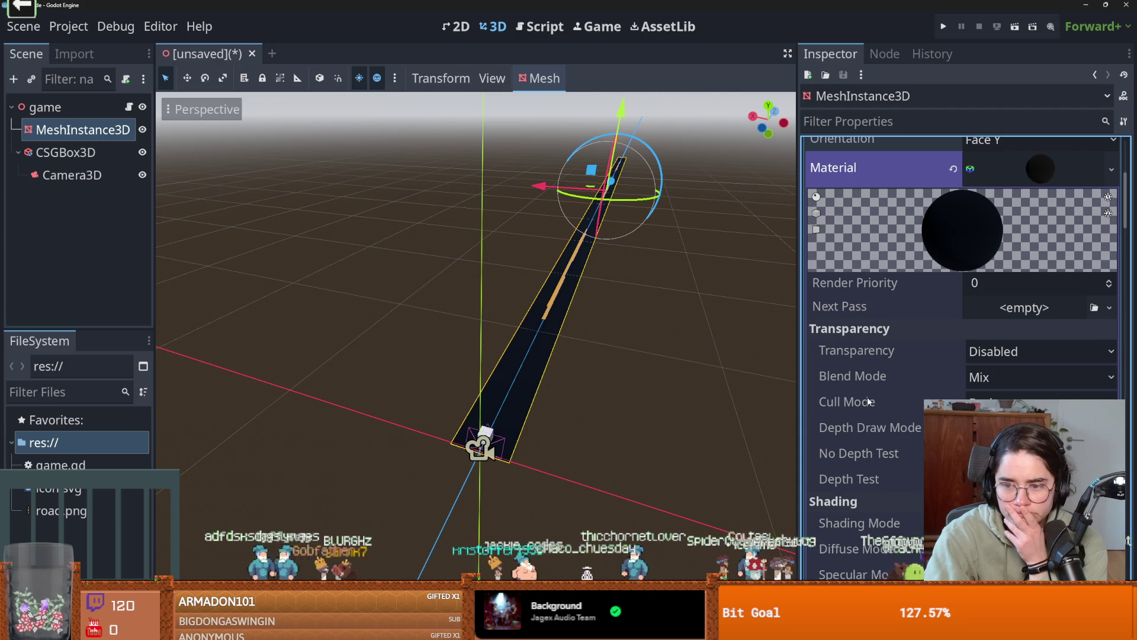
pyautogui.scroll(-8, 873, 401)
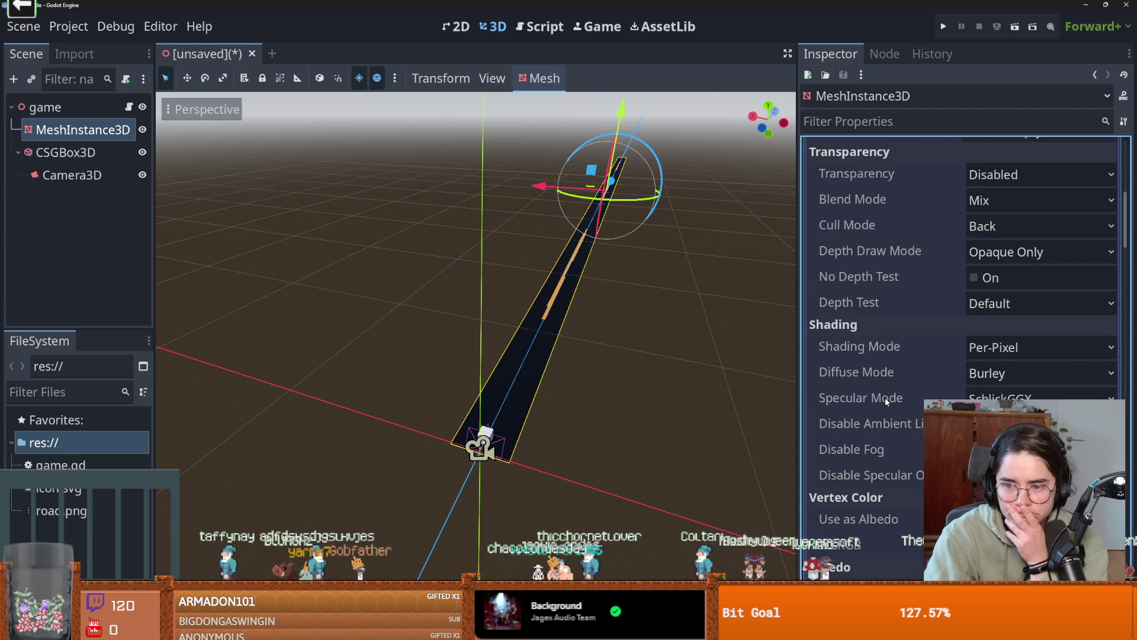
pyautogui.scroll(-3, 906, 406)
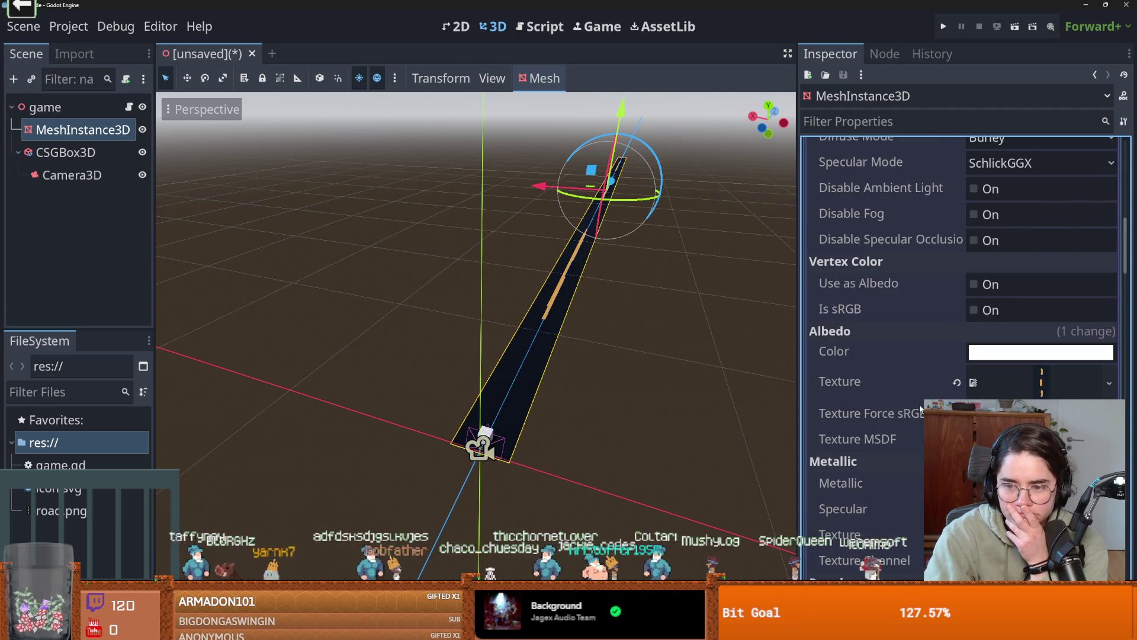
pyautogui.click(973, 414)
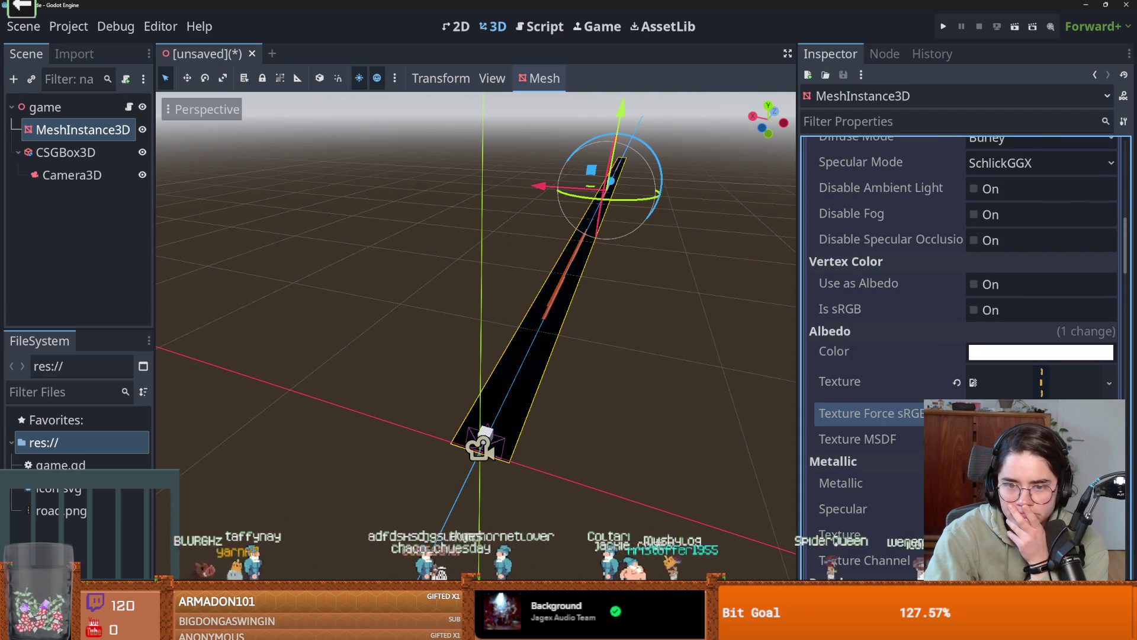
pyautogui.click(973, 438)
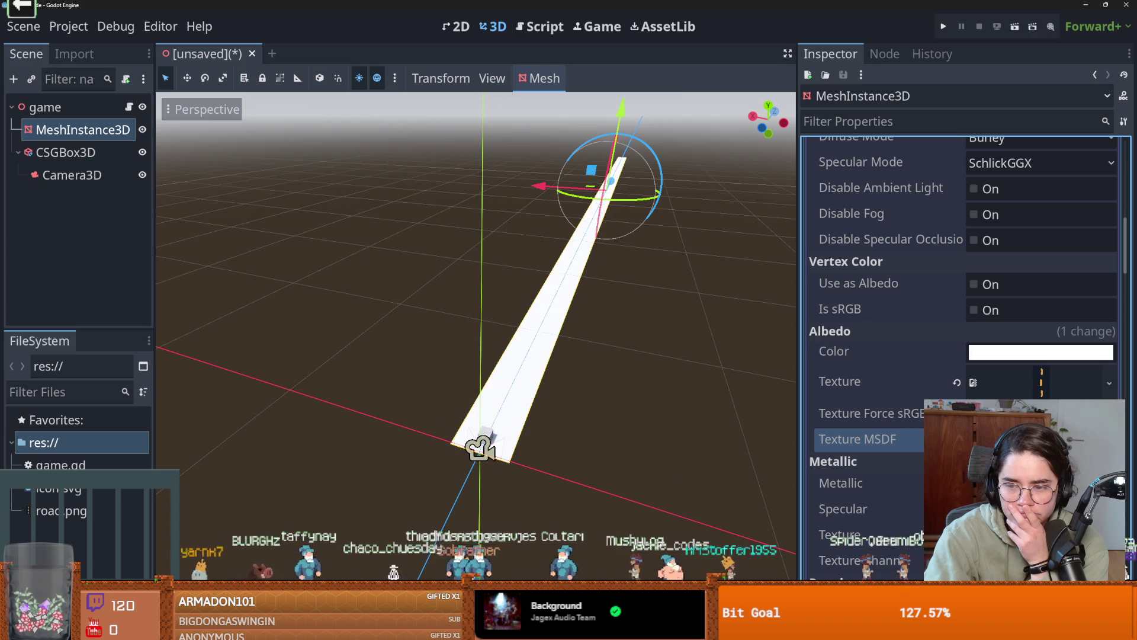
pyautogui.click(973, 439)
pyautogui.scroll(-10, 973, 439)
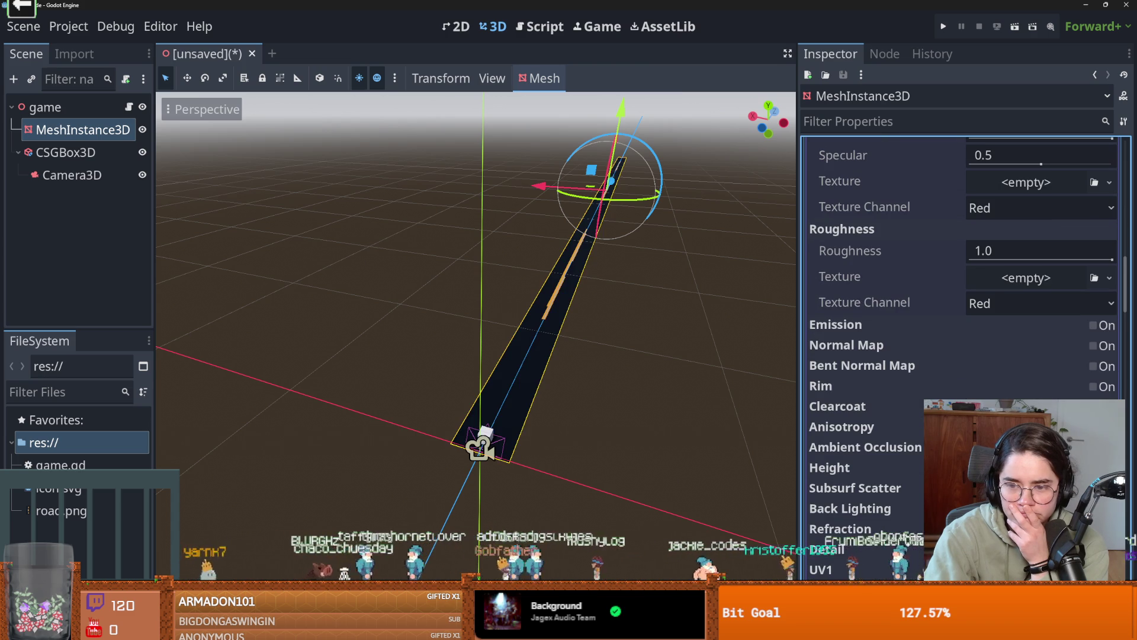
pyautogui.scroll(-5, 893, 387)
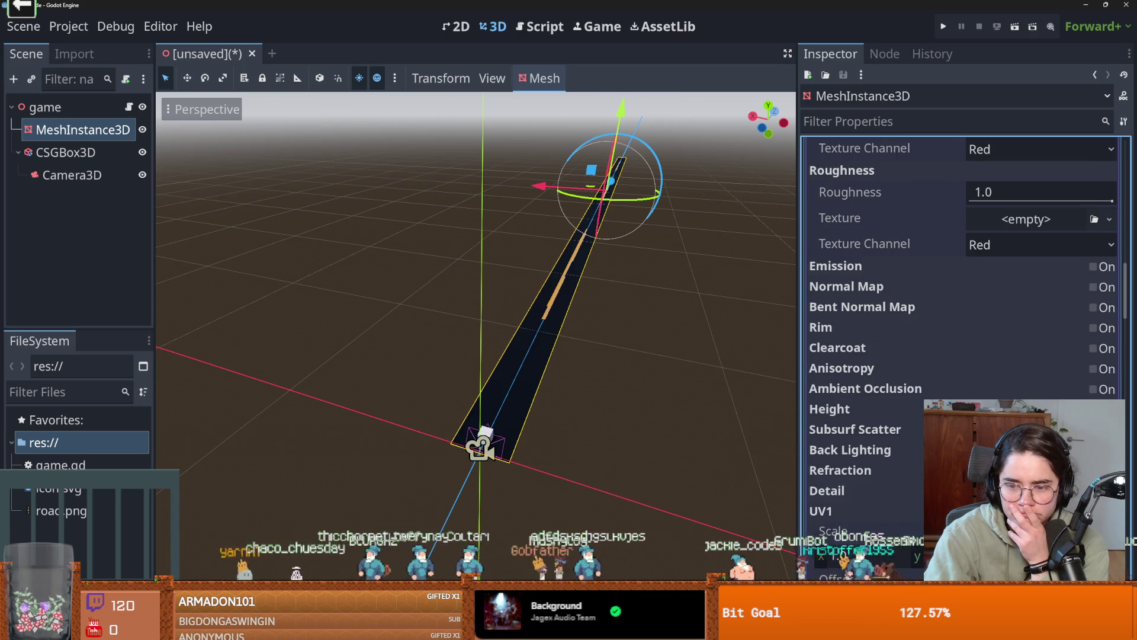
pyautogui.scroll(-2, 899, 438)
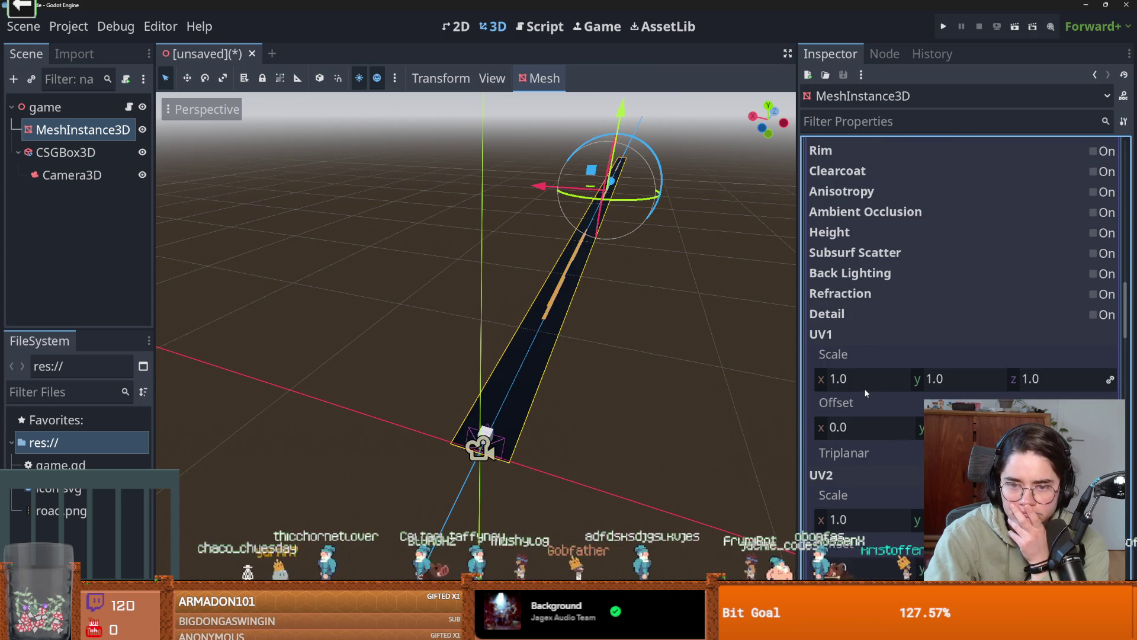
pyautogui.scroll(-2, 887, 410)
pyautogui.click(975, 394)
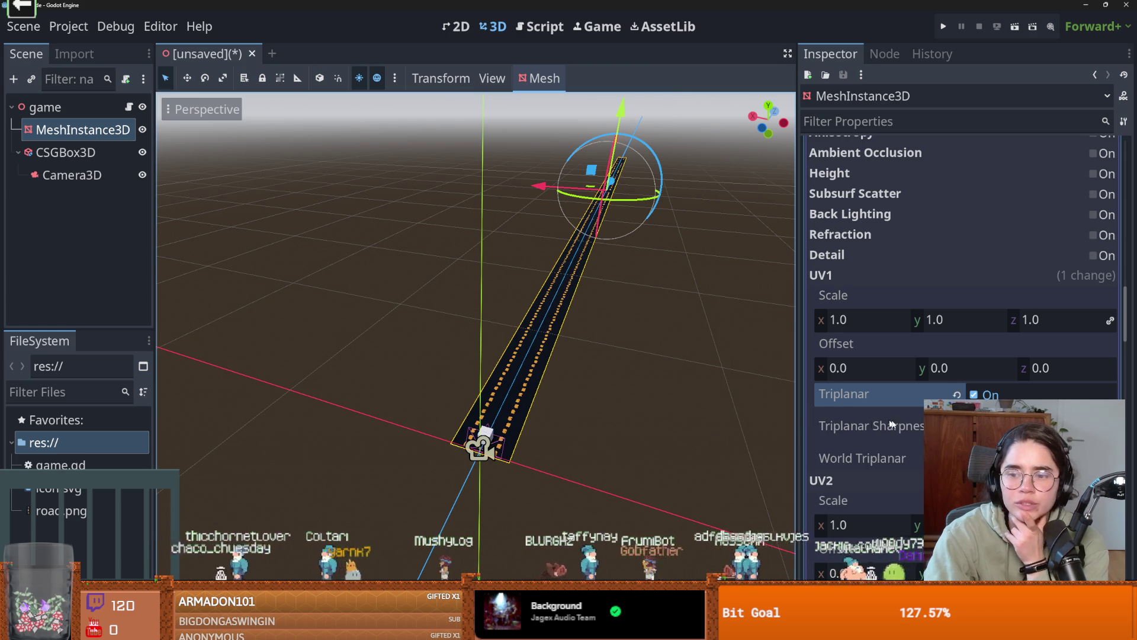
# - Tick UV1 Triplanar, try and undo World Triplanar, then orbit to check the tiled road
pyautogui.scroll(2, 959, 355)
pyautogui.click(862, 517)
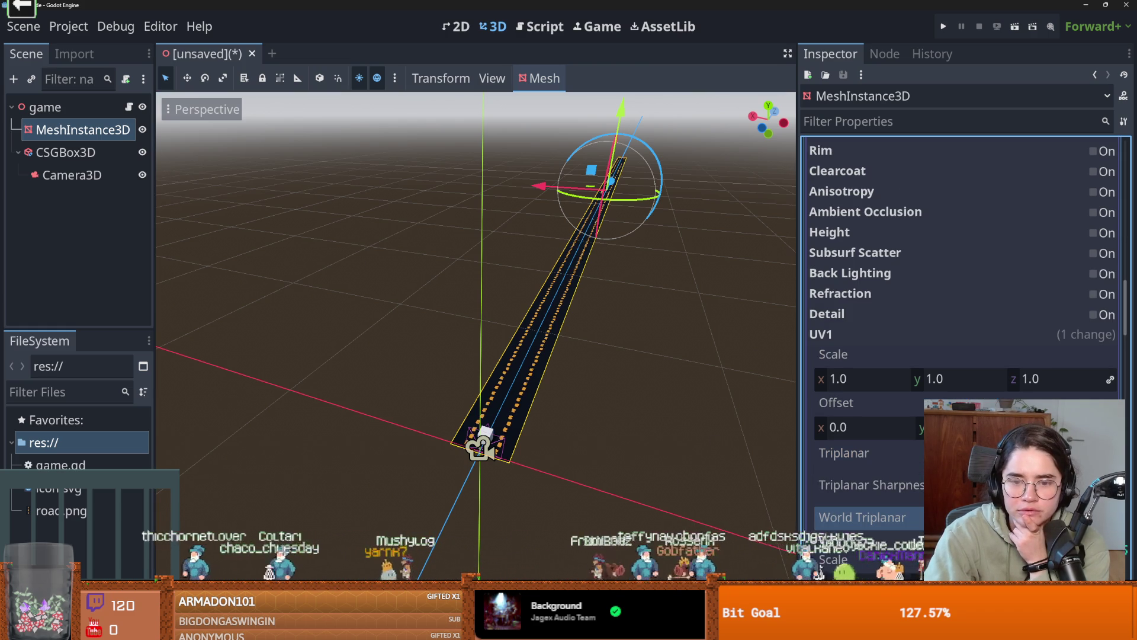
pyautogui.click(1093, 517)
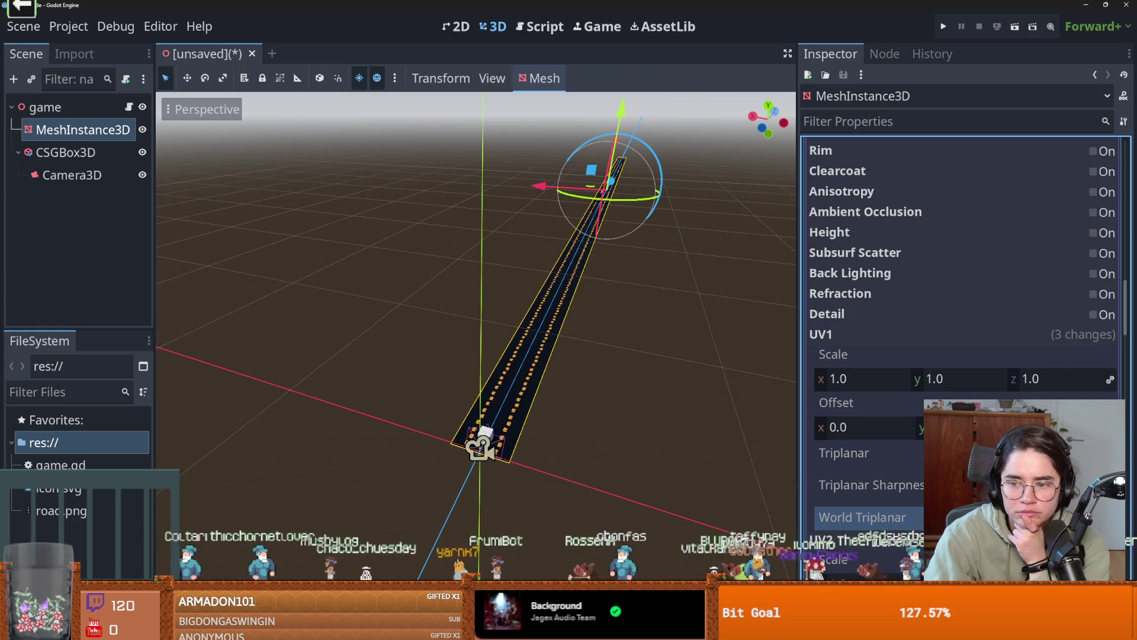
pyautogui.click(539, 370)
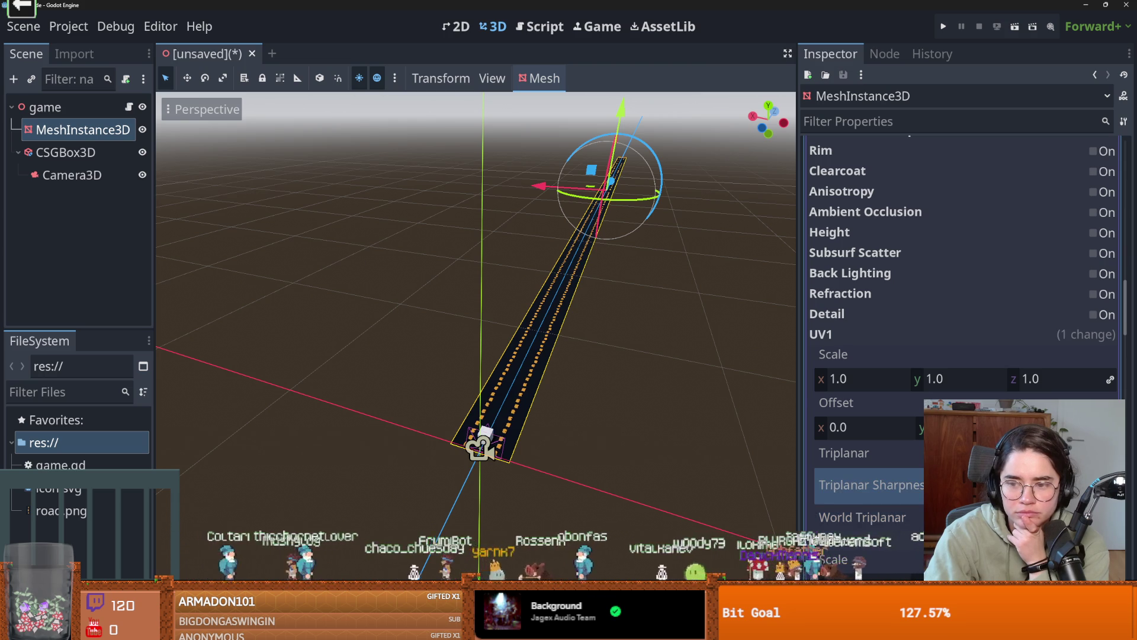
pyautogui.hotkey('ctrl', 'z')
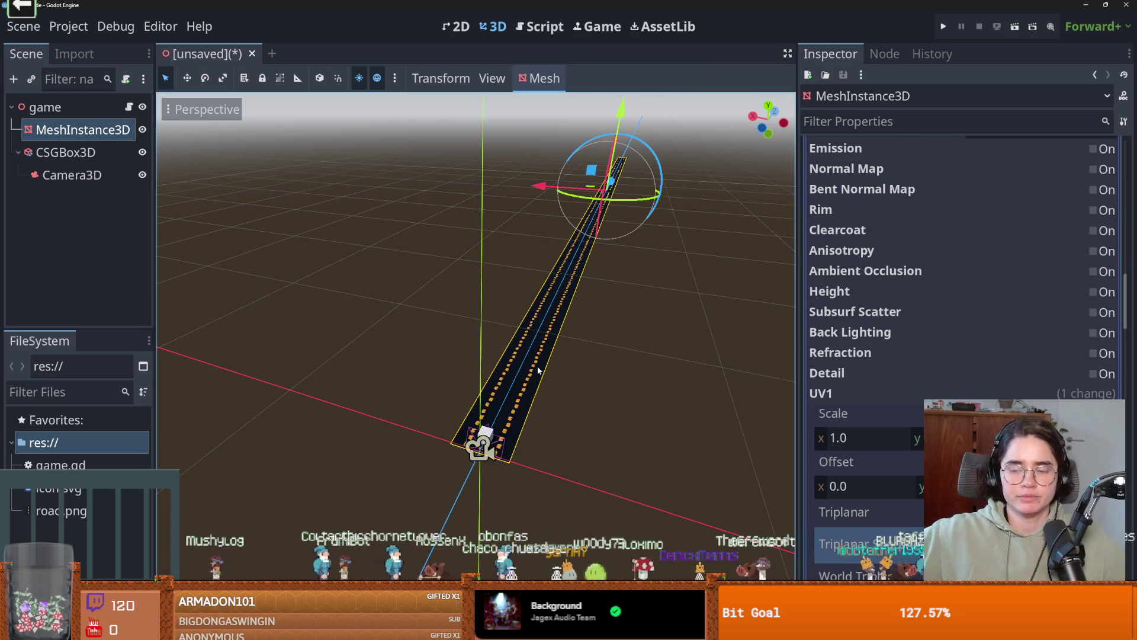
pyautogui.moveTo(618, 531)
pyautogui.mouseDown()
pyautogui.moveTo(599, 482)
pyautogui.moveTo(623, 449)
pyautogui.mouseUp()
# - Return to road.png in Aseprite and clear its dark fill and orange dashes
pyautogui.hotkey('alt', 'Tab')
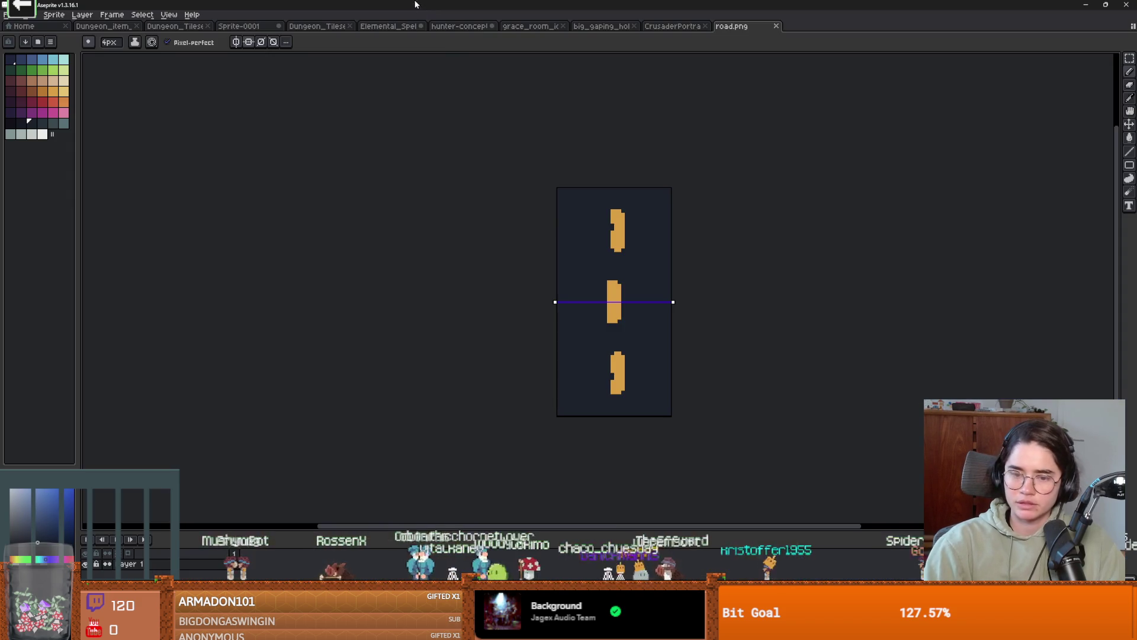
pyautogui.hotkey('ctrl', 'z')
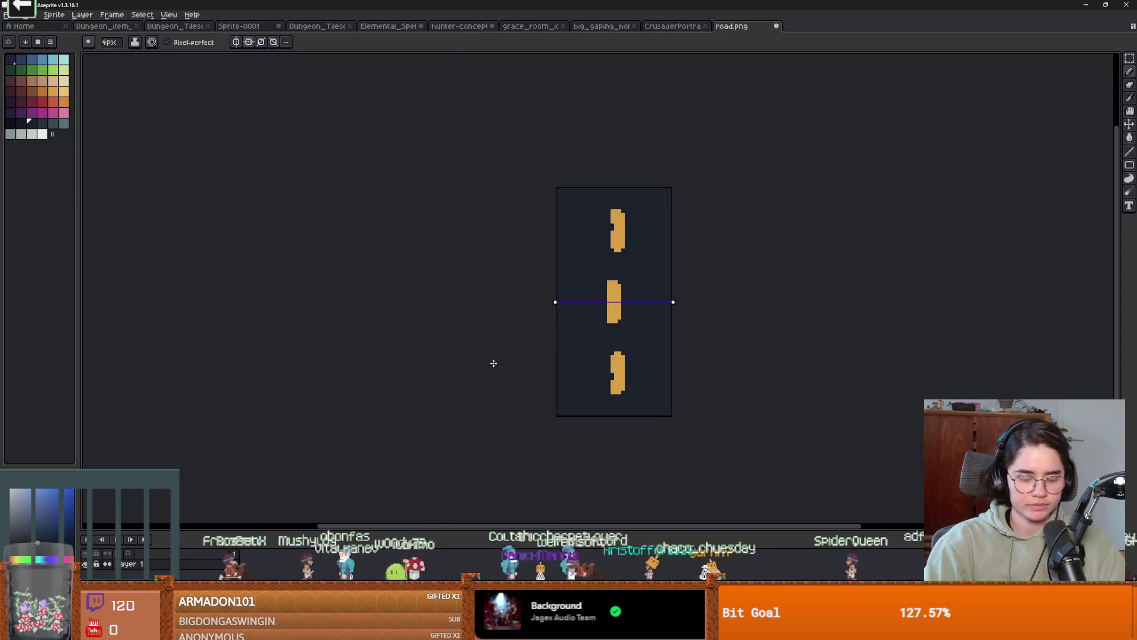
pyautogui.moveTo(701, 378); pyautogui.dragTo(657, 368)
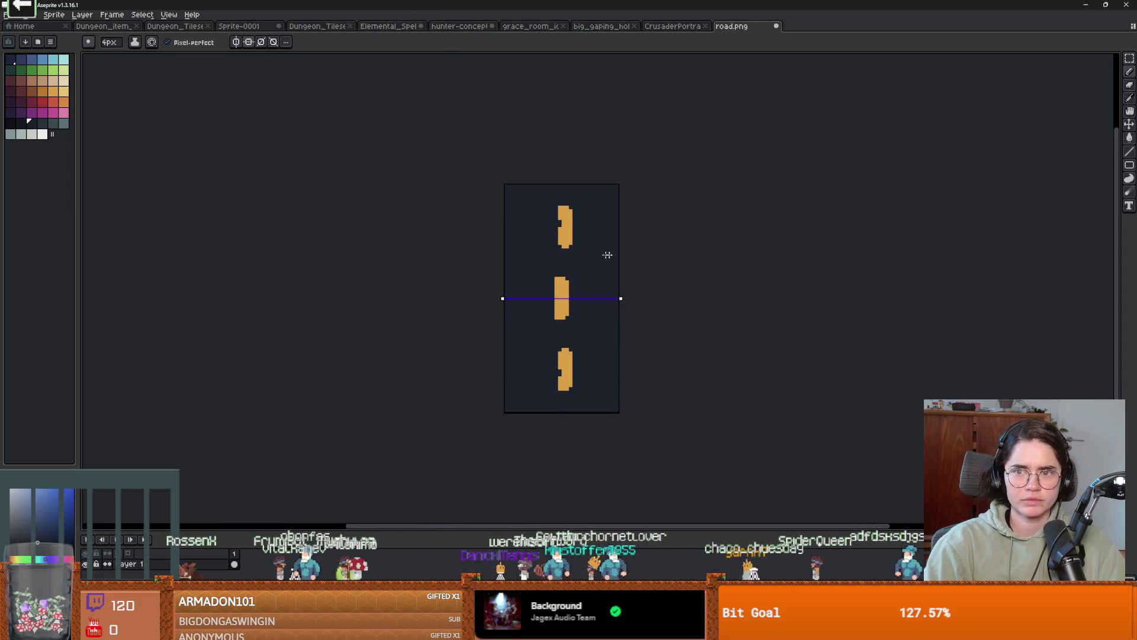
pyautogui.hotkey('ctrl', 'z')
pyautogui.hotkey('ctrl', 'z')
pyautogui.hotkey('ctrl', 'z')
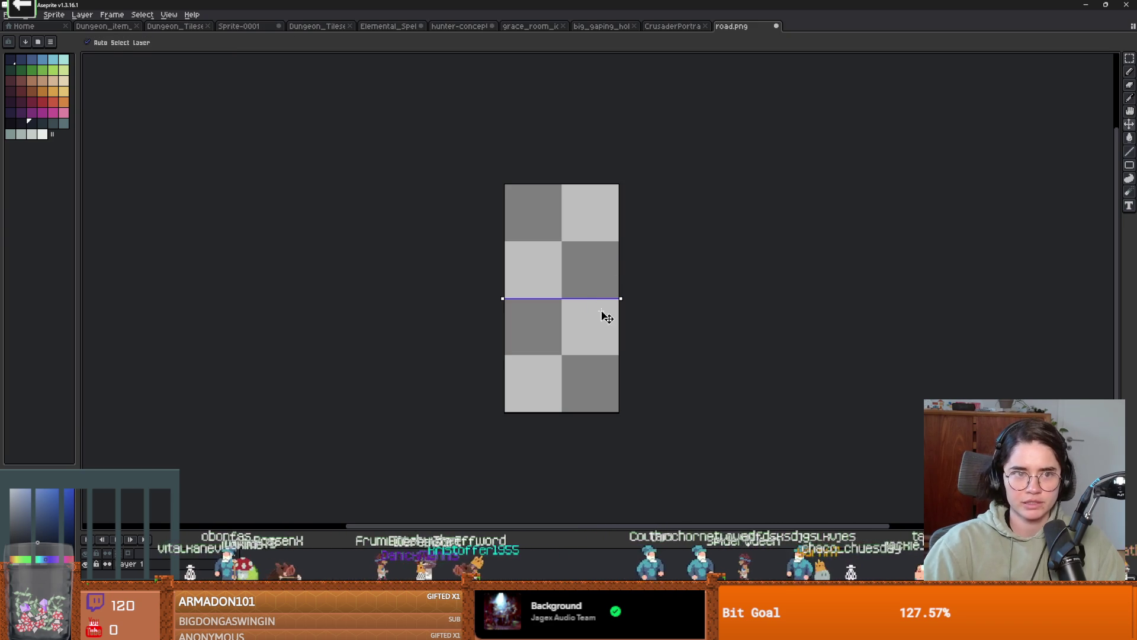
pyautogui.press('super')
pyautogui.press('super')
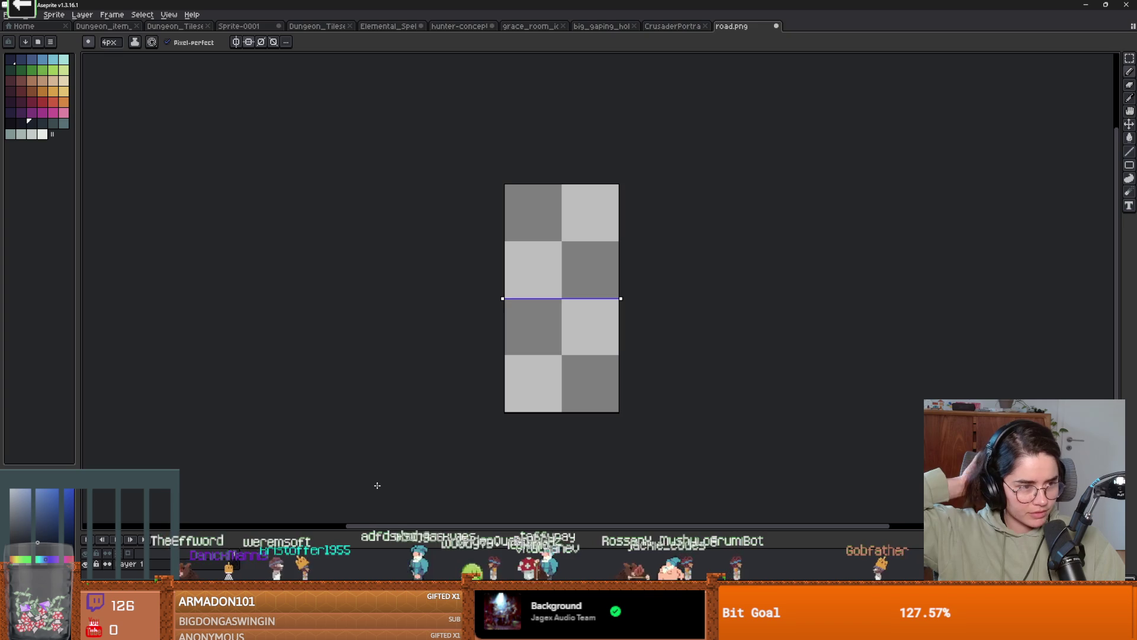
# - Draw a test pencil dot on the blank canvas and undo it
pyautogui.click(583, 355)
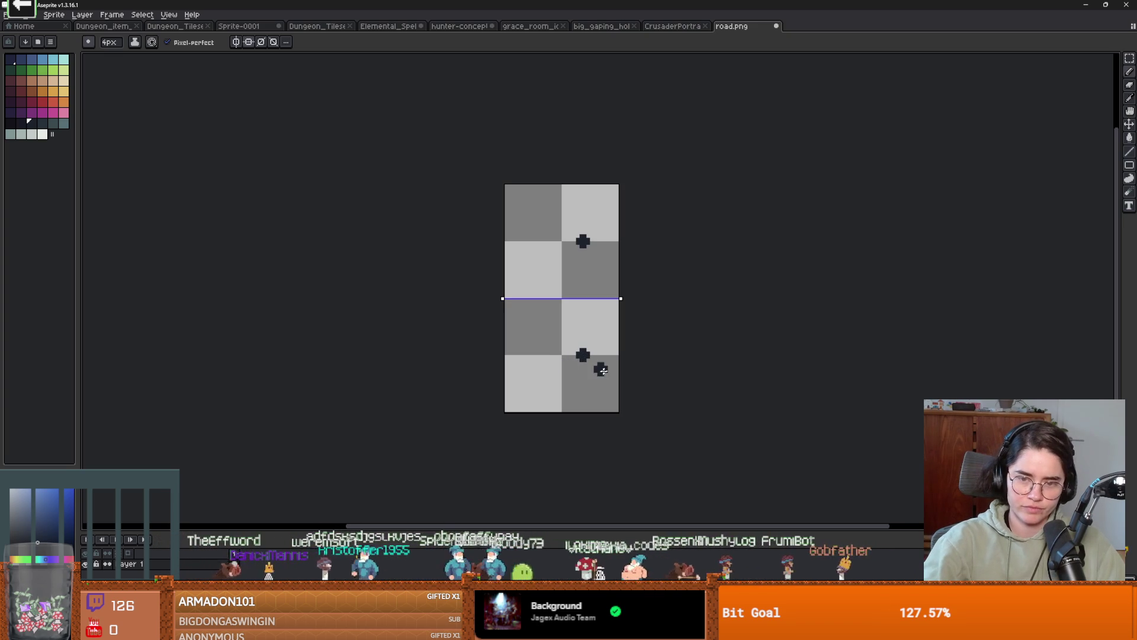
pyautogui.press('v')
pyautogui.press('b')
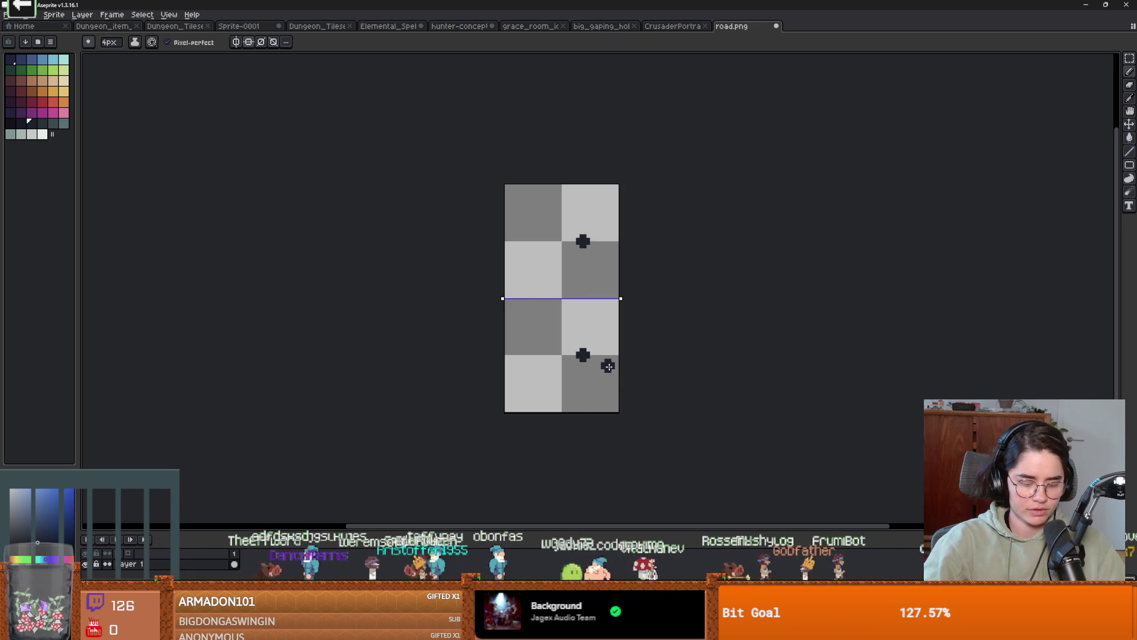
pyautogui.hotkey('ctrl', 'z')
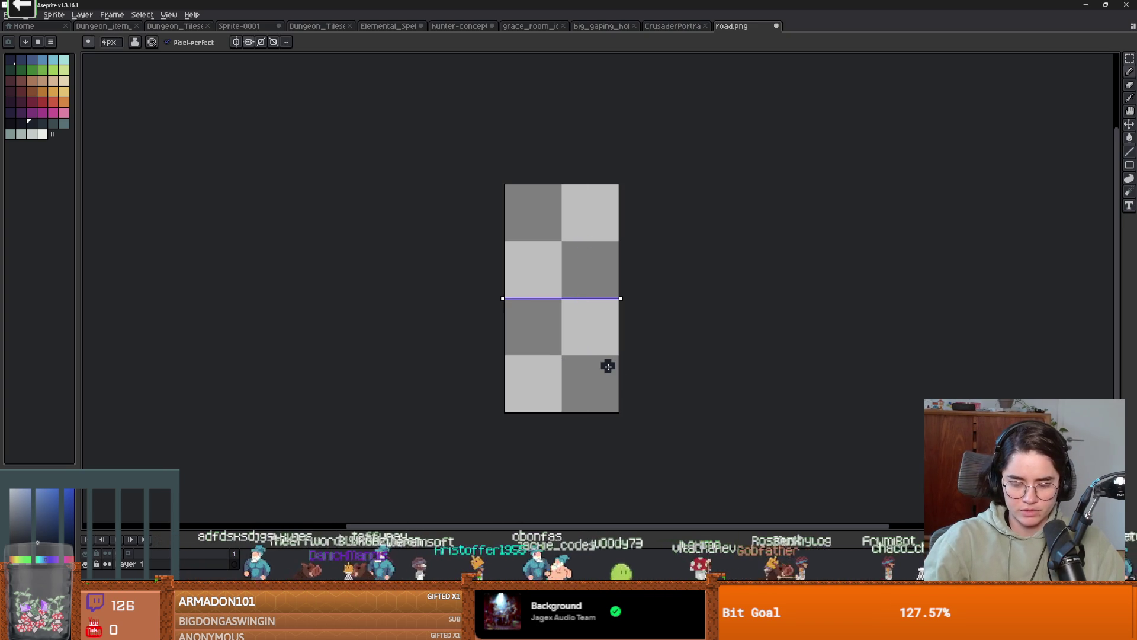
pyautogui.press('super')
pyautogui.press('super')
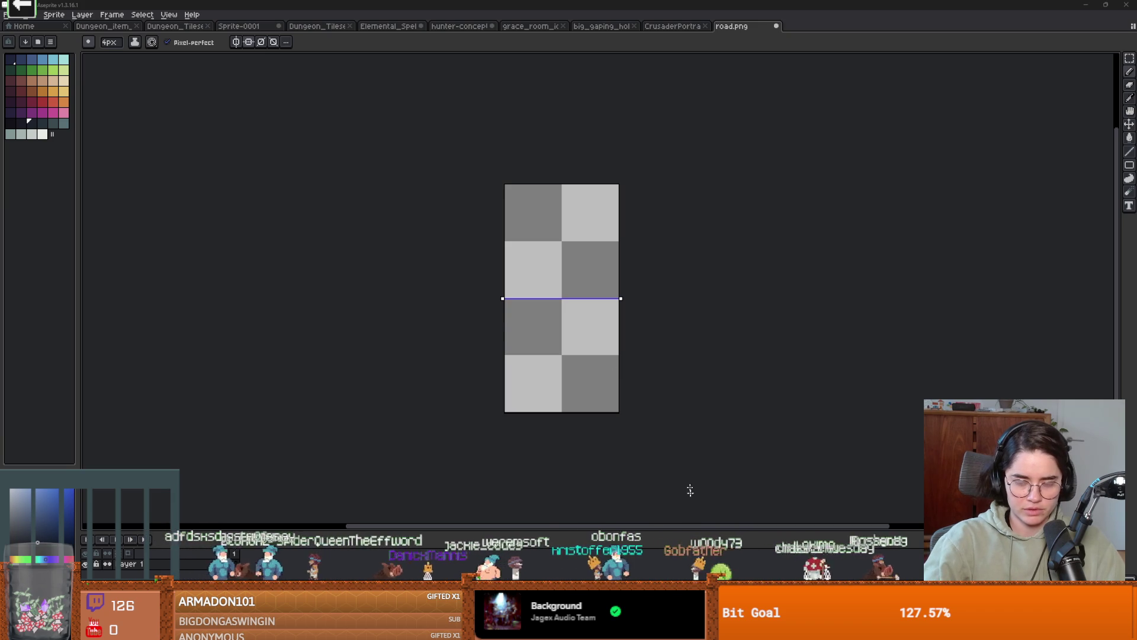
pyautogui.press('super+w')
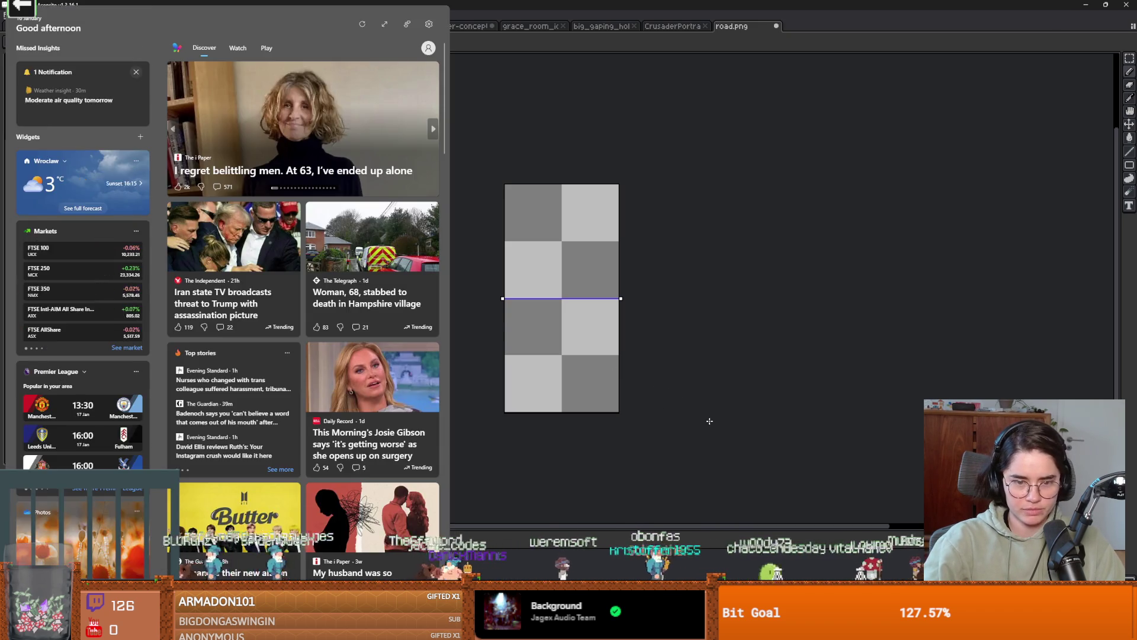
# - Launch Bazecor and choose Configure on the Dygma Defy keyboard card
pyautogui.press('super+w')
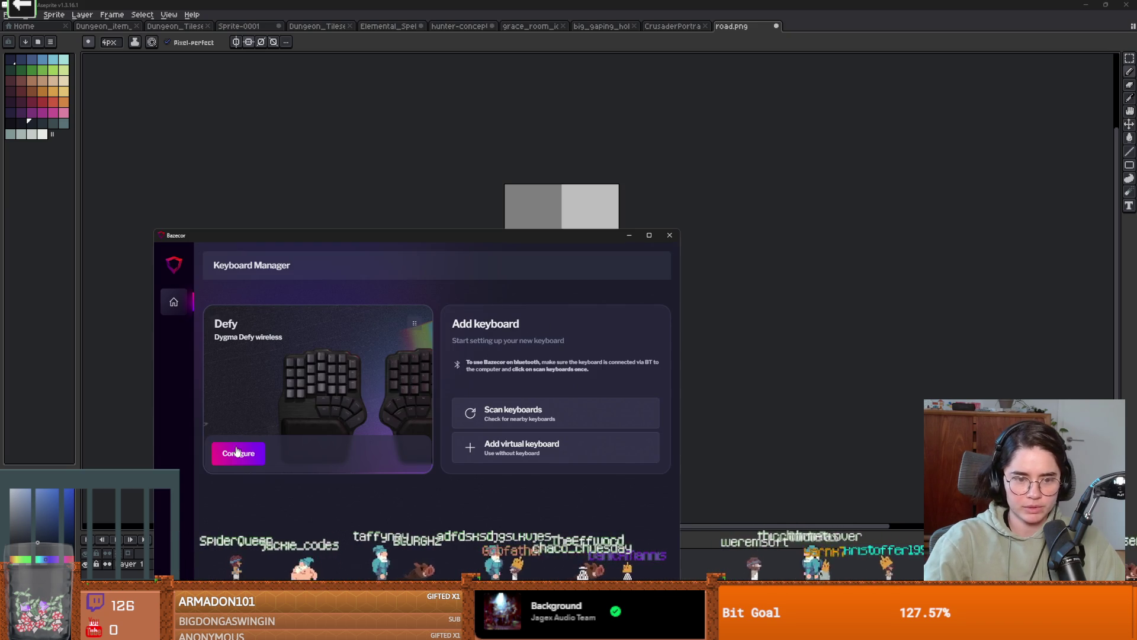
pyautogui.click(237, 452)
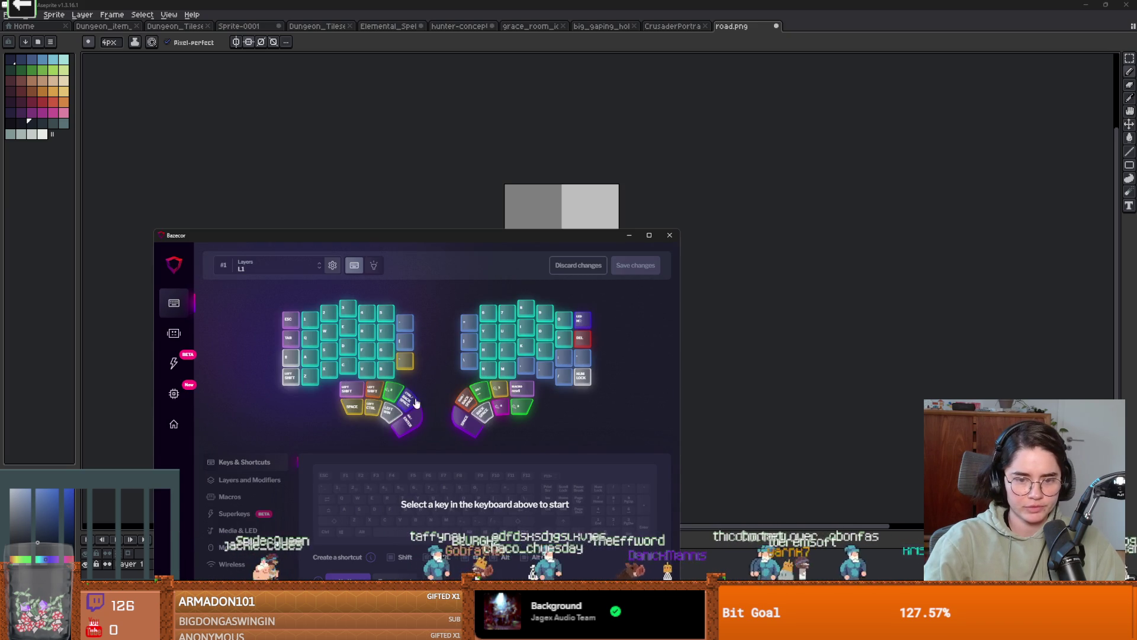
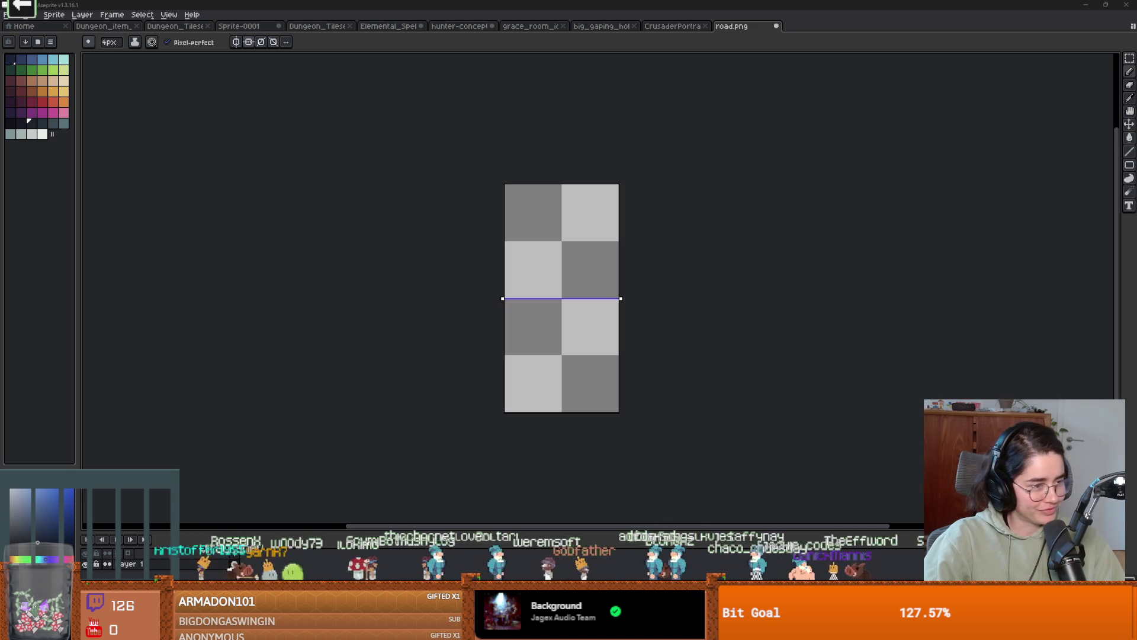
# - Undo back to the dark road with three orange dashes and open Canvas Size
pyautogui.press('v')
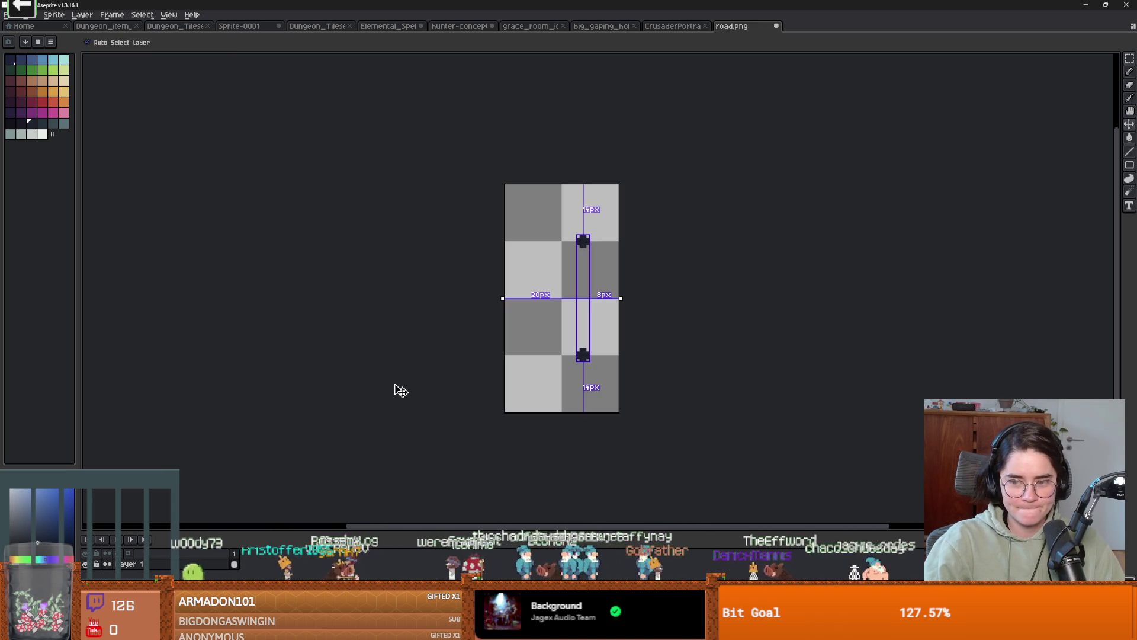
pyautogui.hotkey('ctrl', 'z')
pyautogui.press('b')
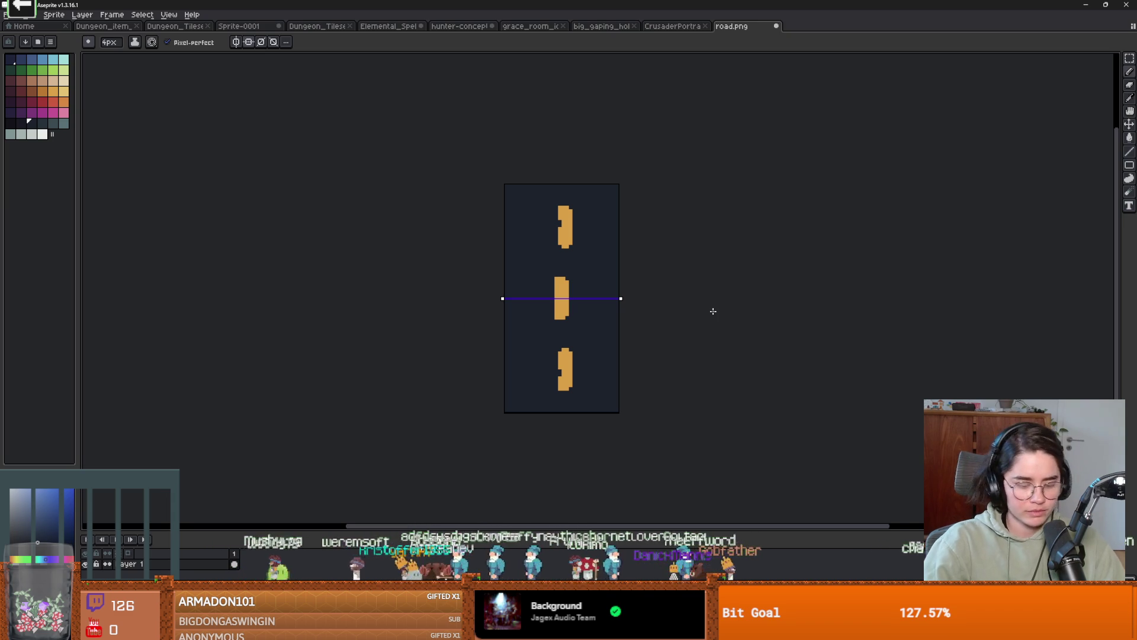
pyautogui.hotkey('ctrl', 'alt', 'c')
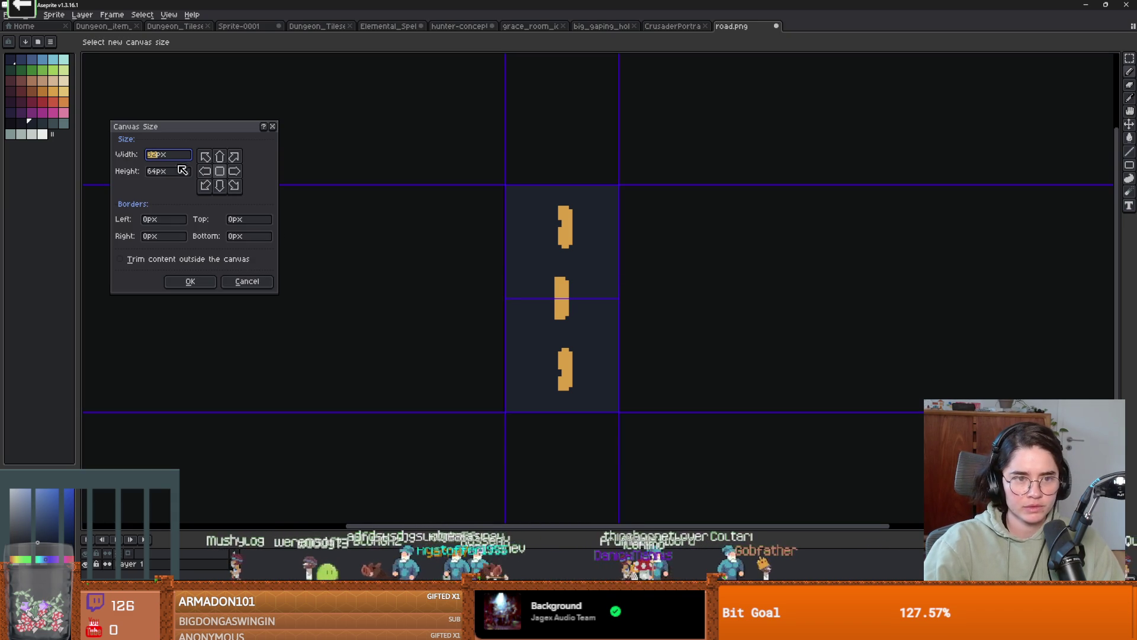
# - Extend the canvas 32 px to the right and fill the new half dark navy
pyautogui.click(150, 235)
pyautogui.write('32')
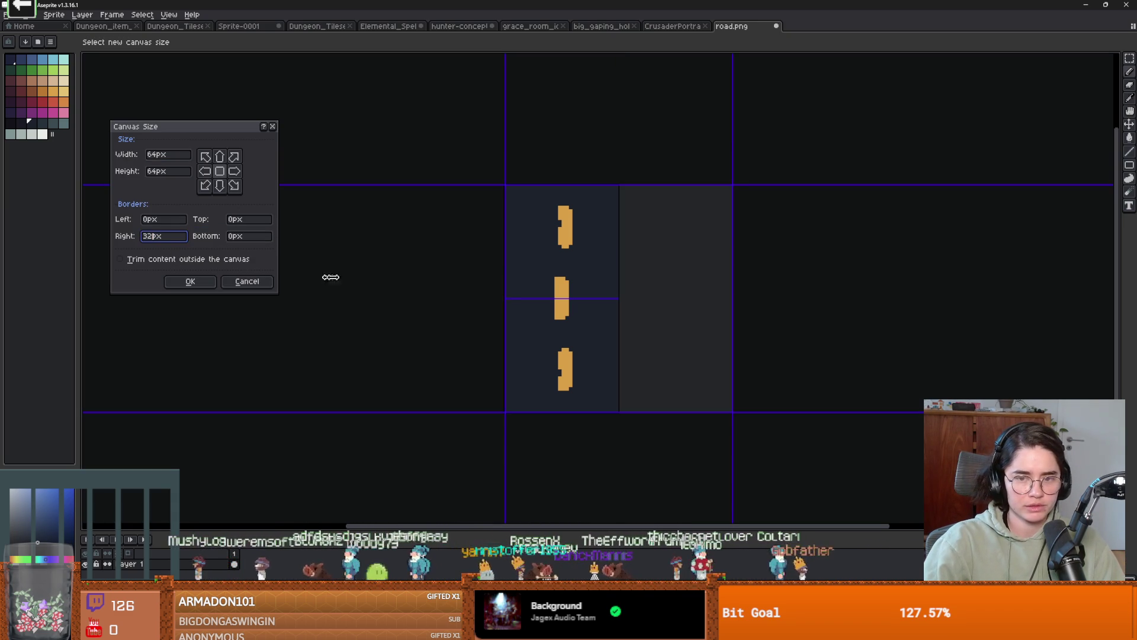
pyautogui.click(178, 282)
pyautogui.press('alt')
pyautogui.click(450, 269)
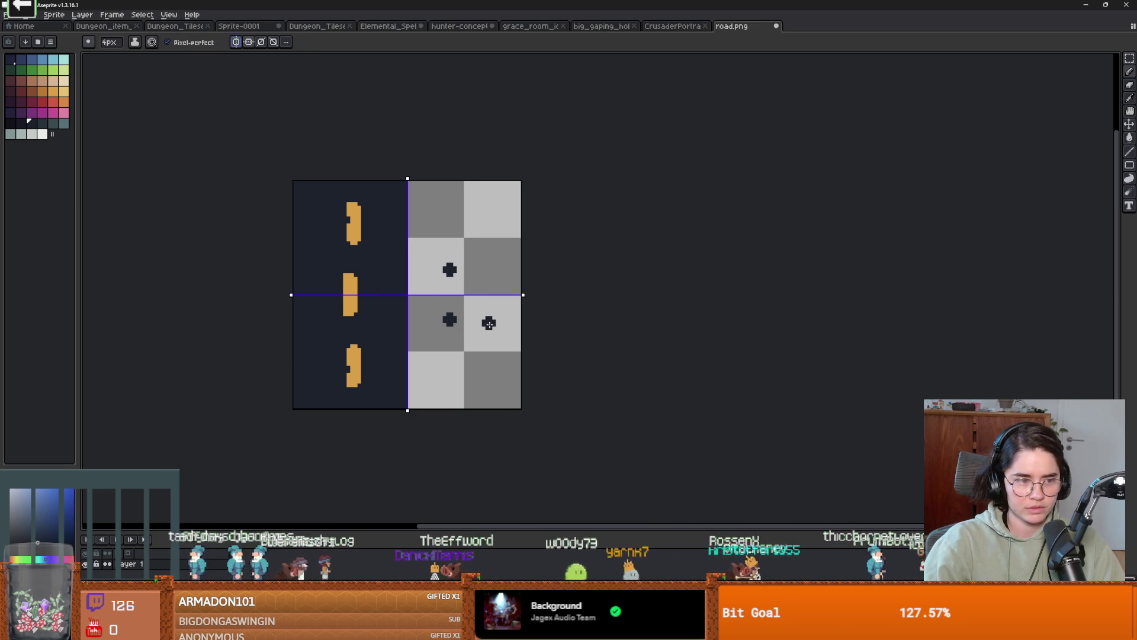
pyautogui.press('g')
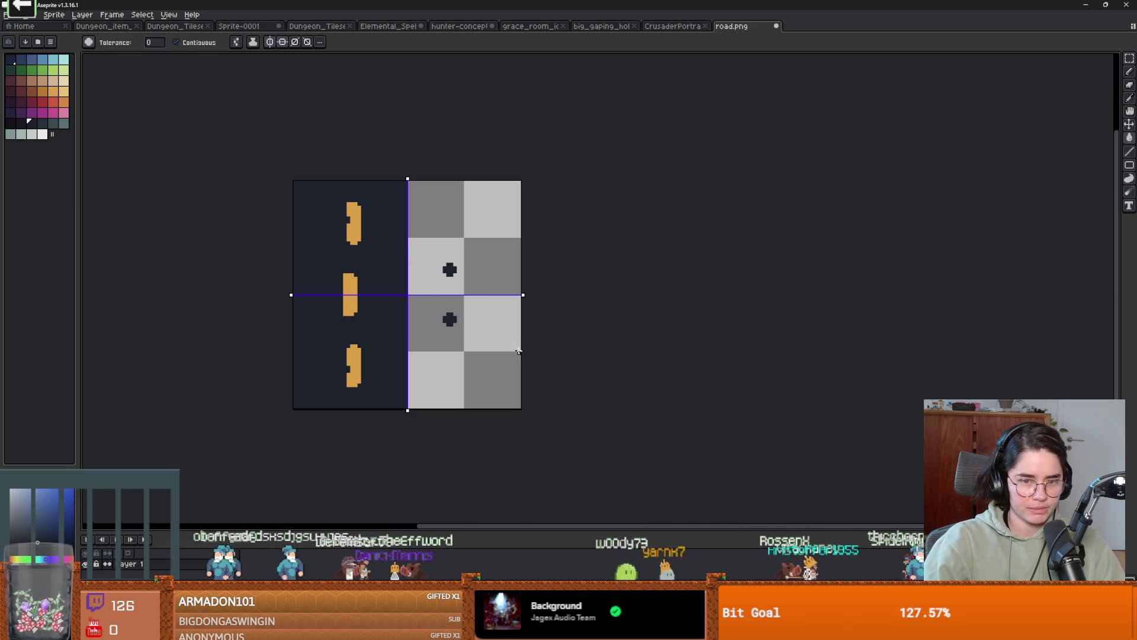
pyautogui.click(496, 344)
# - Shift the road pixels right to centre the dashes, fill both leftover strips dark, and return to Godot
pyautogui.press('m')
pyautogui.moveTo(393, 401)
pyautogui.mouseDown()
pyautogui.moveTo(389, 188)
pyautogui.moveTo(315, 189)
pyautogui.mouseUp()
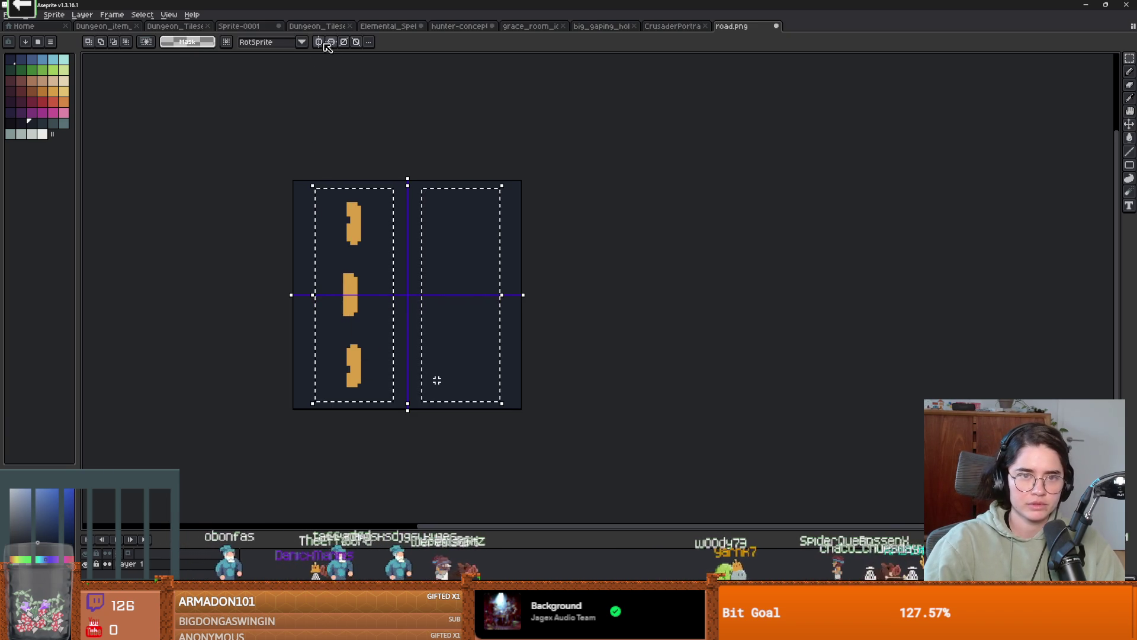
pyautogui.moveTo(369, 249); pyautogui.dragTo(420, 246)
pyautogui.click(543, 271)
pyautogui.press('g')
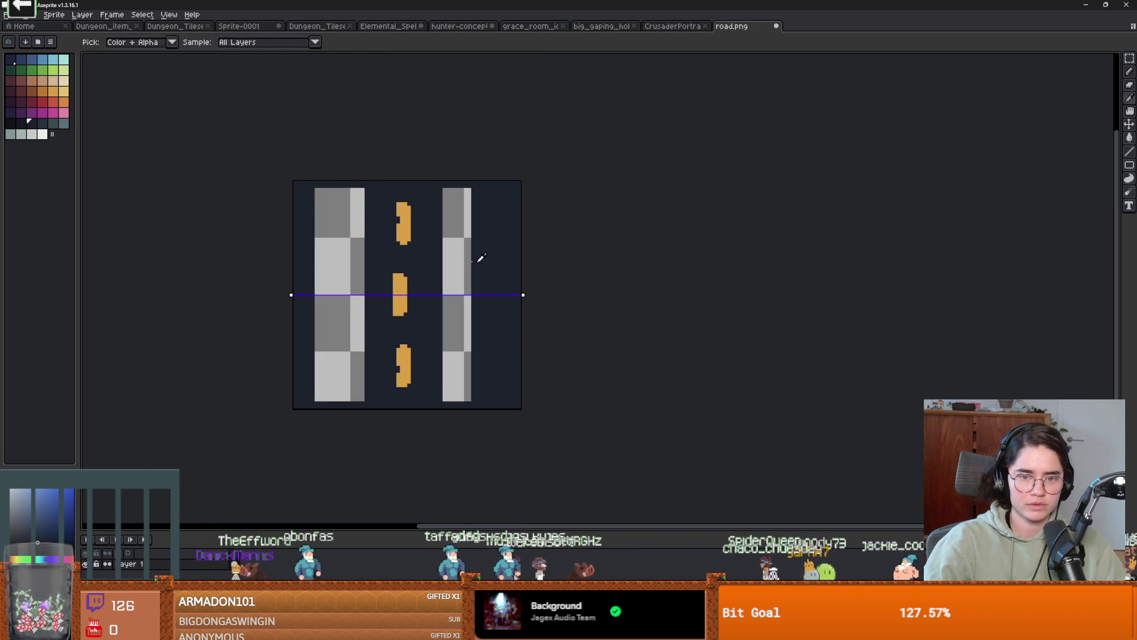
pyautogui.click(459, 255)
pyautogui.click(358, 251)
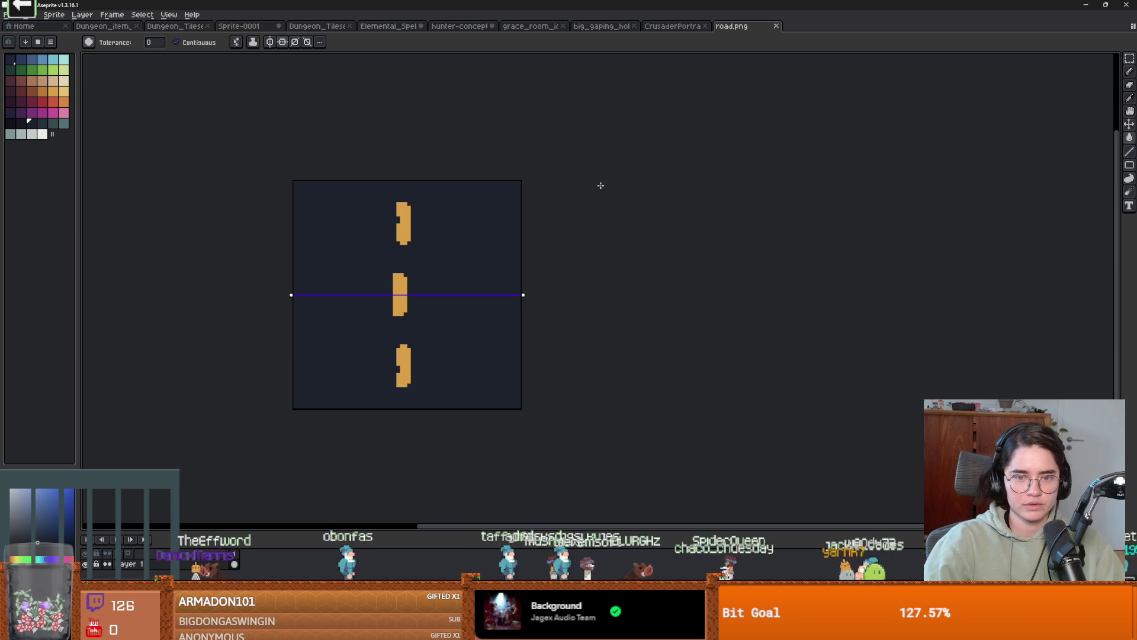
pyautogui.hotkey('alt', 'Tab')
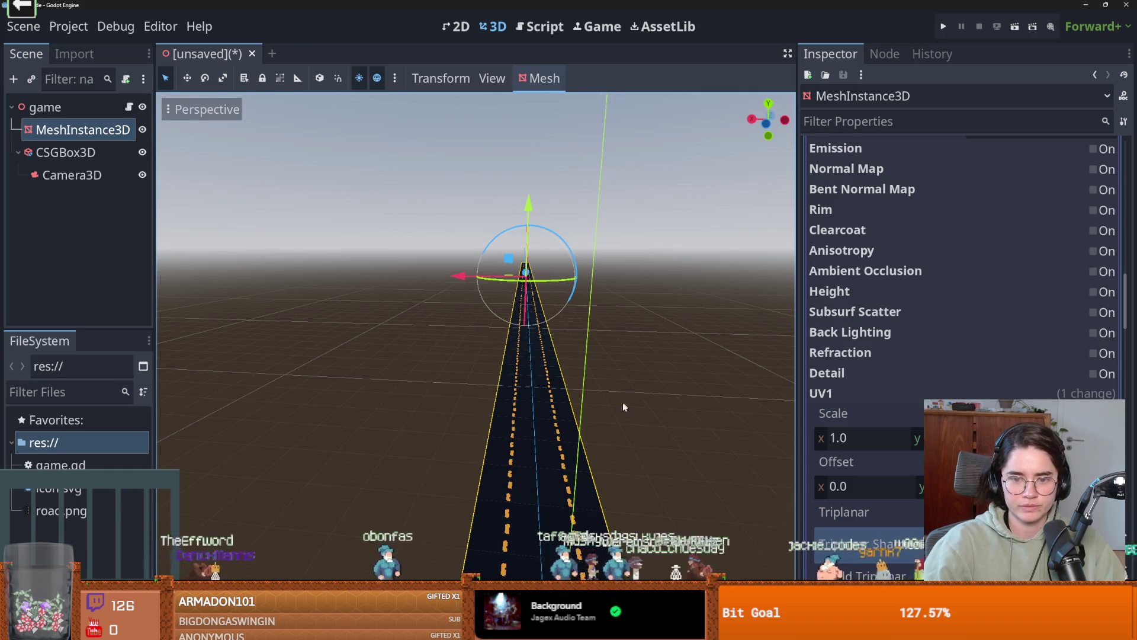
pyautogui.moveTo(588, 504)
pyautogui.mouseDown()
pyautogui.moveTo(584, 440)
pyautogui.moveTo(581, 556)
pyautogui.moveTo(595, 529)
pyautogui.mouseUp()
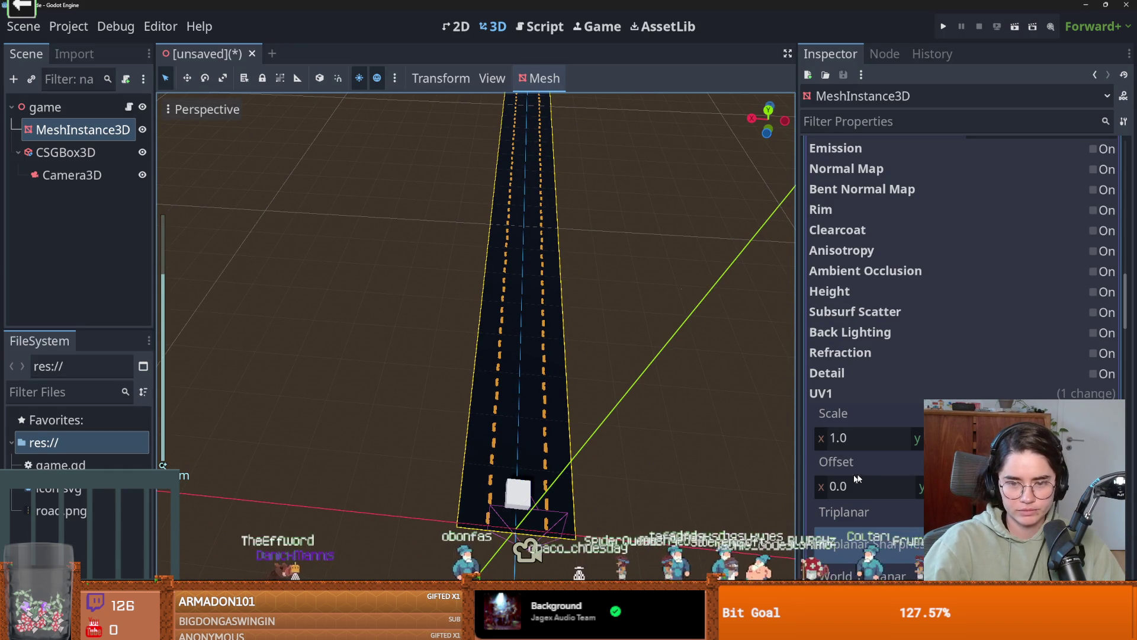
pyautogui.scroll(-3, 887, 490)
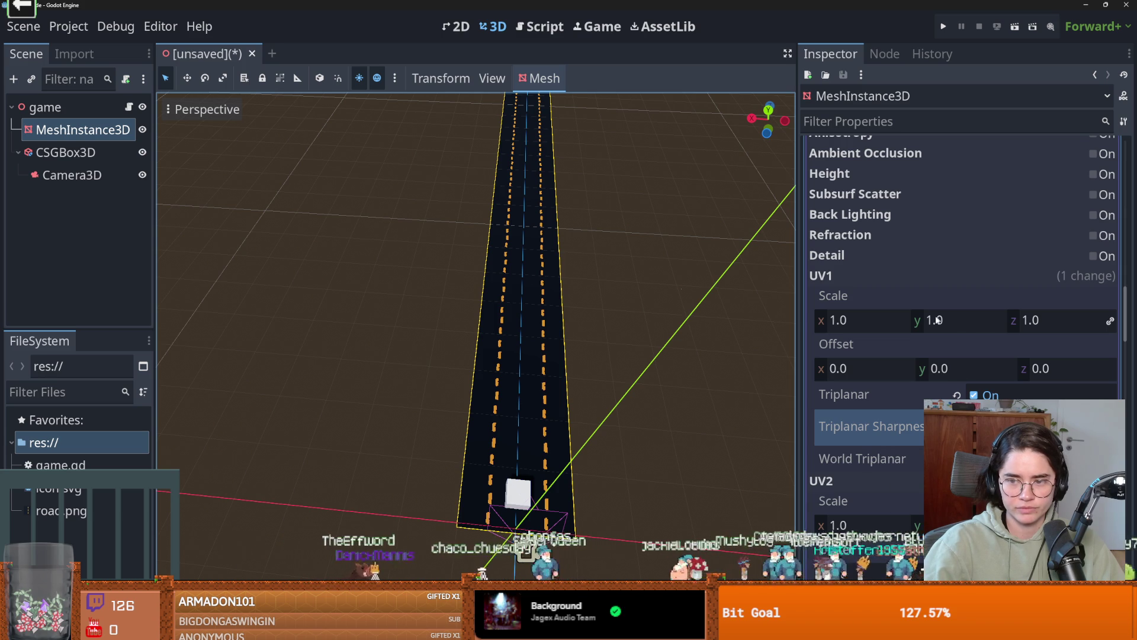
pyautogui.click(861, 320)
pyautogui.write('2')
pyautogui.press('Return')
pyautogui.write('1')
pyautogui.press('Return')
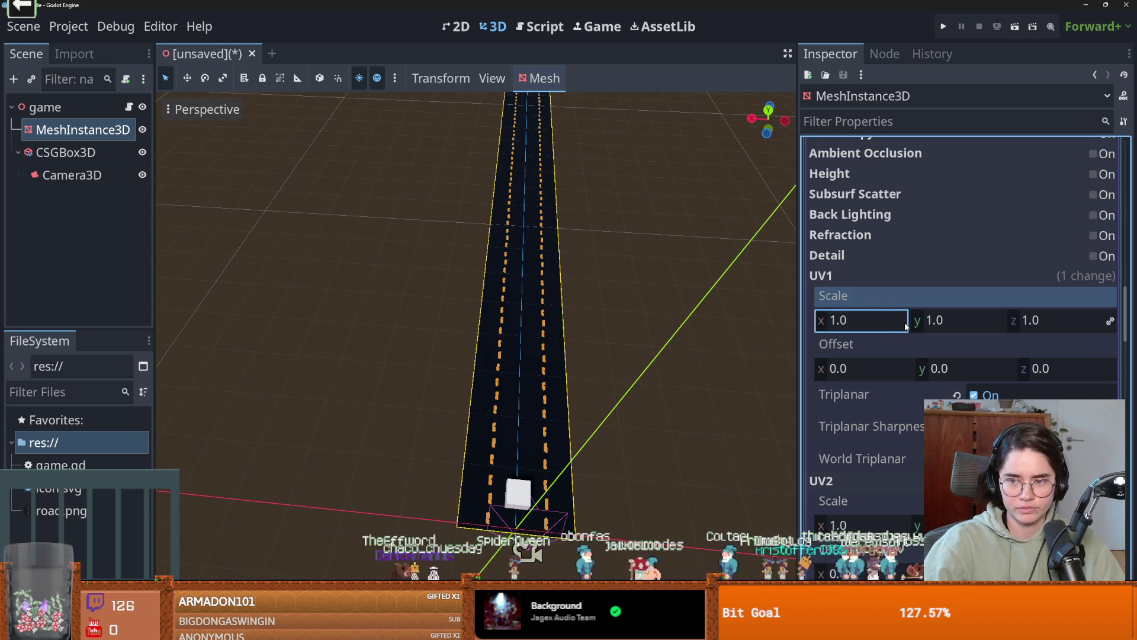
pyautogui.click(951, 320)
pyautogui.write('2')
pyautogui.press('Return')
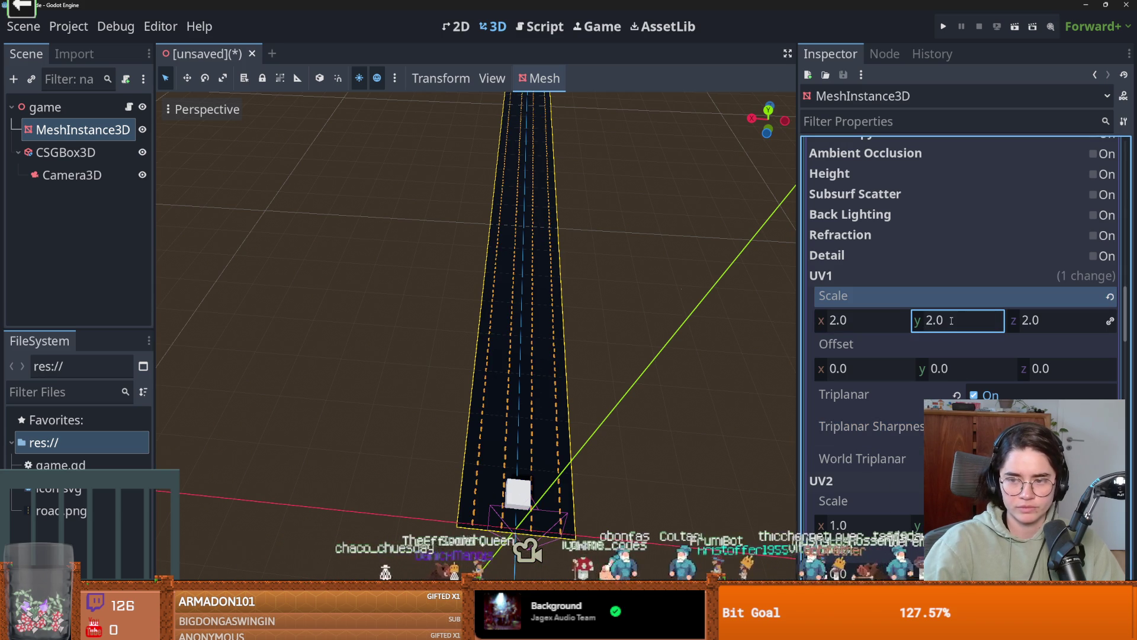
pyautogui.write('1')
pyautogui.press('Return')
pyautogui.hotkey('shift', 'Tab')
pyautogui.click(1112, 322)
pyautogui.click(855, 321)
pyautogui.write('2')
pyautogui.press('Return')
pyautogui.write('1')
pyautogui.press('Return')
pyautogui.click(856, 321)
pyautogui.write('.5')
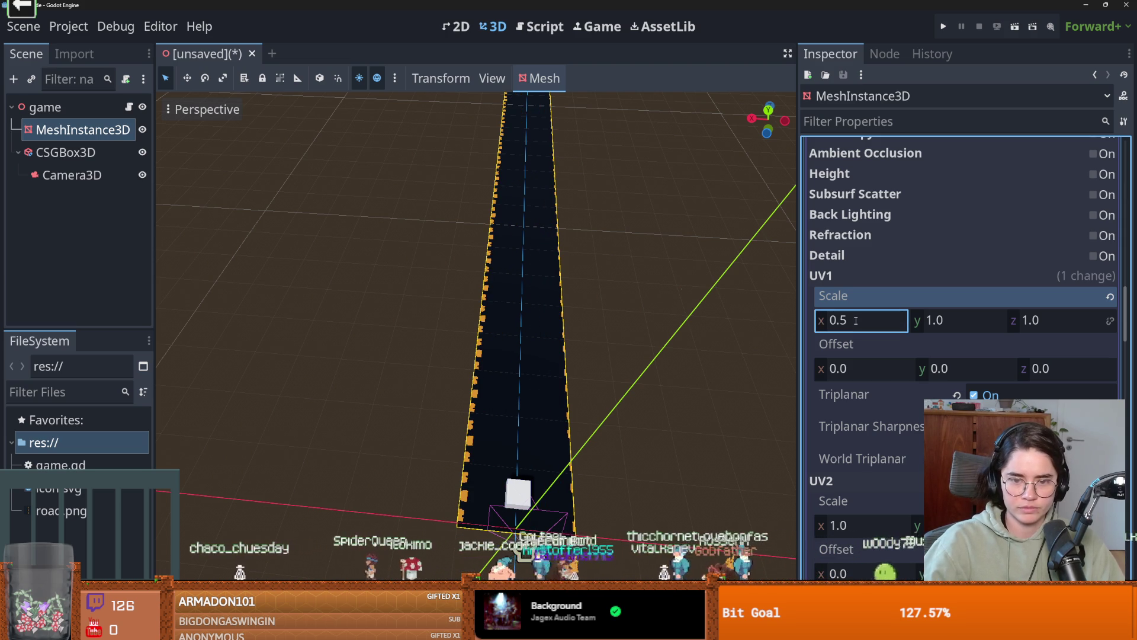
pyautogui.press('Escape')
pyautogui.click(1110, 320)
pyautogui.scroll(-3, 889, 296)
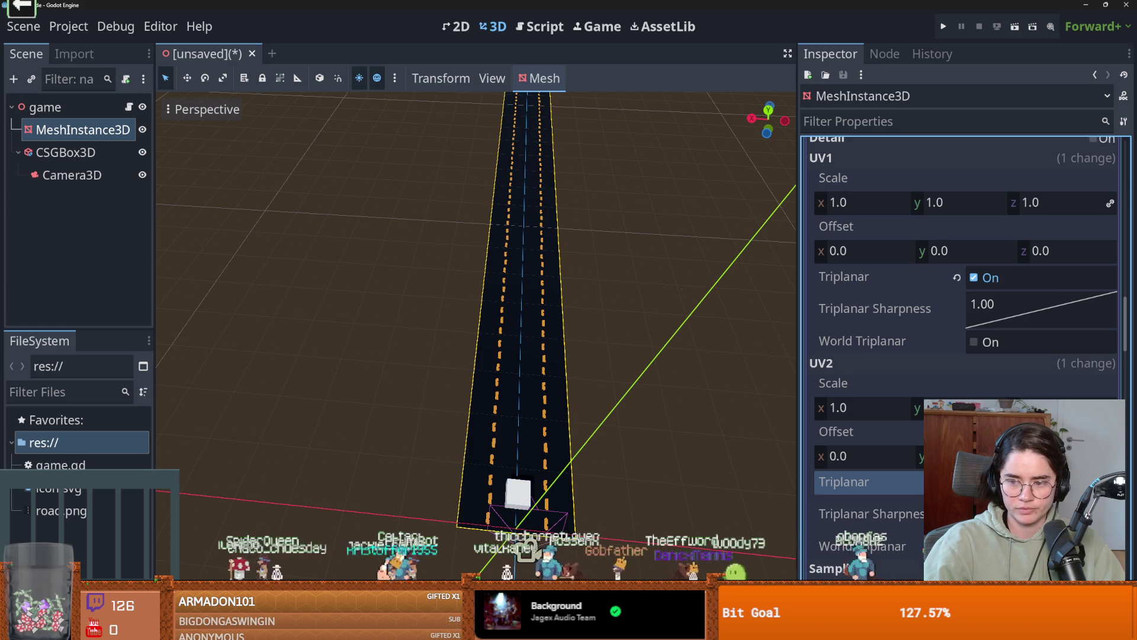
pyautogui.scroll(-7, 966, 308)
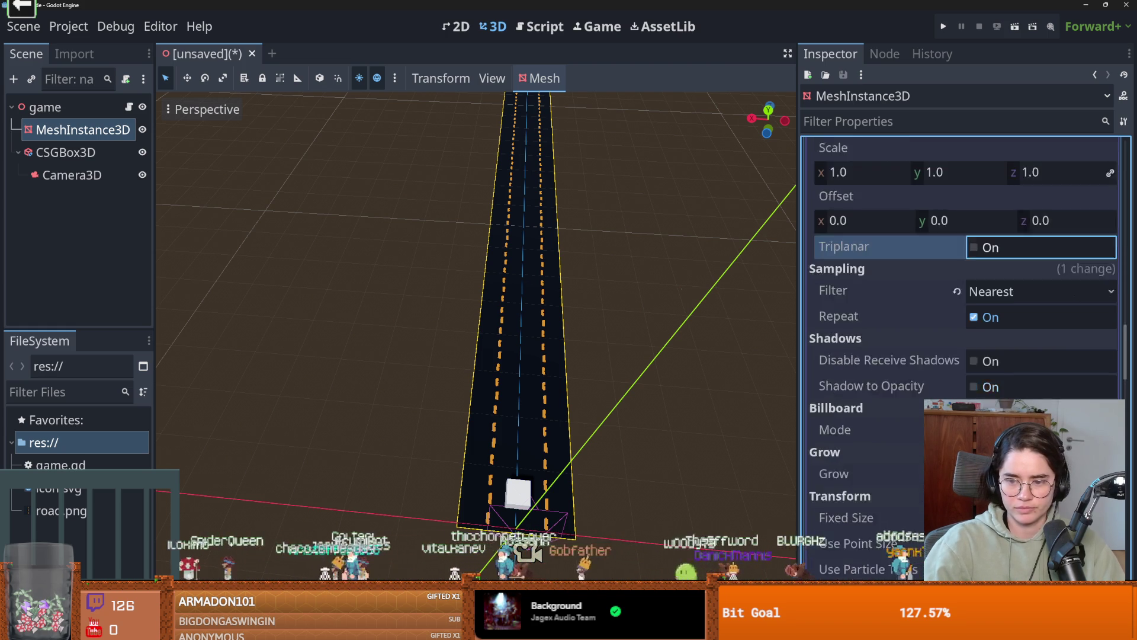
pyautogui.scroll(-3, 966, 296)
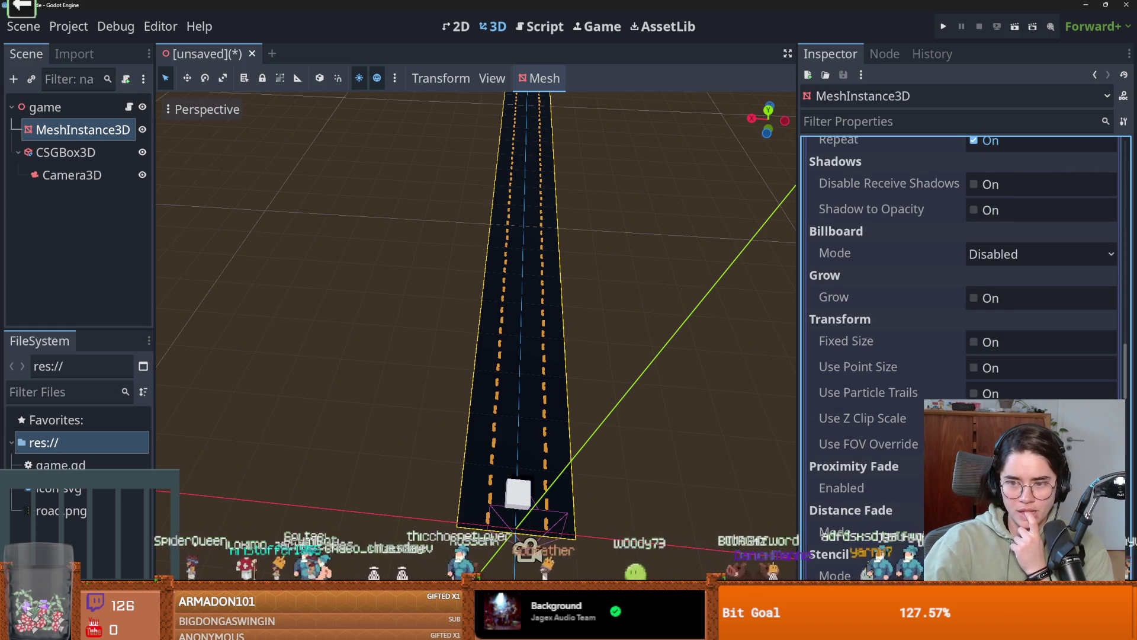
pyautogui.scroll(-3, 853, 439)
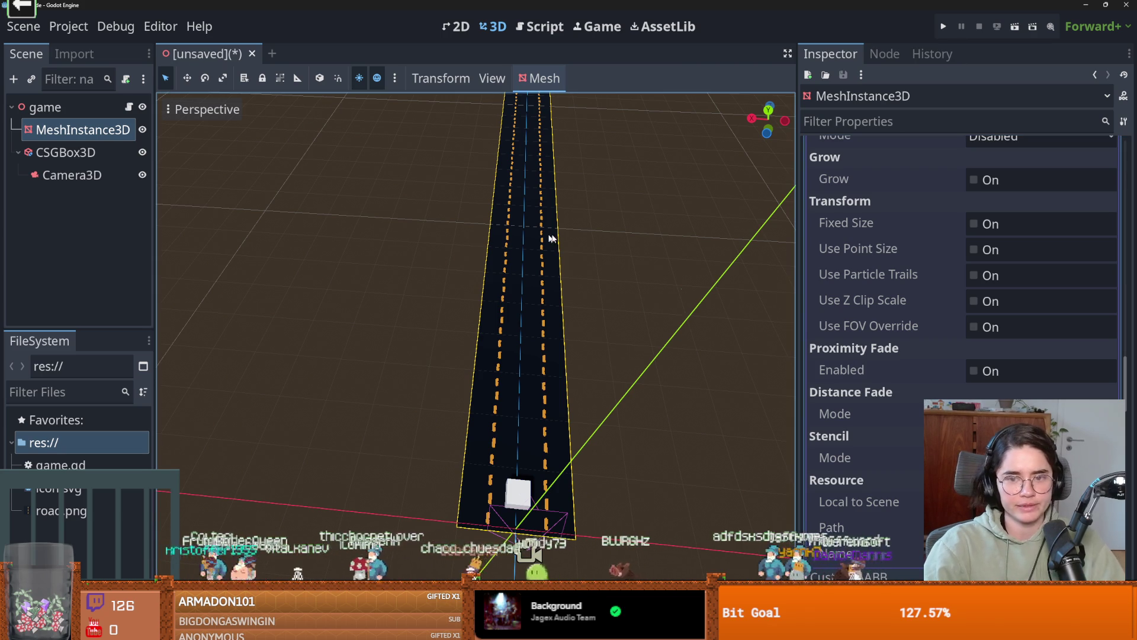
pyautogui.click(65, 152)
pyautogui.click(72, 175)
pyautogui.moveTo(703, 193)
pyautogui.mouseDown()
pyautogui.moveTo(617, 269)
pyautogui.moveTo(635, 218)
pyautogui.moveTo(610, 401)
pyautogui.moveTo(614, 387)
pyautogui.mouseUp()
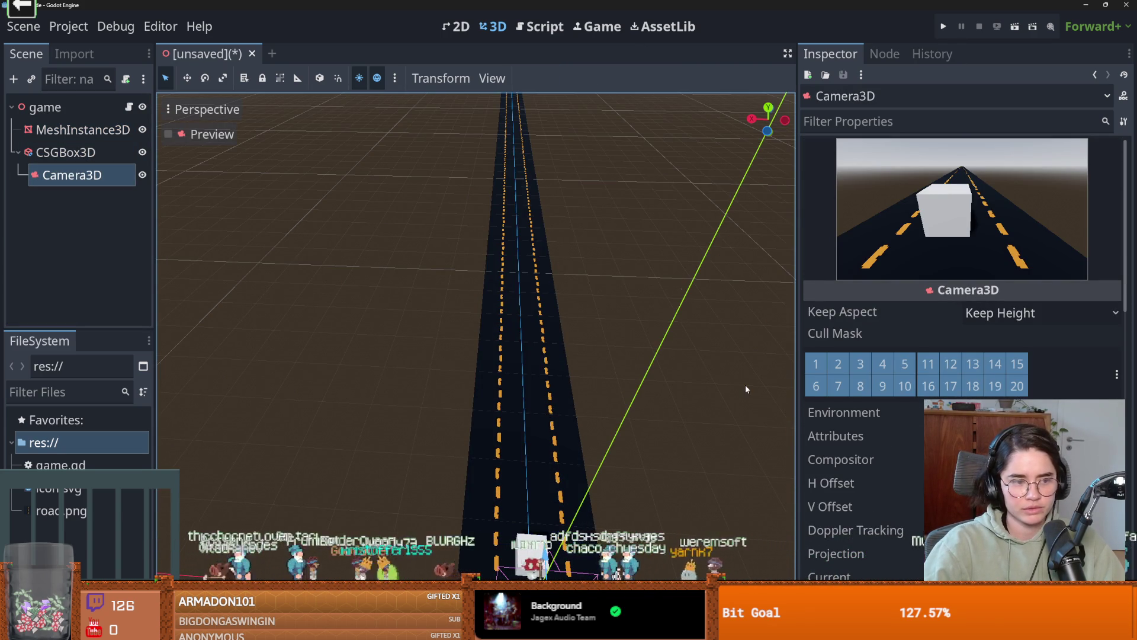
pyautogui.click(77, 130)
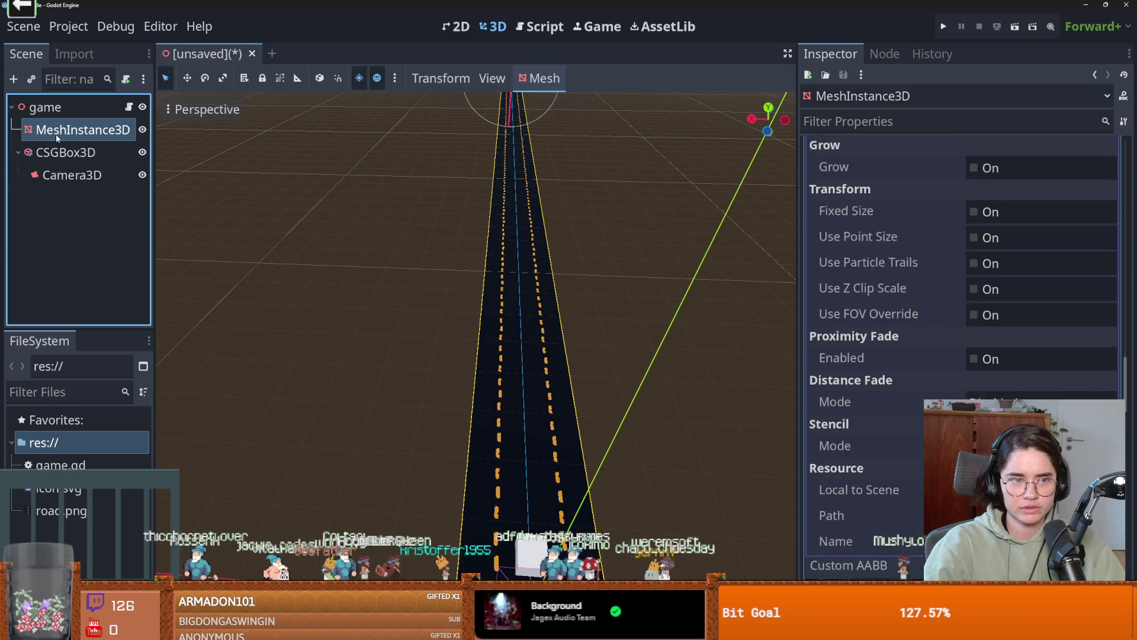
# - Unlink the UV1 scale axes and halve the road texture's x scale
pyautogui.scroll(5, 960, 356)
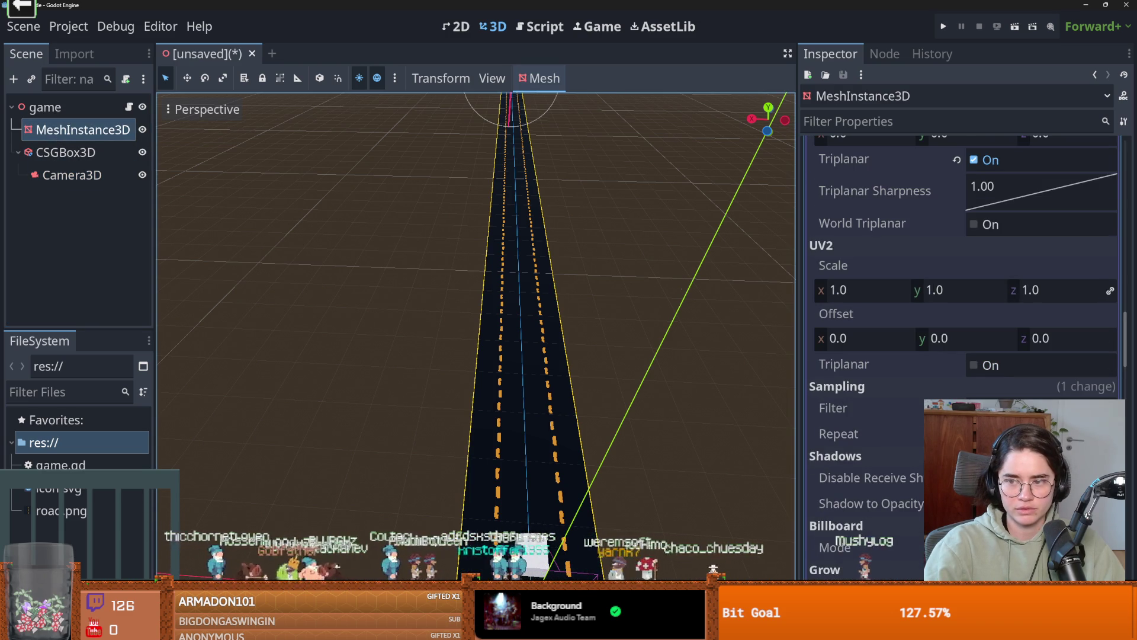
pyautogui.scroll(5, 957, 338)
pyautogui.click(943, 320)
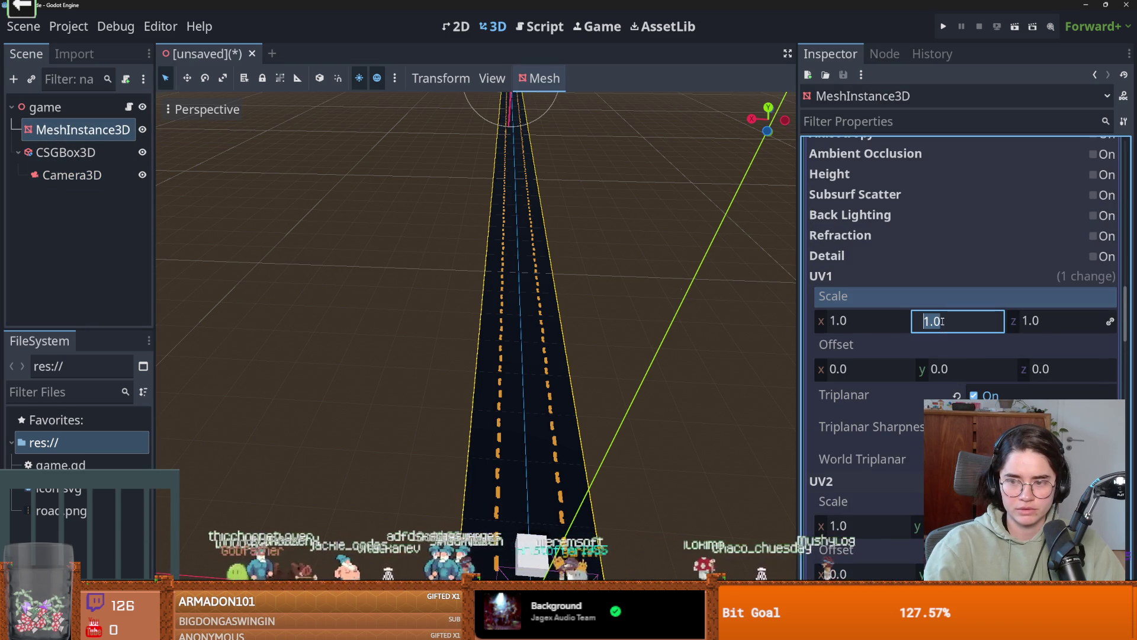
pyautogui.hotkey('shift', 'Tab')
pyautogui.click(1107, 322)
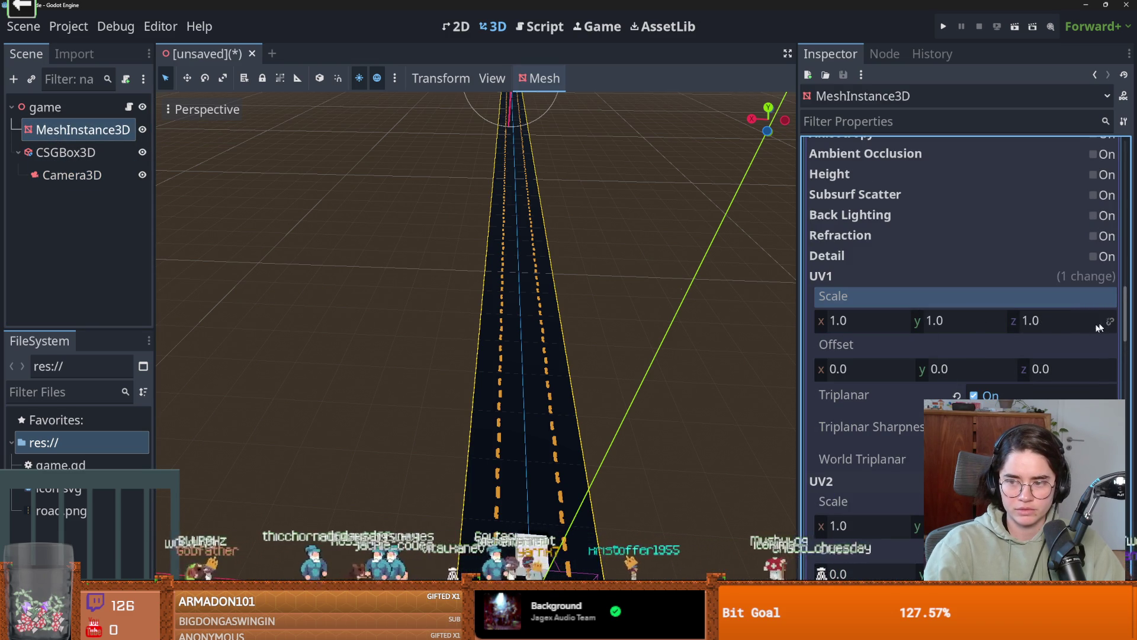
pyautogui.click(865, 316)
pyautogui.write('.5')
pyautogui.press('Return')
# - Try UV1 x offsets of 1.0 and 2.0, then reset the x offset to 0
pyautogui.click(860, 368)
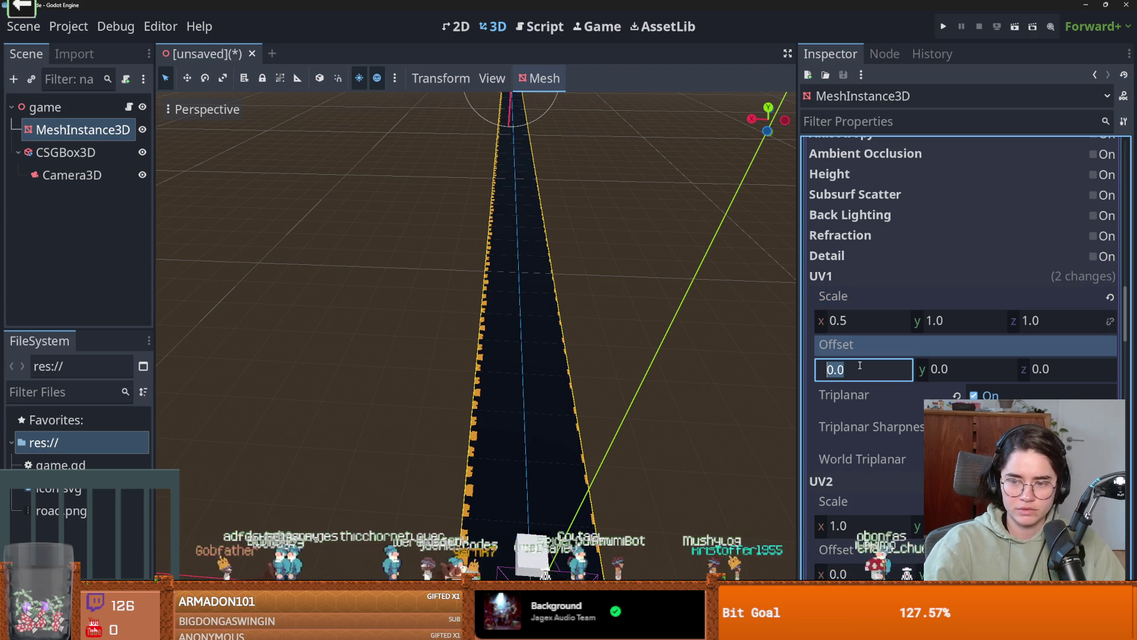
pyautogui.write('1')
pyautogui.press('Return')
pyautogui.click(860, 367)
pyautogui.write('2')
pyautogui.press('Return')
pyautogui.click(862, 370)
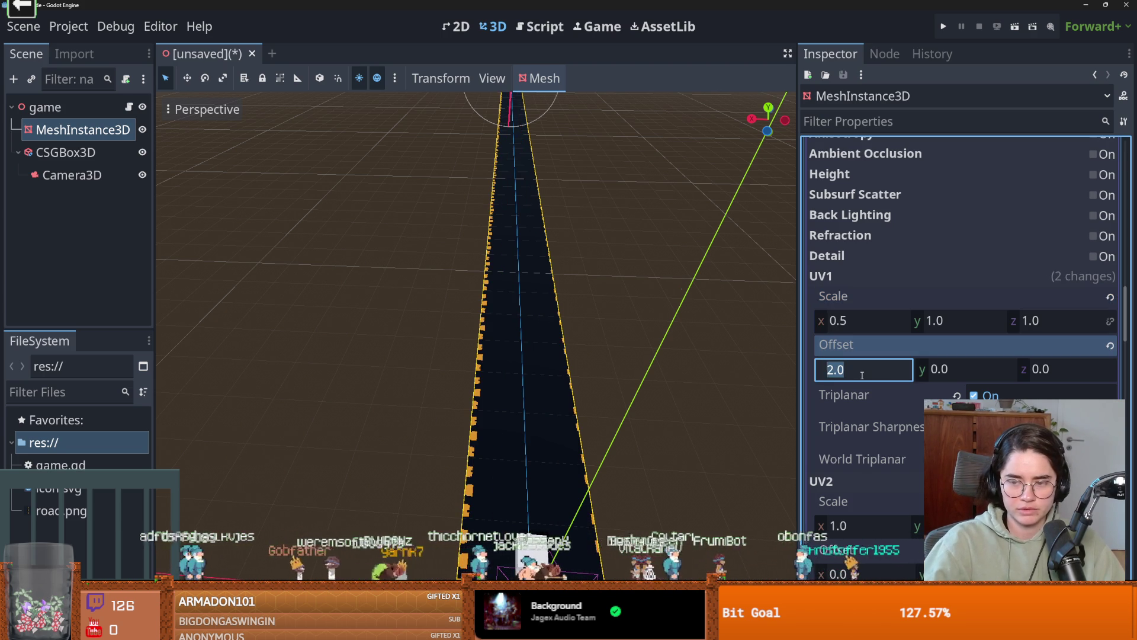
pyautogui.write('0')
pyautogui.press('Return')
pyautogui.click(879, 417)
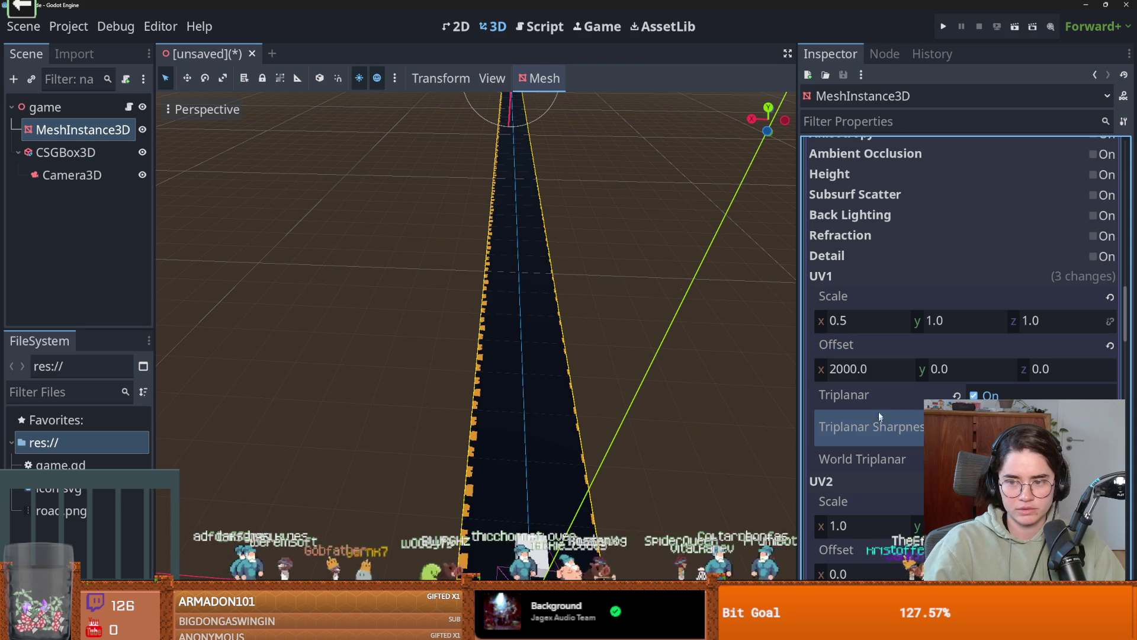
pyautogui.click(858, 368)
pyautogui.write('0')
pyautogui.press('Return')
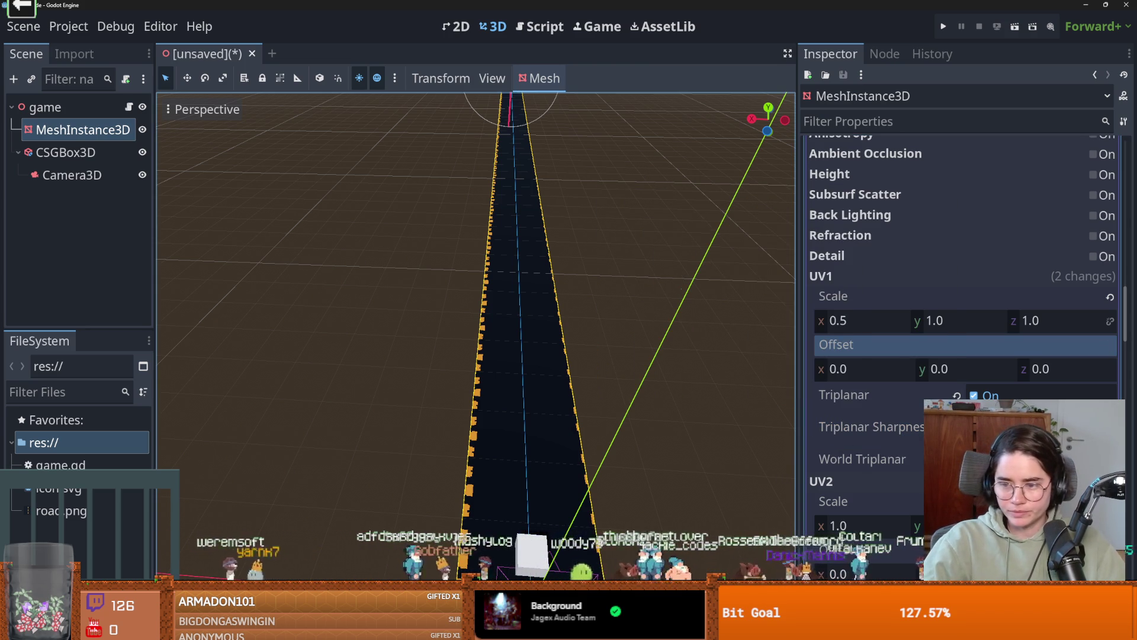
# - Test UV1 x offsets of 2, 200 and 10
pyautogui.click(875, 369)
pyautogui.write('2')
pyautogui.press('Return')
pyautogui.write('200')
pyautogui.press('Return')
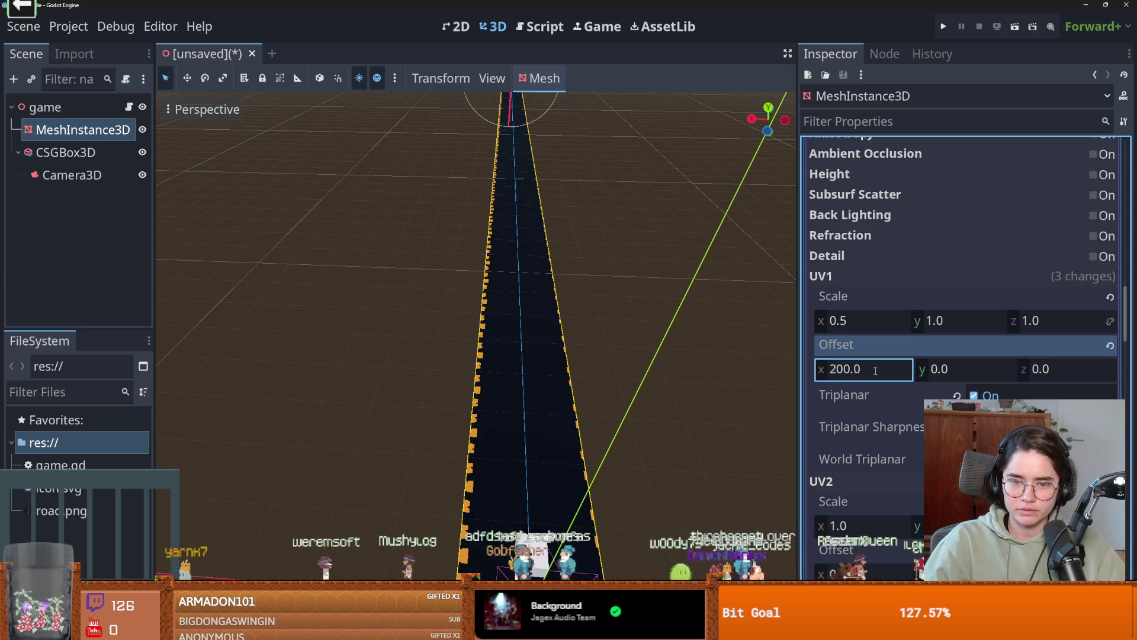
pyautogui.write('10')
pyautogui.press('Return')
# - Toggle World Triplanar off, on and off, and reset triplanar sharpness to 1.00
pyautogui.scroll(-3, 884, 373)
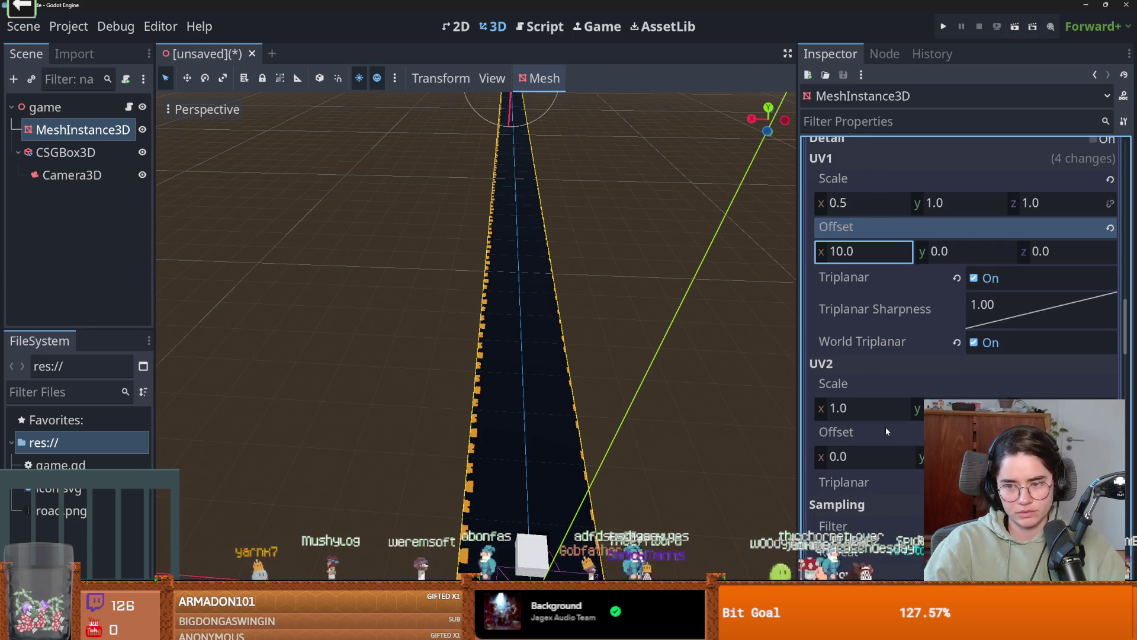
pyautogui.moveTo(994, 328); pyautogui.dragTo(1112, 343)
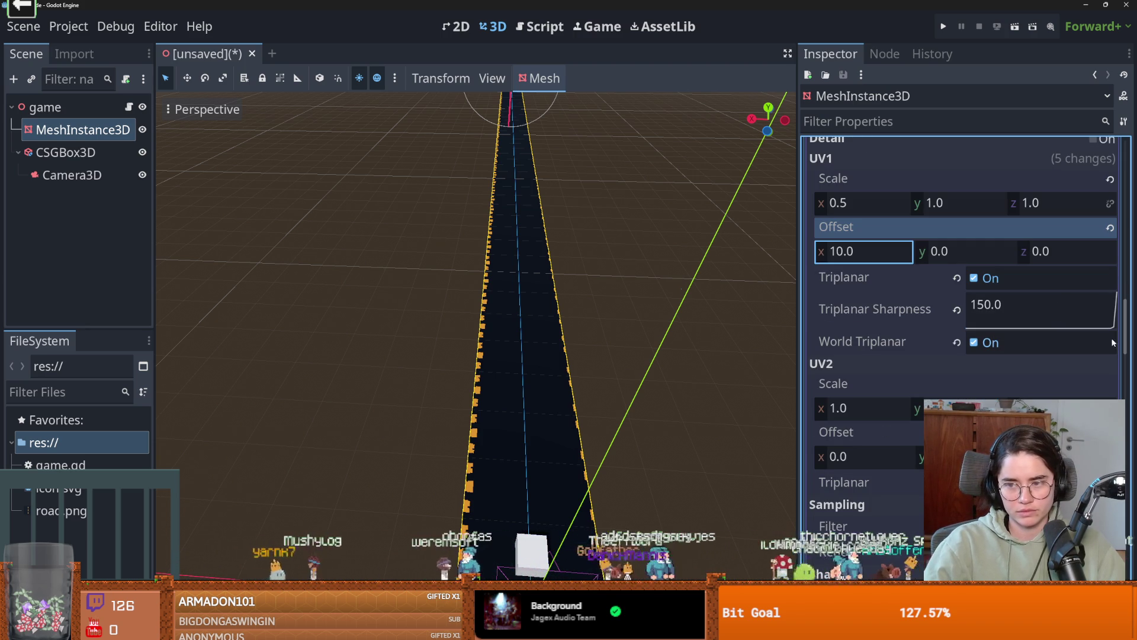
pyautogui.click(973, 343)
pyautogui.click(973, 343)
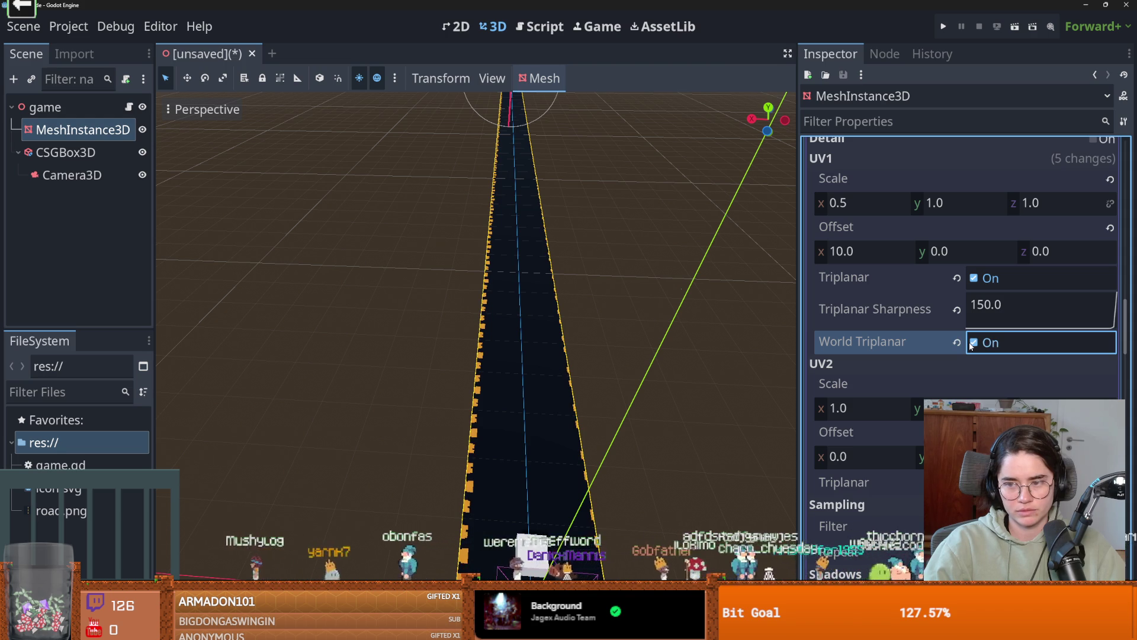
pyautogui.click(973, 344)
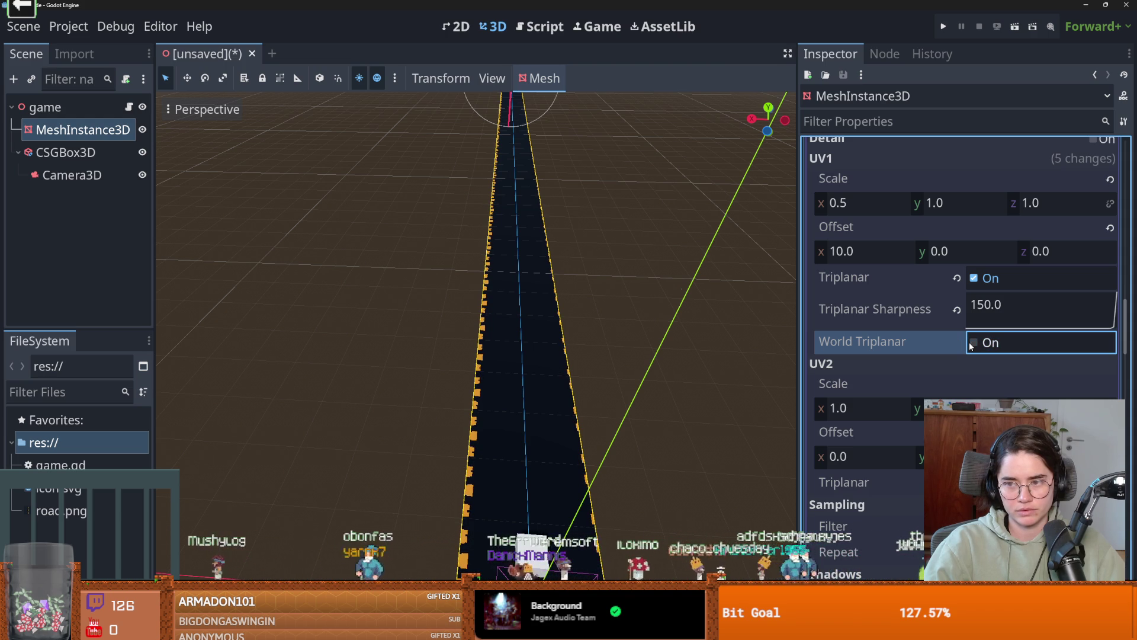
pyautogui.click(957, 312)
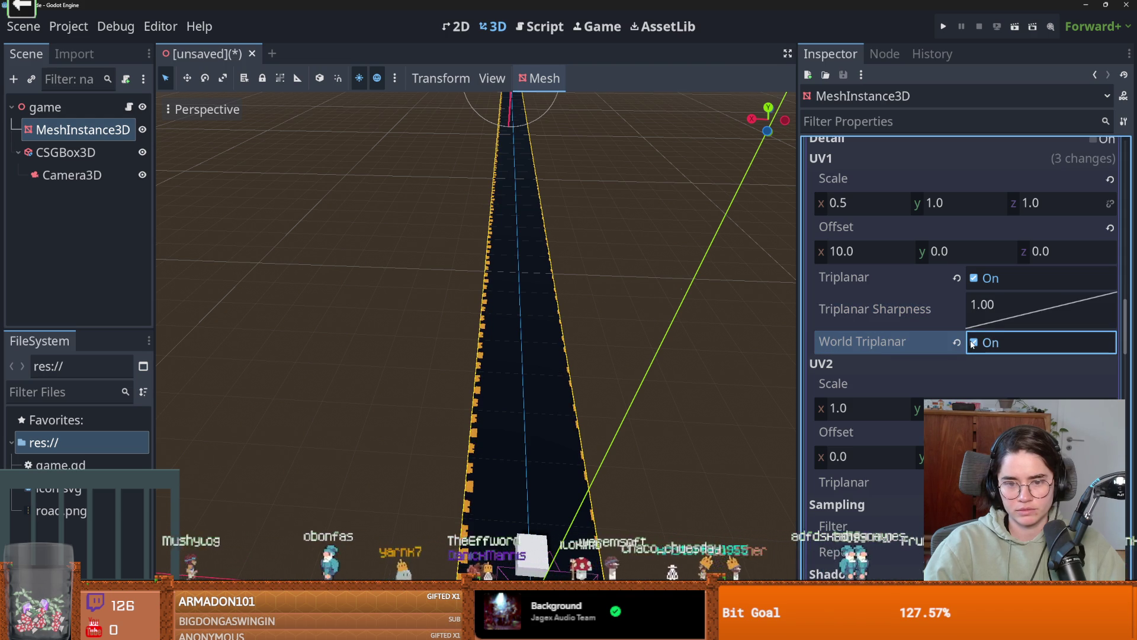
# - Try a UV1 x offset of 100 then 0, and y and z offsets of 100
pyautogui.click(862, 251)
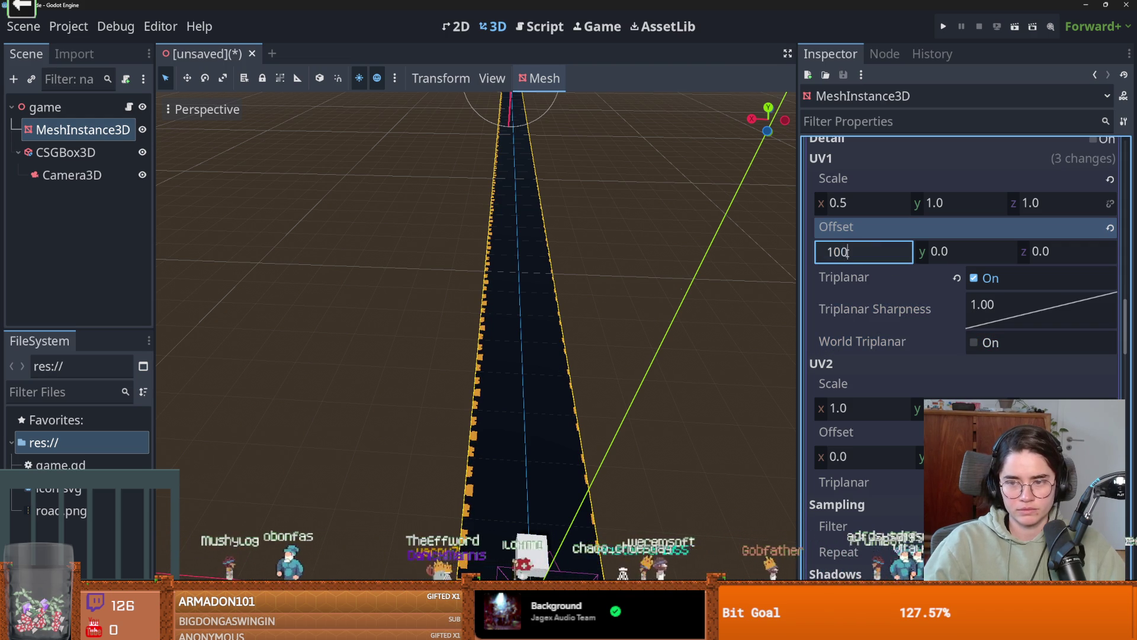
pyautogui.press('Return')
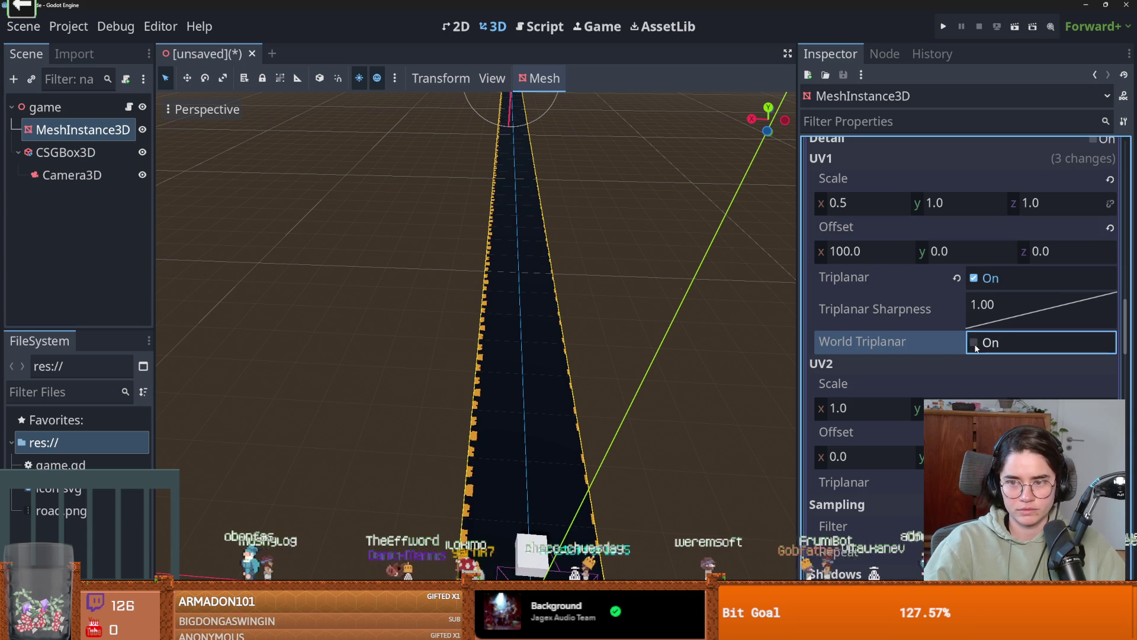
pyautogui.click(875, 254)
pyautogui.press('Return')
pyautogui.click(938, 251)
pyautogui.write('100.0')
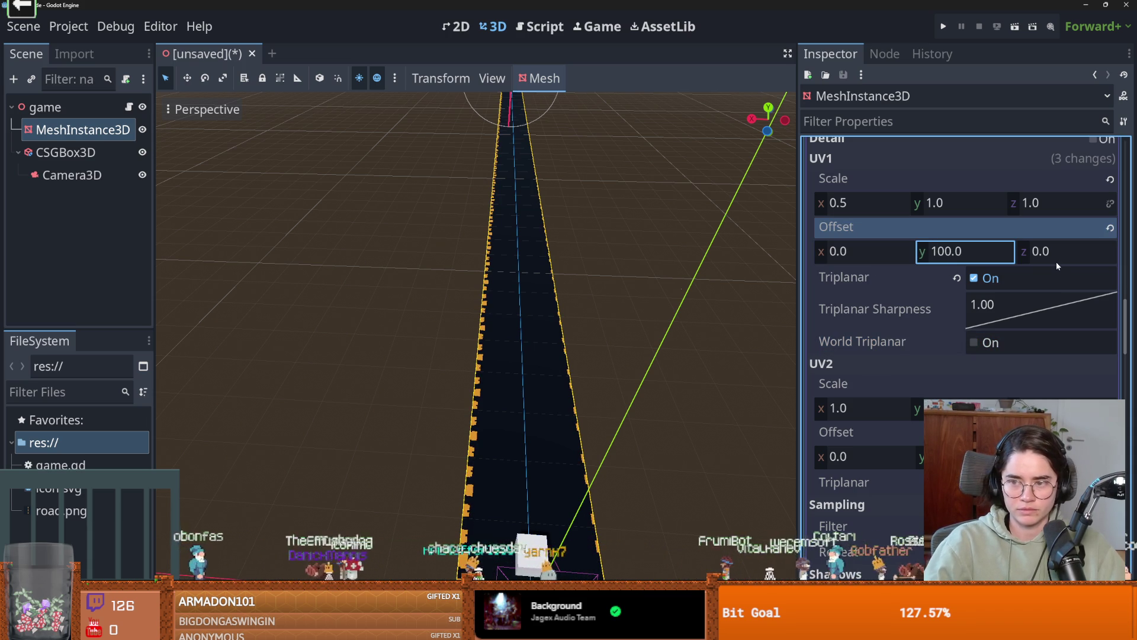
pyautogui.click(1057, 261)
pyautogui.press('Return')
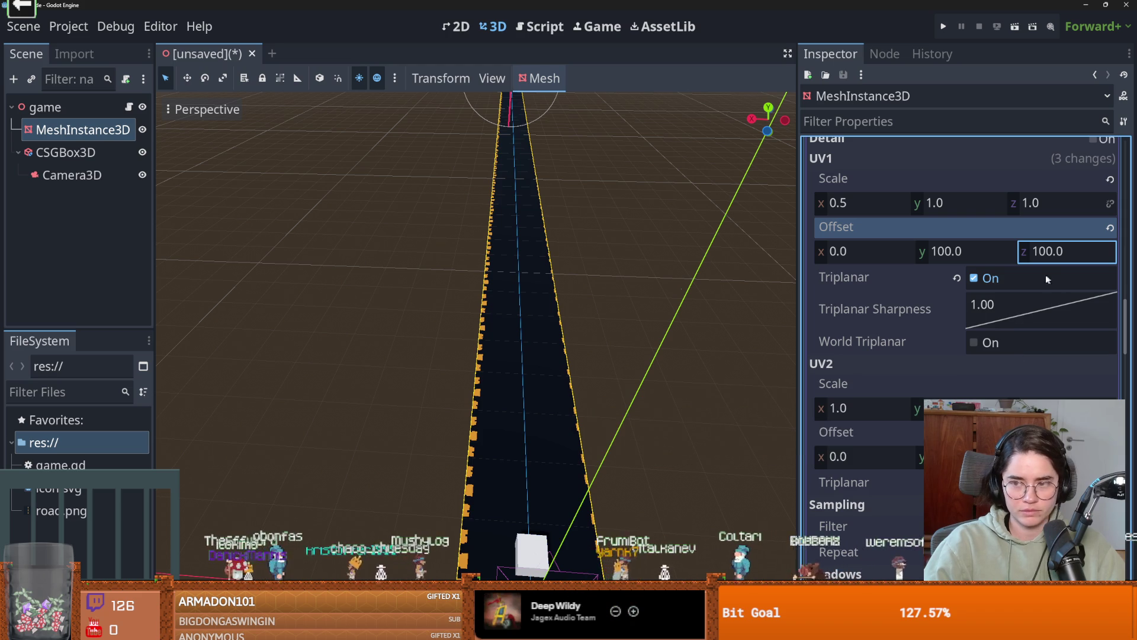
# - Switch Triplanar mapping off and back on for the road material
pyautogui.scroll(-5, 610, 451)
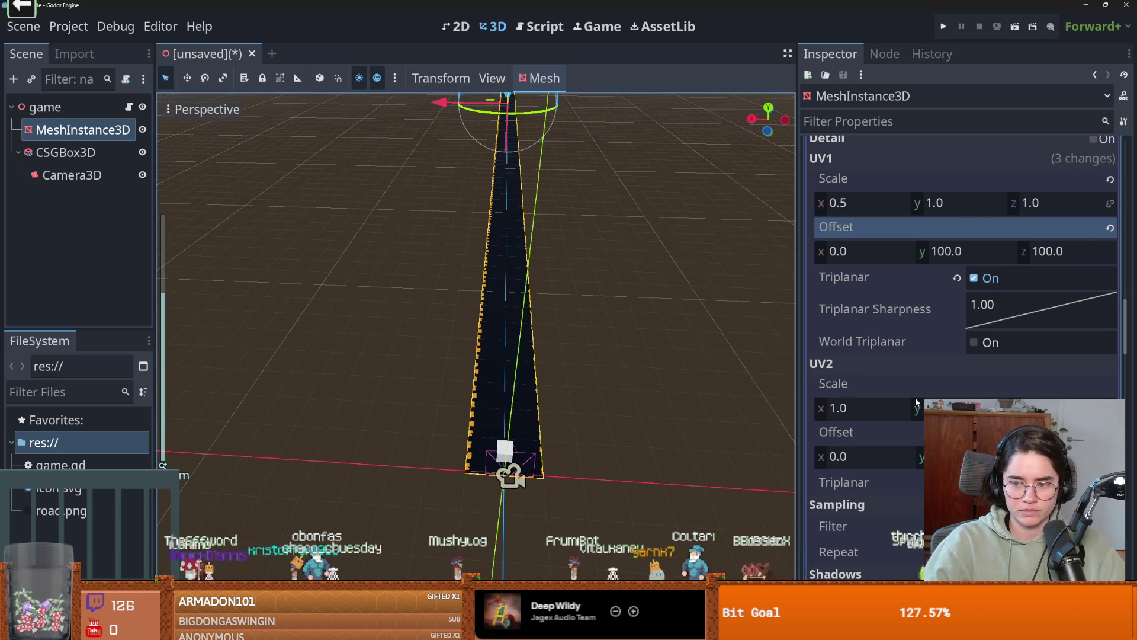
pyautogui.scroll(-1, 916, 410)
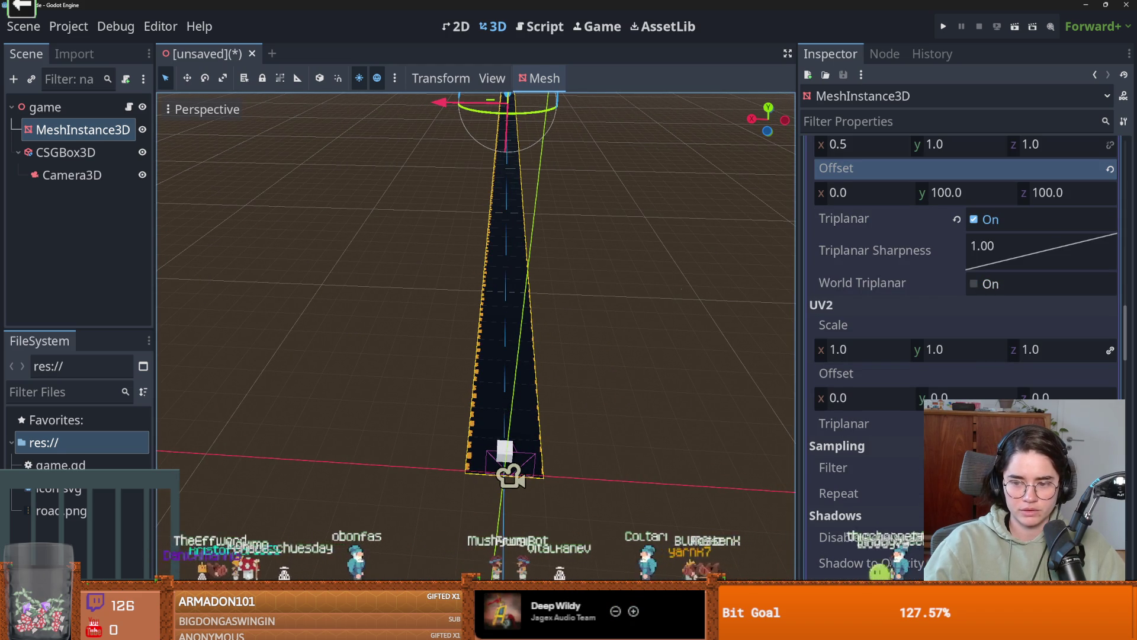
pyautogui.click(839, 493)
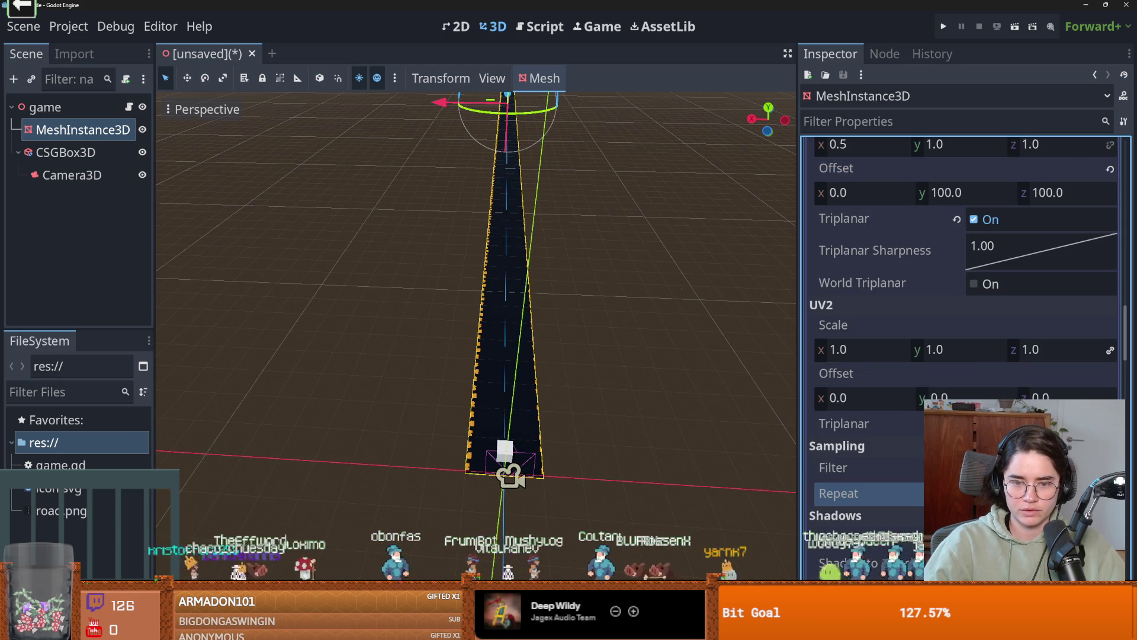
pyautogui.scroll(-4, 966, 331)
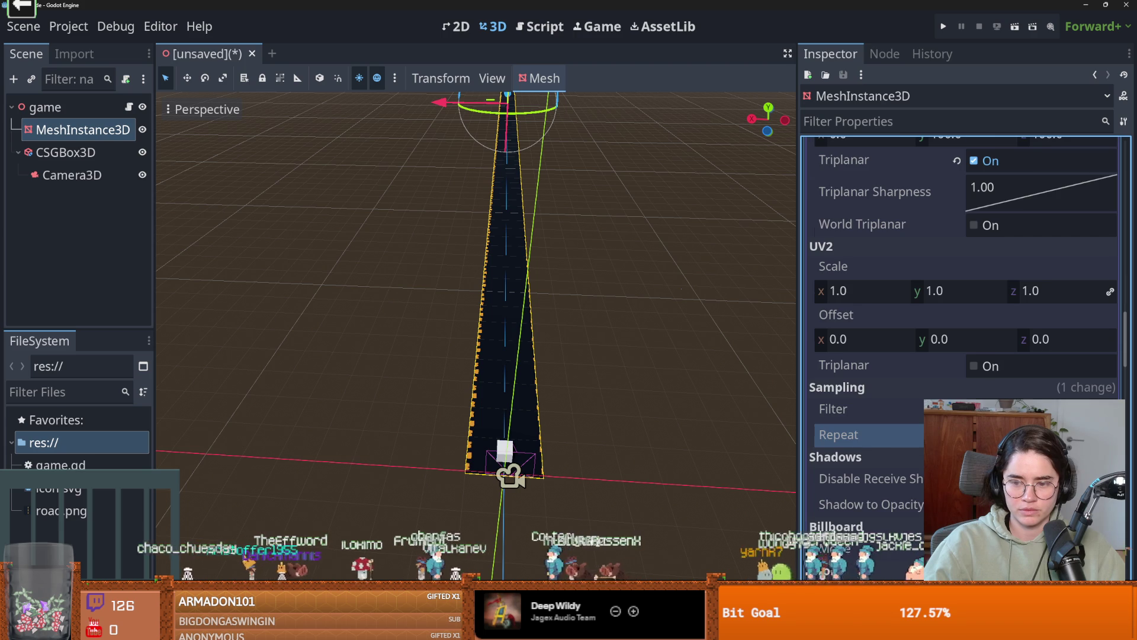
pyautogui.scroll(-4, 963, 332)
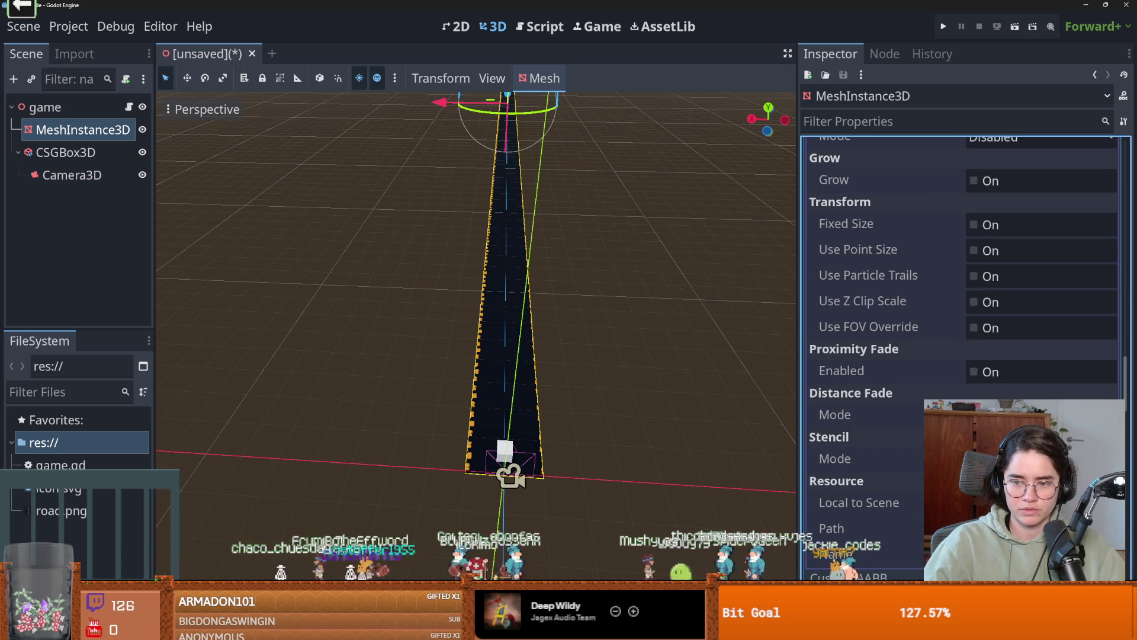
pyautogui.scroll(10, 891, 420)
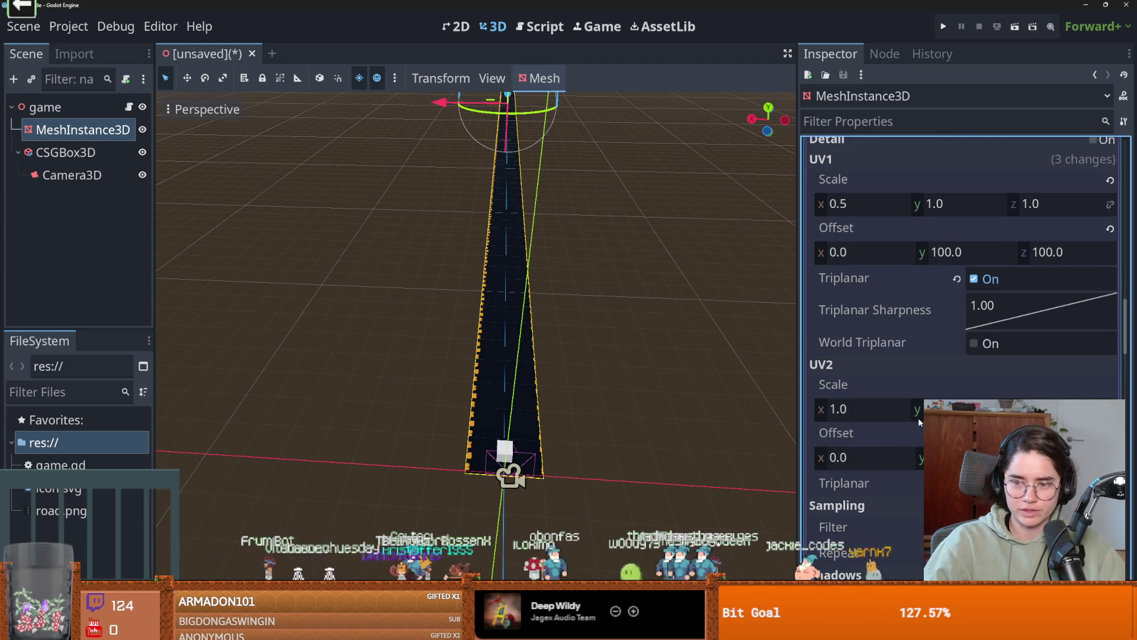
pyautogui.scroll(2, 918, 417)
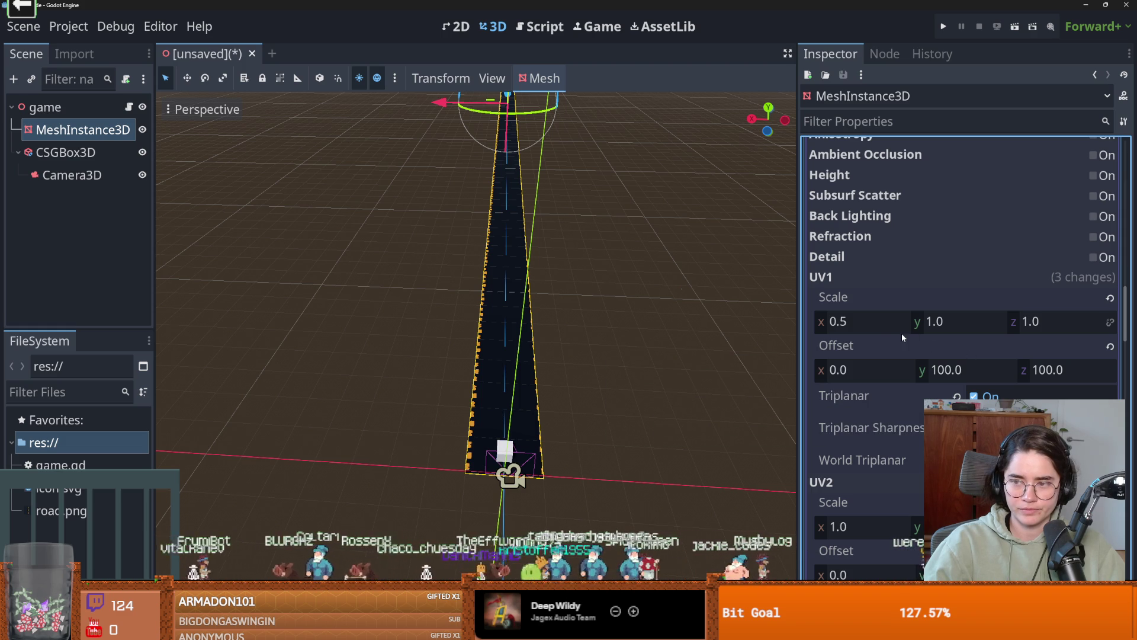
pyautogui.click(1057, 371)
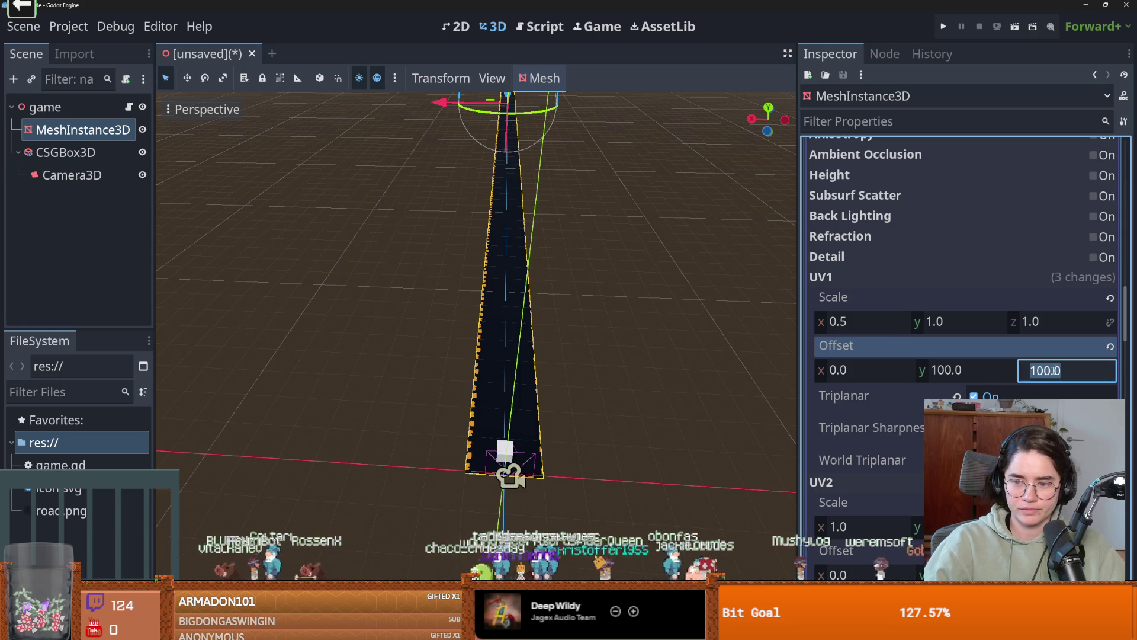
pyautogui.click(975, 396)
pyautogui.click(974, 396)
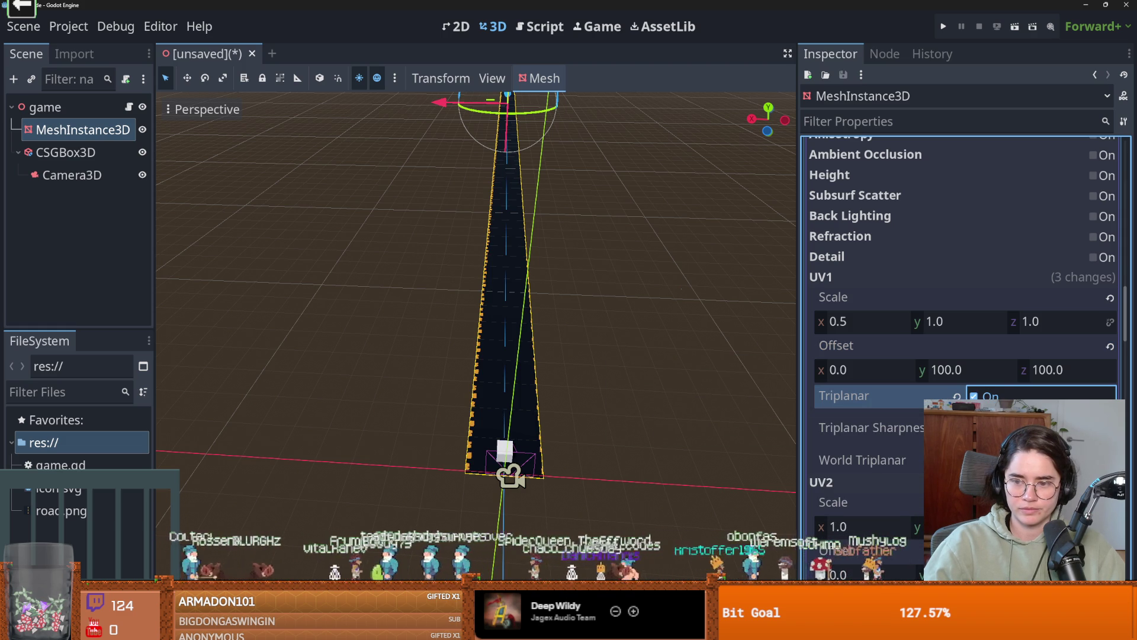
pyautogui.click(1019, 427)
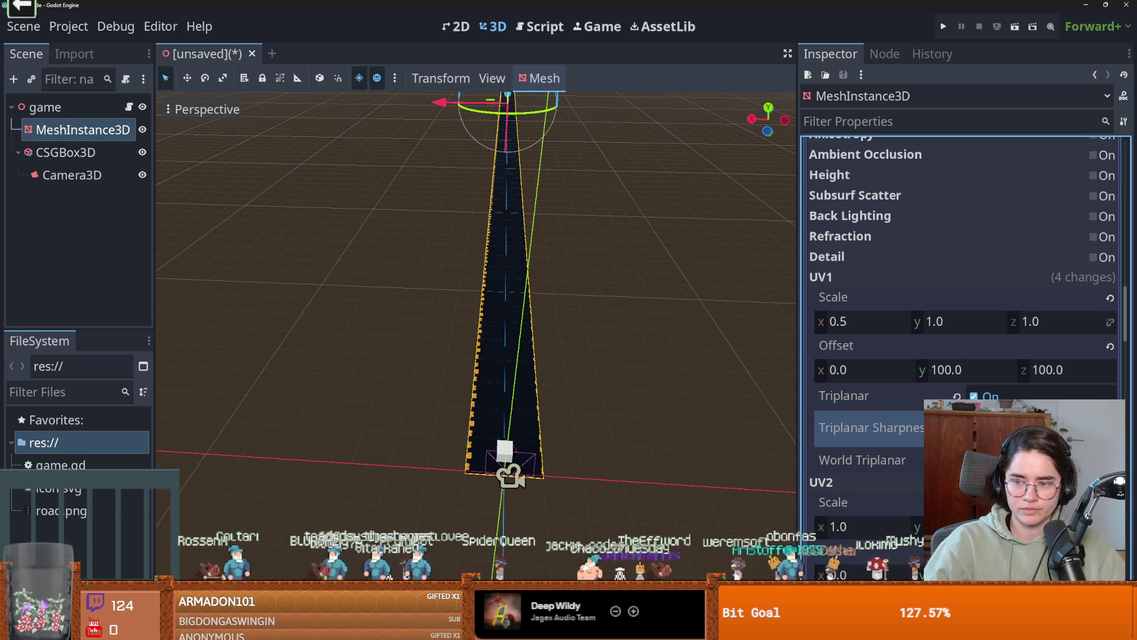
# - Reset the UV1 y and z offsets to 0
pyautogui.moveTo(969, 370); pyautogui.dragTo(962, 369)
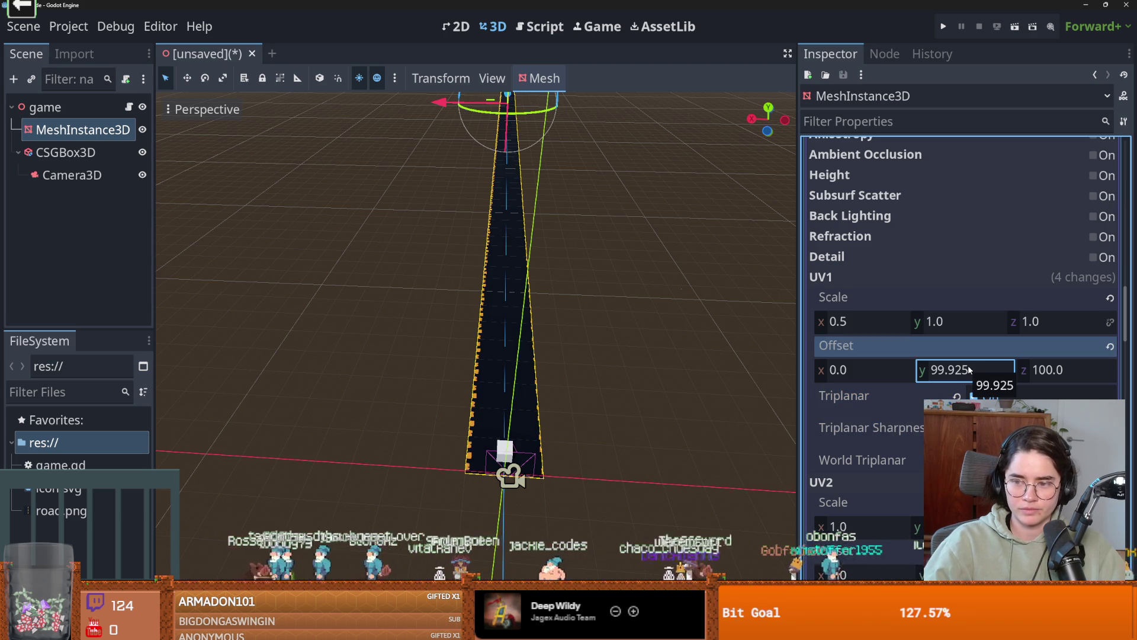
pyautogui.click(969, 370)
pyautogui.press('Return')
pyautogui.click(1073, 368)
pyautogui.press('Return')
pyautogui.click(862, 321)
# - Set the UV1 x scale to 1, then change it back to 0.5
pyautogui.write('1')
pyautogui.press('Return')
pyautogui.scroll(2, 526, 384)
pyautogui.scroll(1, 526, 384)
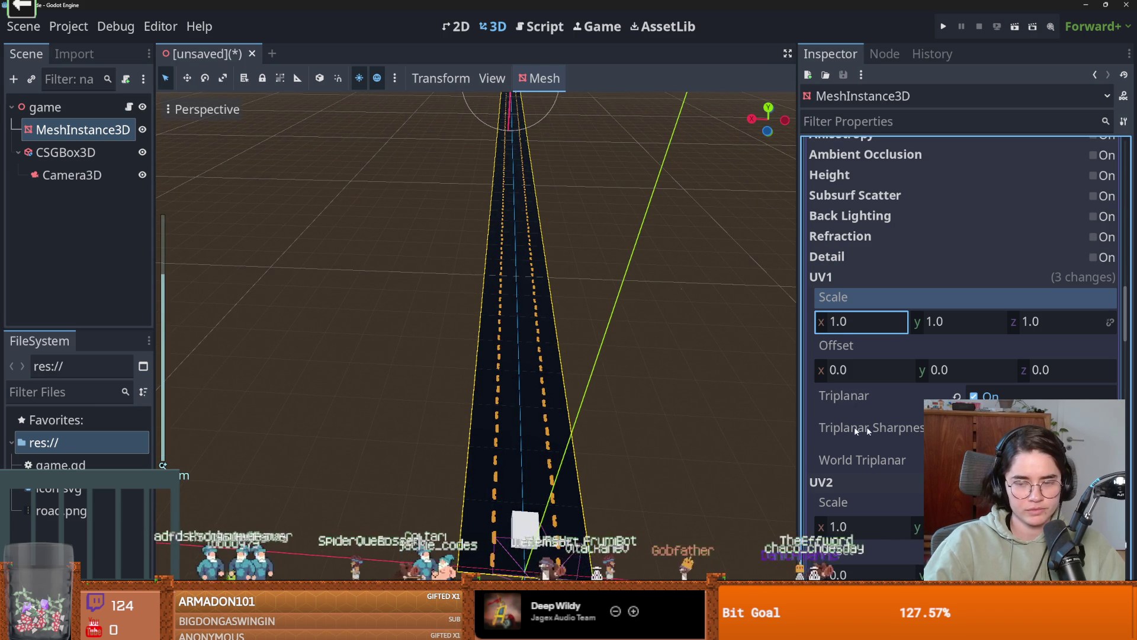
pyautogui.click(879, 326)
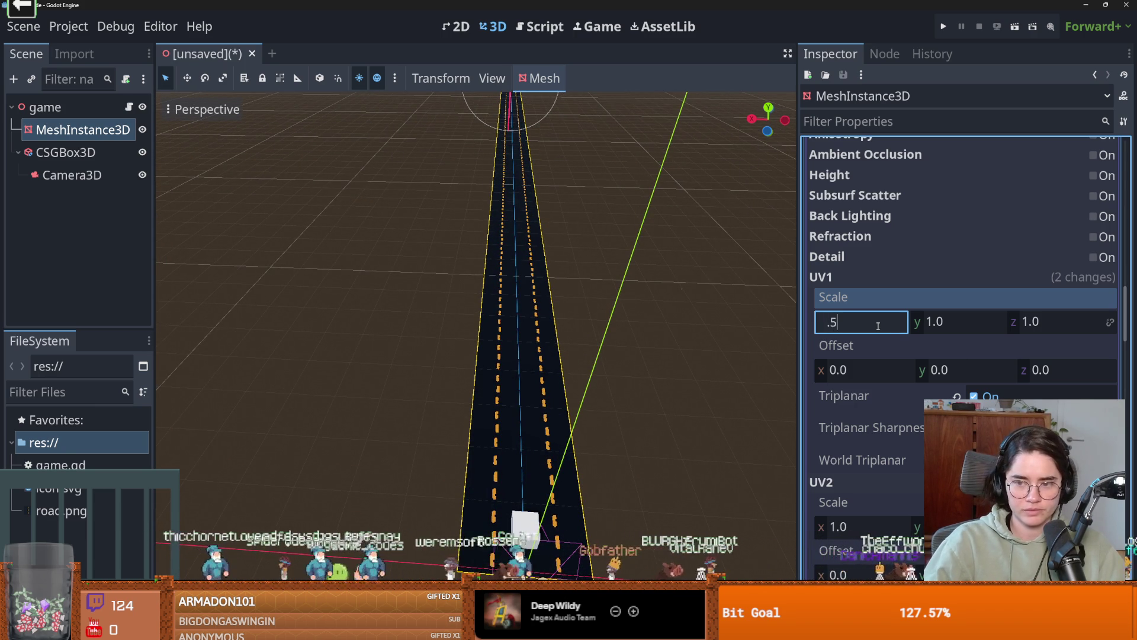
pyautogui.press('Return')
# - Try UV2 x scales of 100 and 200, then revert the UV2 scale to 1
pyautogui.scroll(-2, 878, 326)
pyautogui.click(857, 404)
pyautogui.write('100')
pyautogui.press('Return')
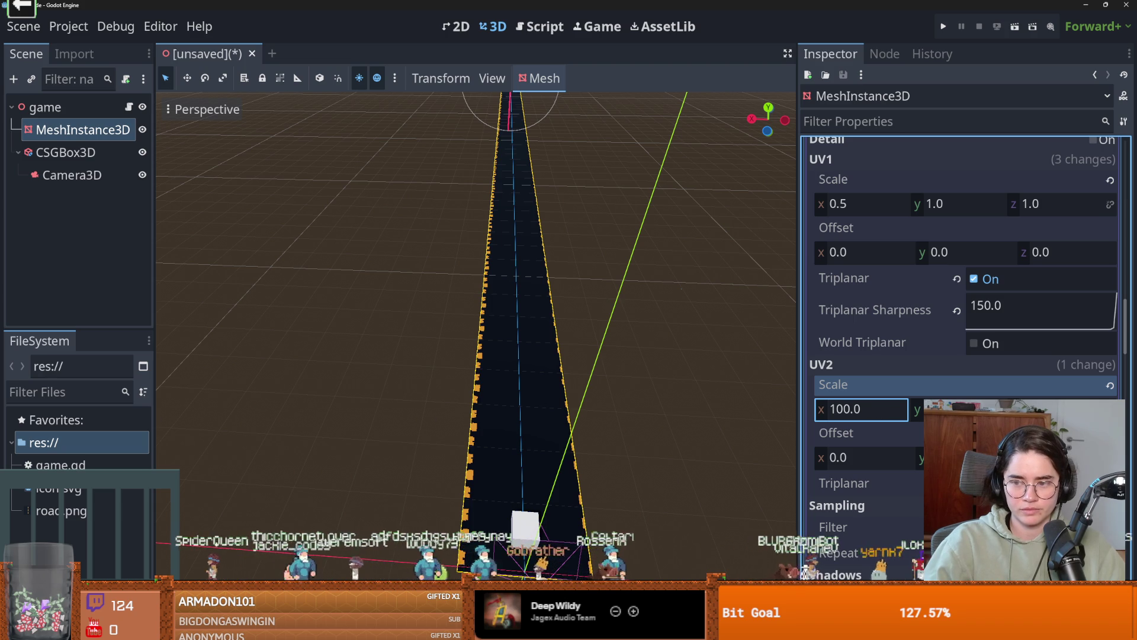
pyautogui.click(893, 411)
pyautogui.write('200')
pyautogui.press('Return')
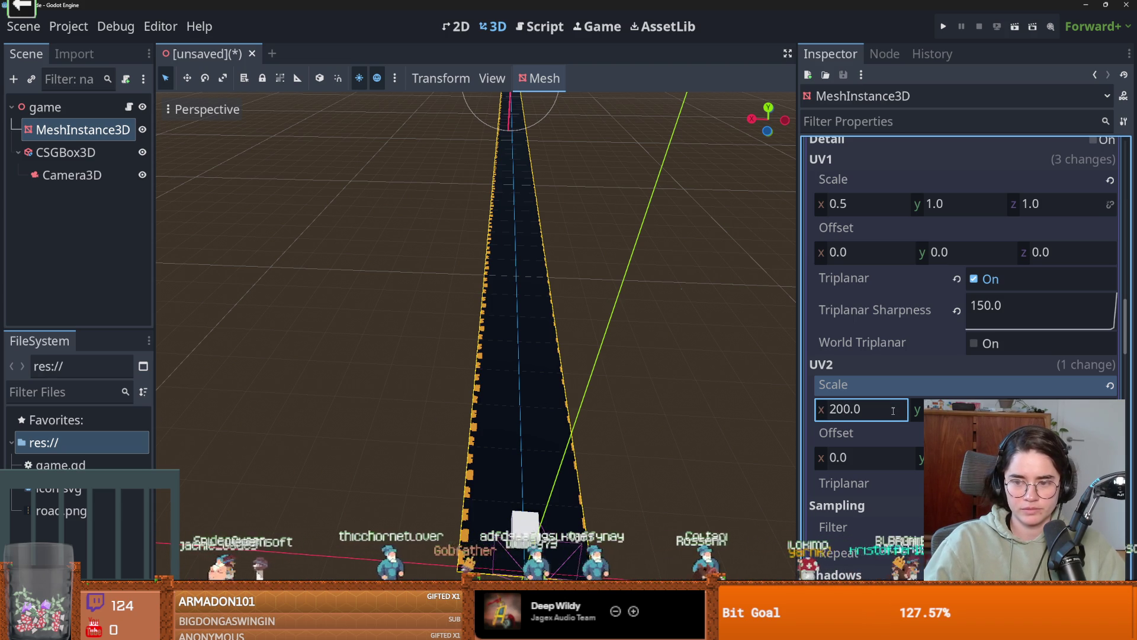
pyautogui.scroll(-1, 875, 351)
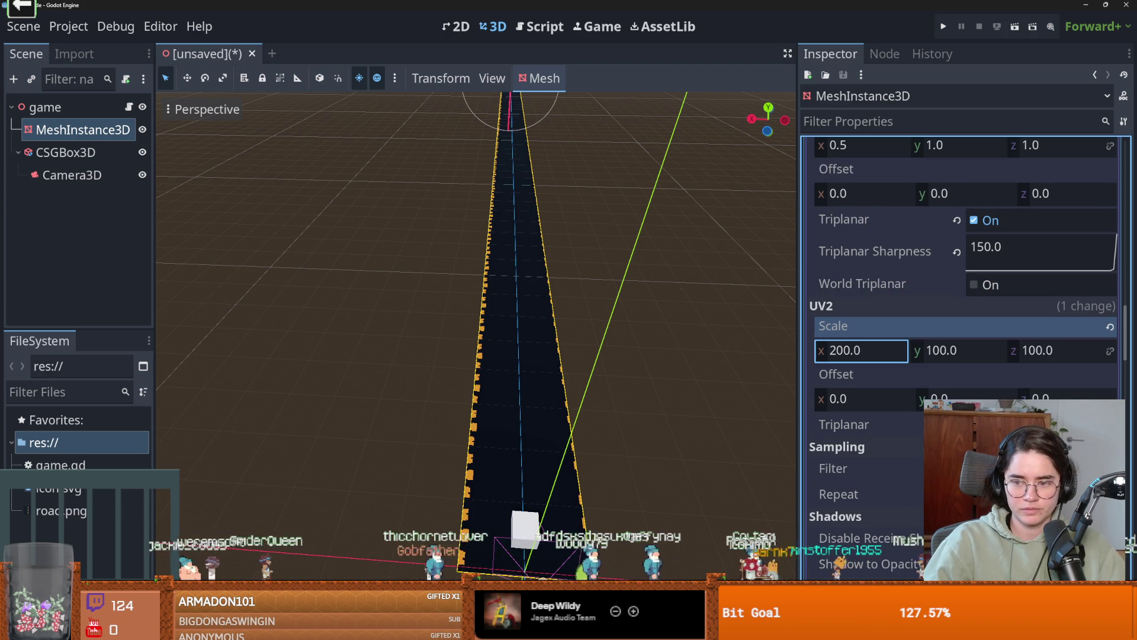
pyautogui.click(875, 350)
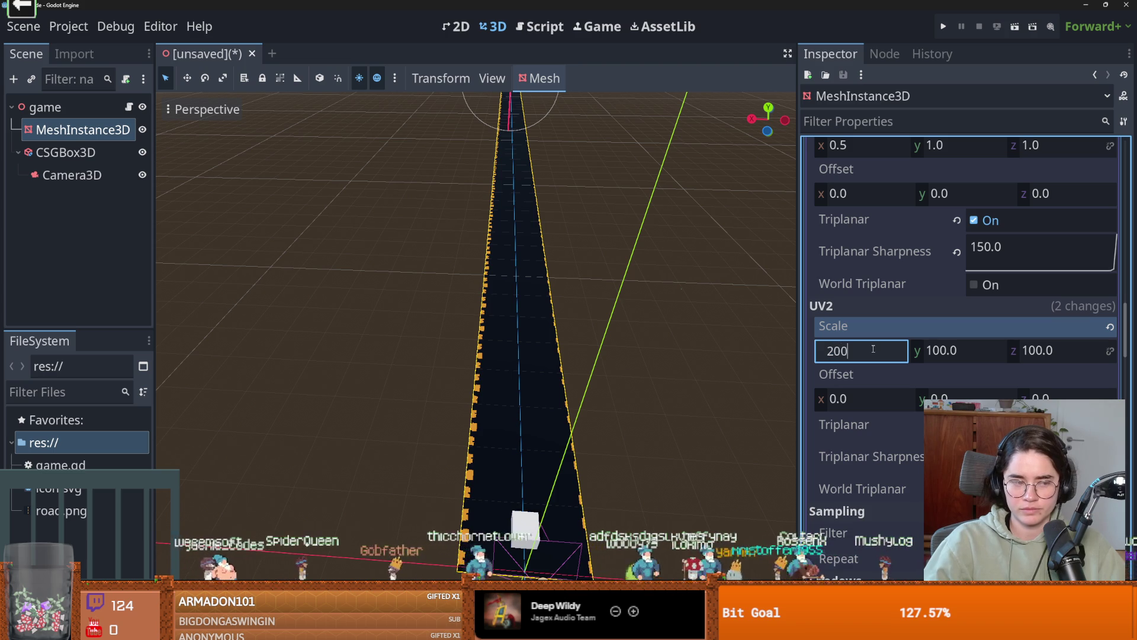
pyautogui.press('Return')
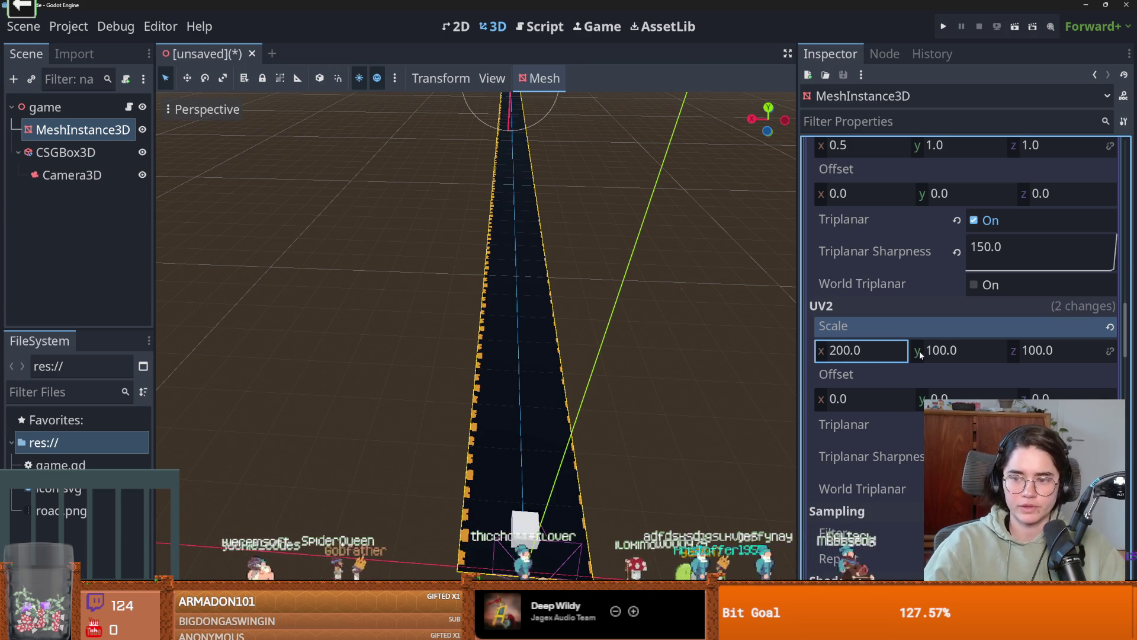
pyautogui.click(1110, 327)
# - Enter 1 for the UV1 x scale and start saving the scene with Ctrl+S
pyautogui.scroll(5, 983, 395)
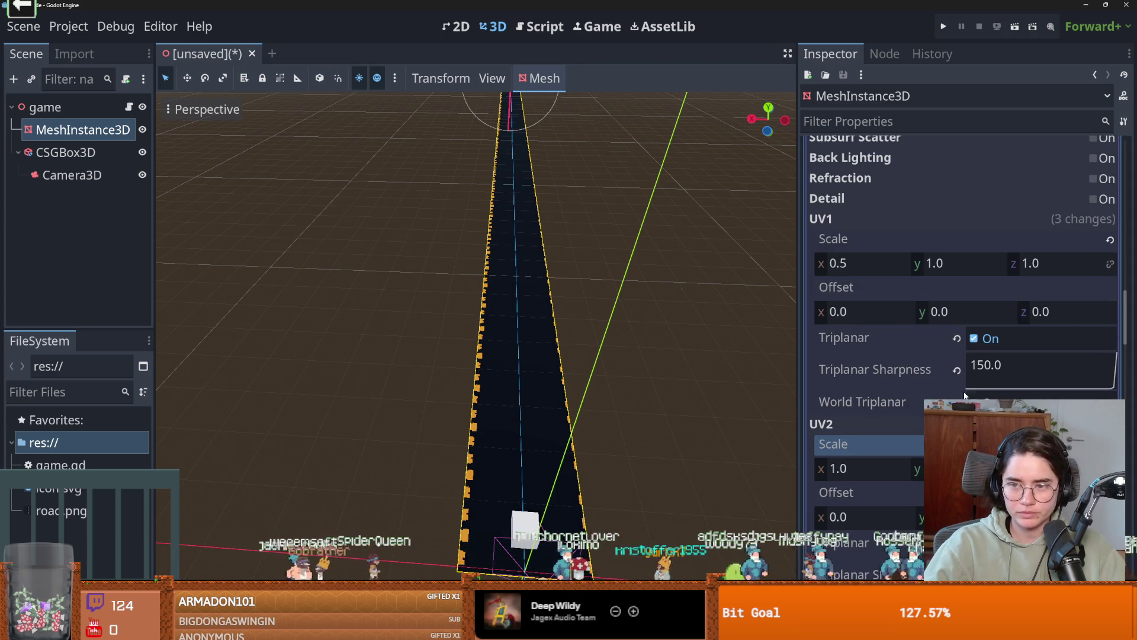
pyautogui.click(836, 270)
pyautogui.write('1')
pyautogui.hotkey('ctrl', 's')
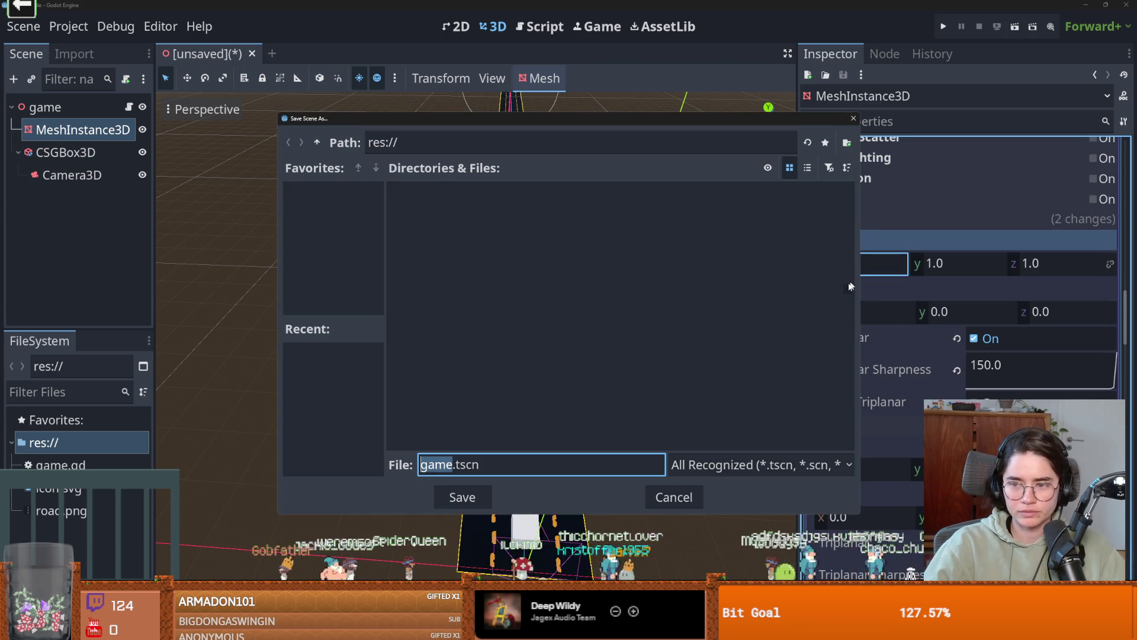
# - Save the scene as game.tscn and select the CSGBox3D node
pyautogui.click(459, 497)
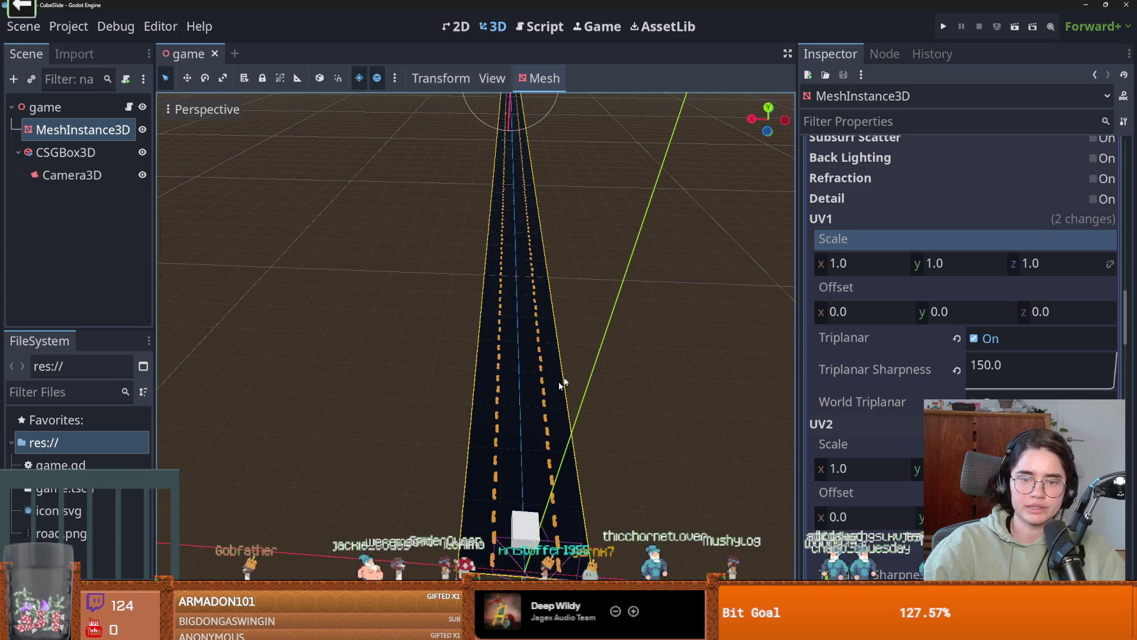
pyautogui.scroll(-5, 521, 367)
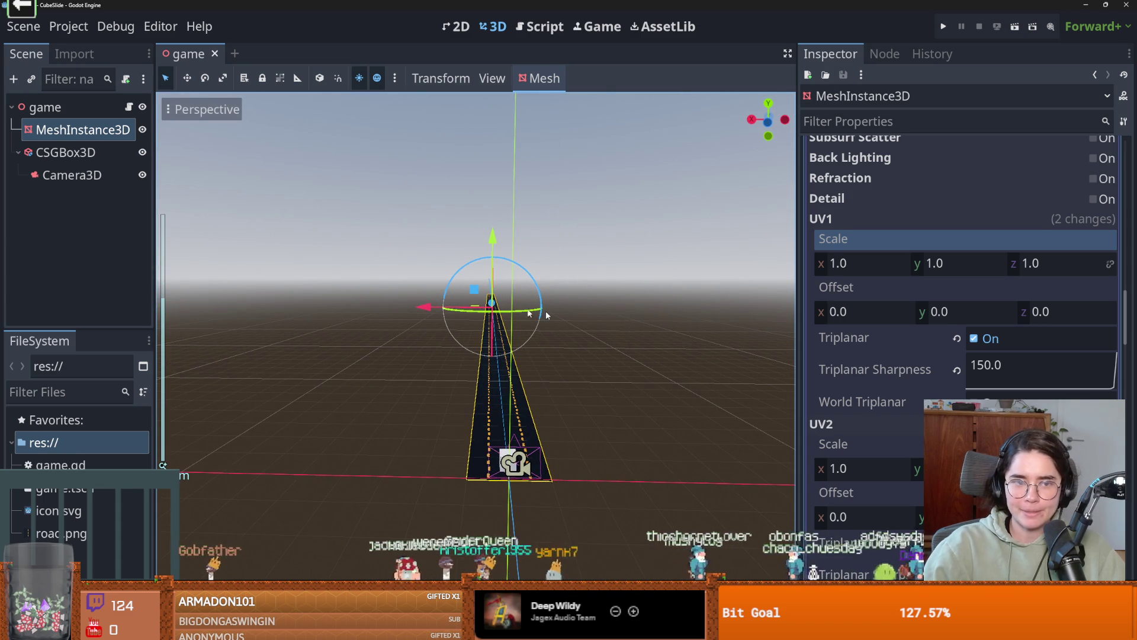
pyautogui.click(65, 152)
pyautogui.click(60, 131)
pyautogui.click(59, 153)
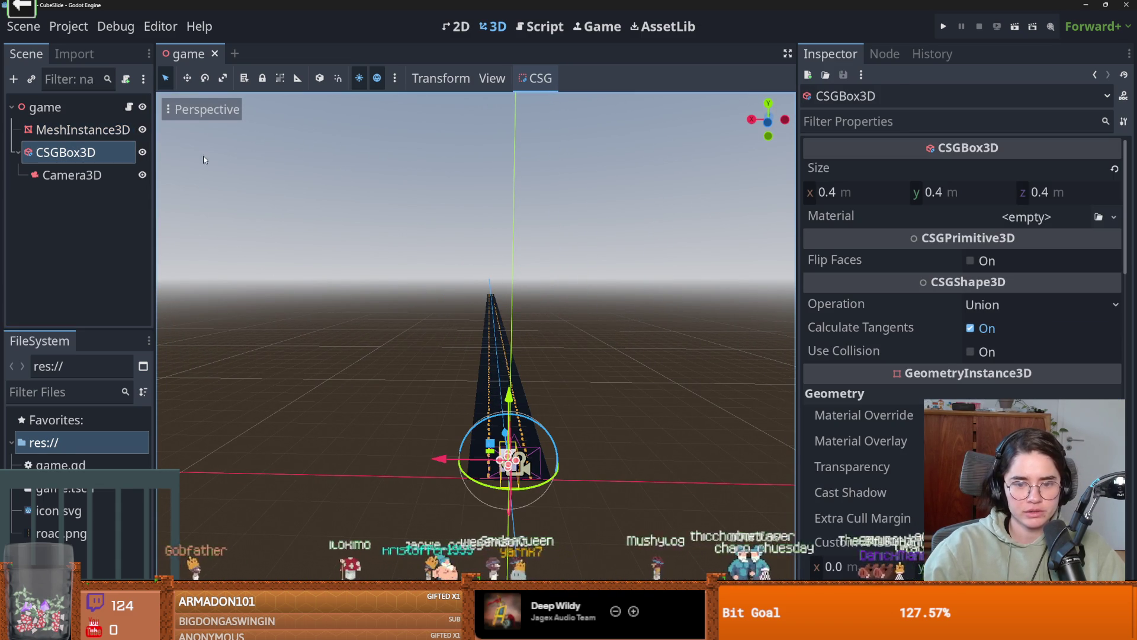
# - Move the CSG box 1 m further along the road to z 1.513
pyautogui.click(129, 106)
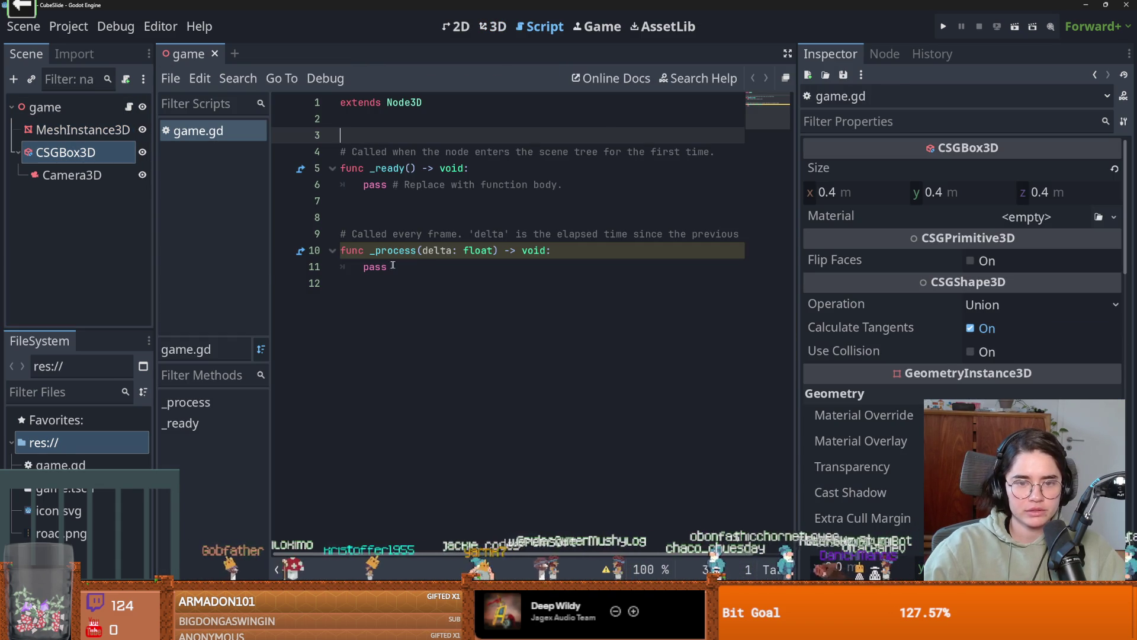
pyautogui.doubleClick(375, 267)
pyautogui.hotkey('ctrl', 'F1')
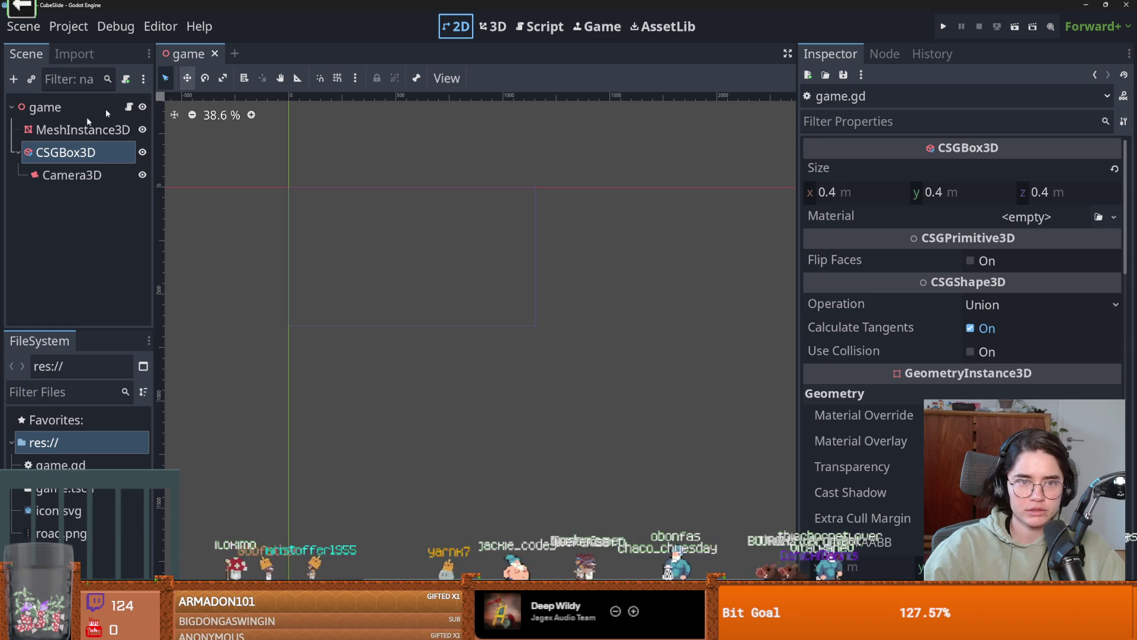
pyautogui.click(493, 26)
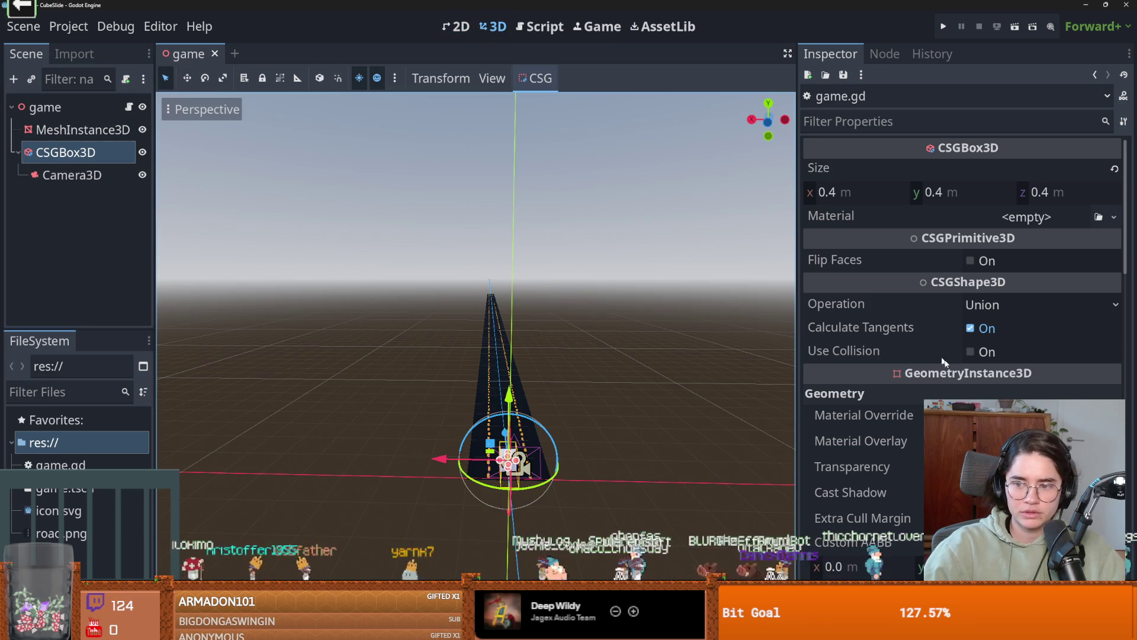
pyautogui.scroll(-10, 832, 521)
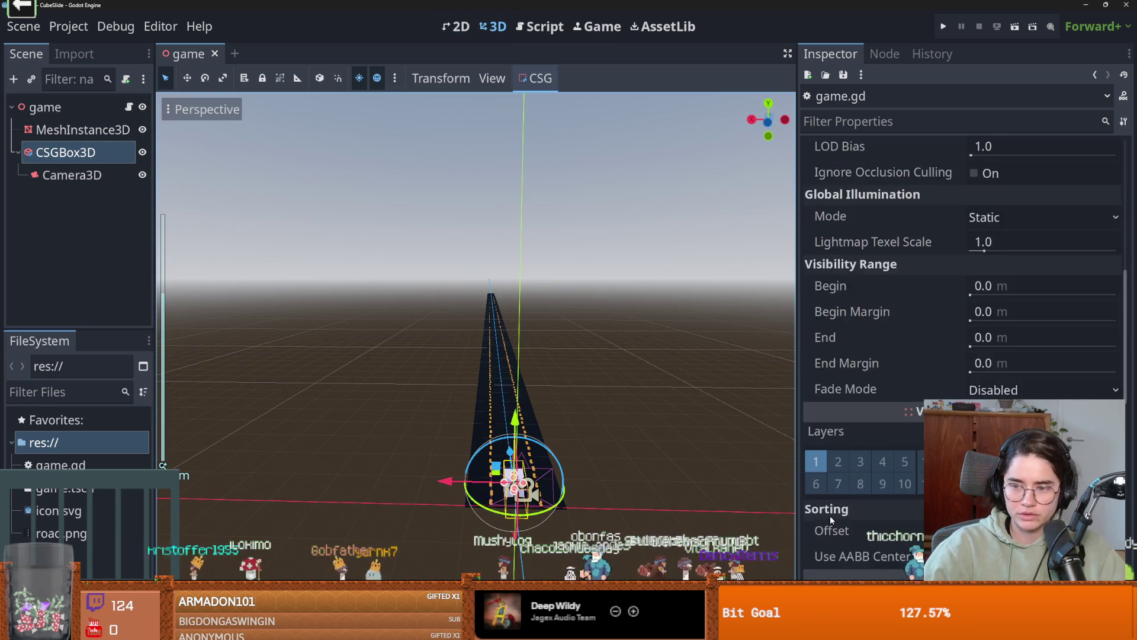
pyautogui.scroll(-2, 832, 521)
pyautogui.moveTo(511, 451); pyautogui.dragTo(481, 447)
pyautogui.moveTo(481, 445)
pyautogui.mouseDown()
pyautogui.moveTo(344, 424)
pyautogui.moveTo(751, 448)
pyautogui.moveTo(584, 478)
pyautogui.moveTo(396, 445)
pyautogui.mouseUp()
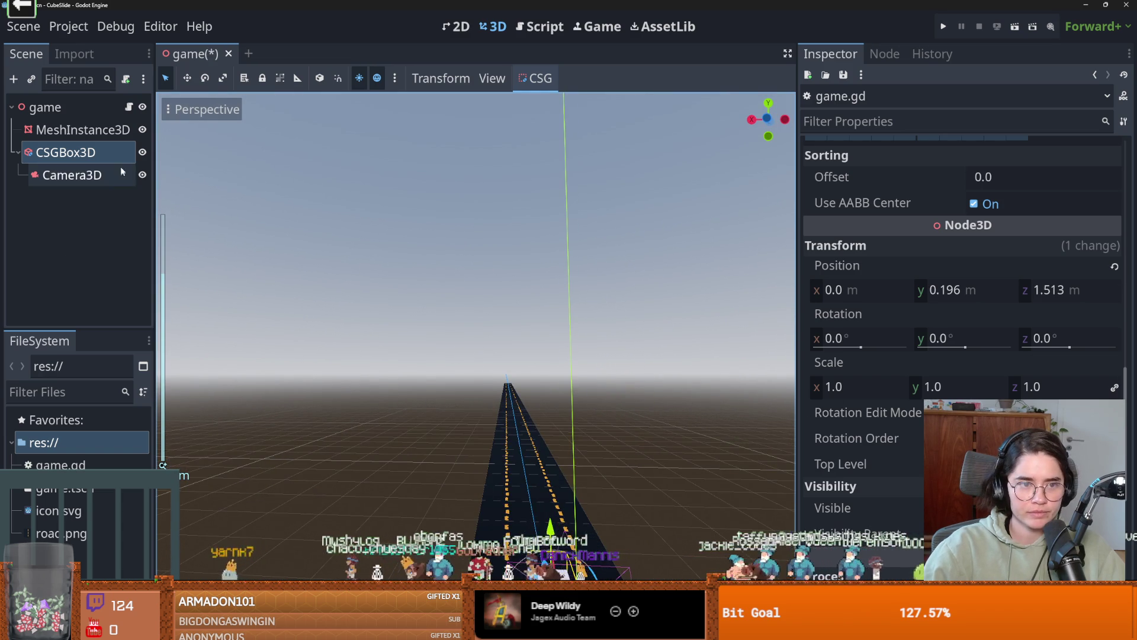
pyautogui.click(128, 107)
pyautogui.doubleClick(89, 152)
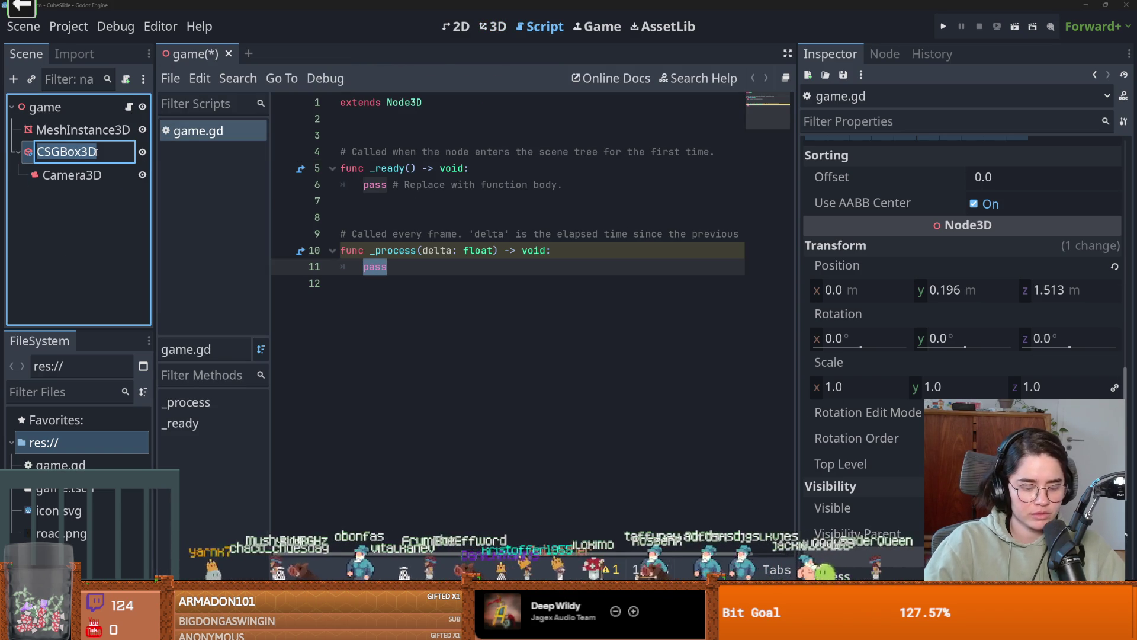
pyautogui.write('si')
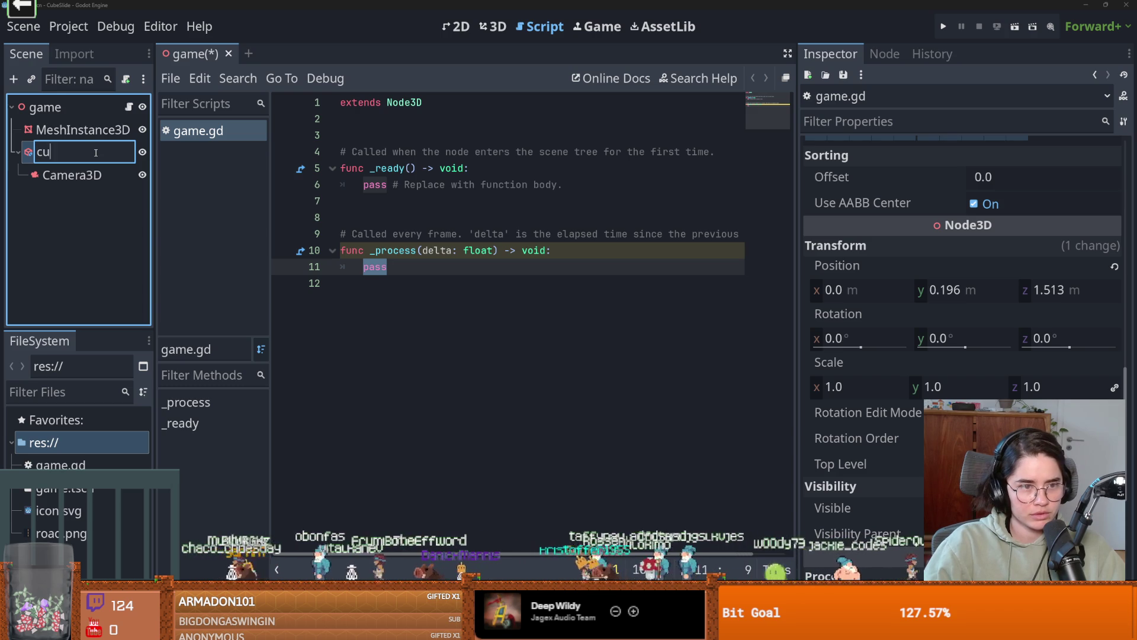
pyautogui.write('be')
pyautogui.press('Return')
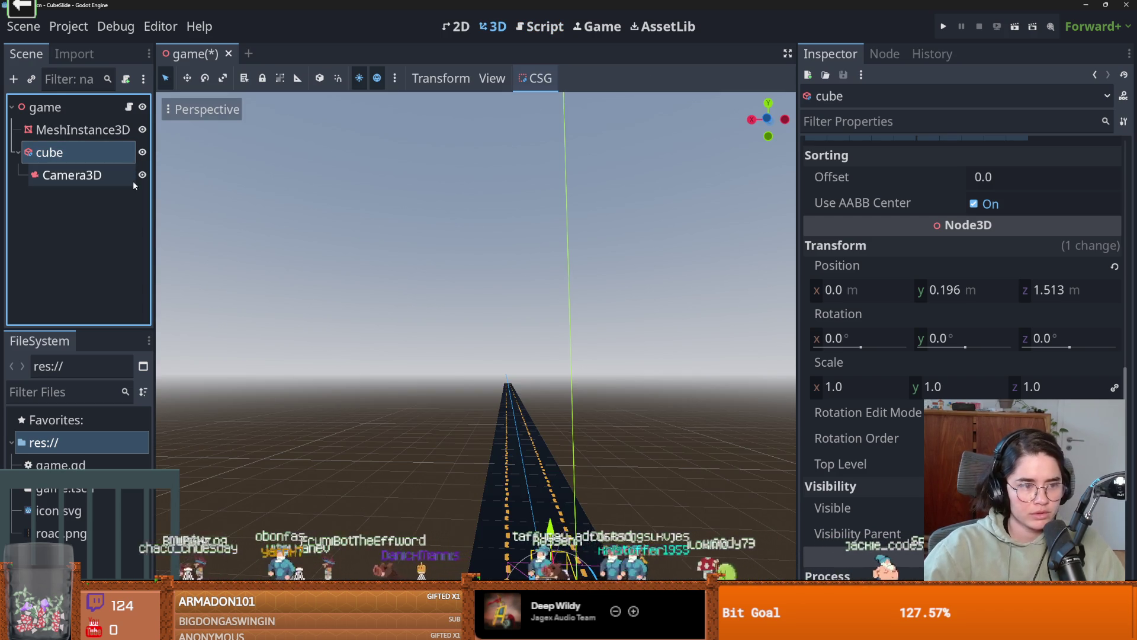
pyautogui.click(129, 107)
pyautogui.moveTo(49, 152)
pyautogui.mouseDown()
pyautogui.moveTo(379, 78)
pyautogui.moveTo(415, 135)
pyautogui.mouseUp()
pyautogui.moveTo(510, 202)
pyautogui.mouseDown()
pyautogui.moveTo(356, 168)
pyautogui.moveTo(741, 204)
pyautogui.moveTo(788, 193)
pyautogui.mouseUp()
pyautogui.press('BackSpace')
pyautogui.press('BackSpace')
pyautogui.press('BackSpace')
pyautogui.press('BackSpace')
pyautogui.press('BackSpace')
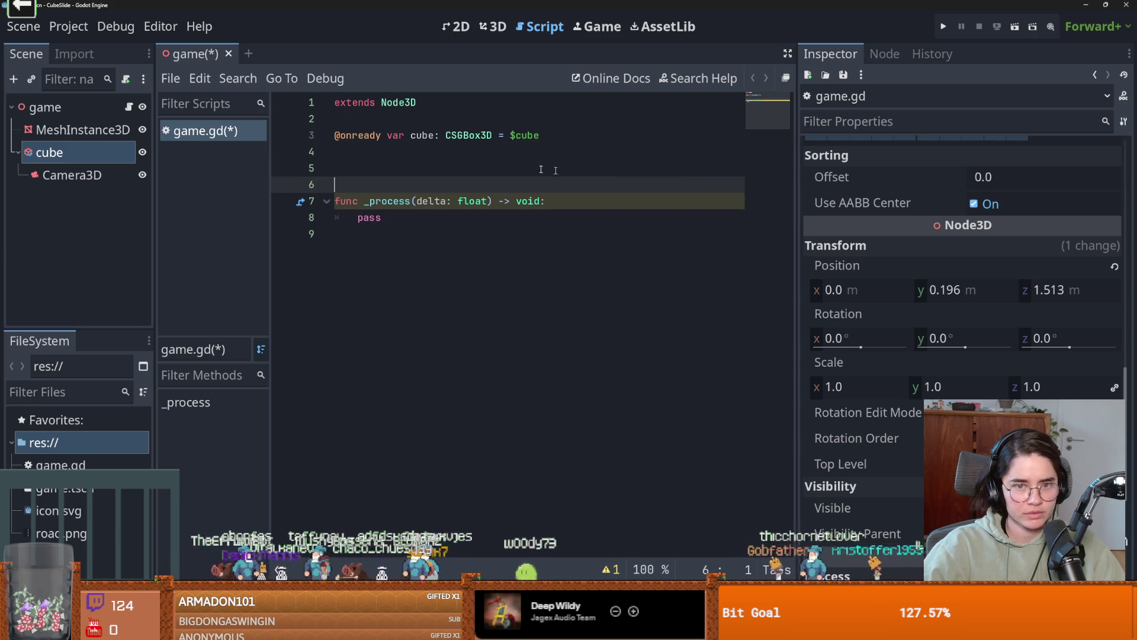
# - Replace pass in _process with cube.global_position, then open and cancel cube's Change Type dialog
pyautogui.doubleClick(418, 137)
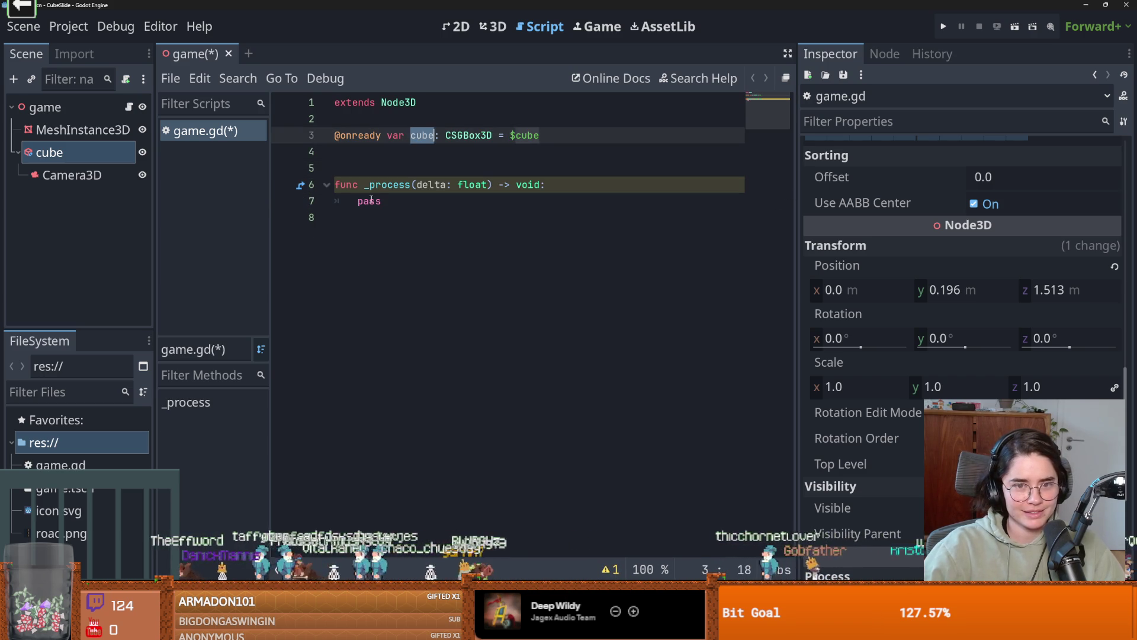
pyautogui.doubleClick(369, 201)
pyautogui.write('.')
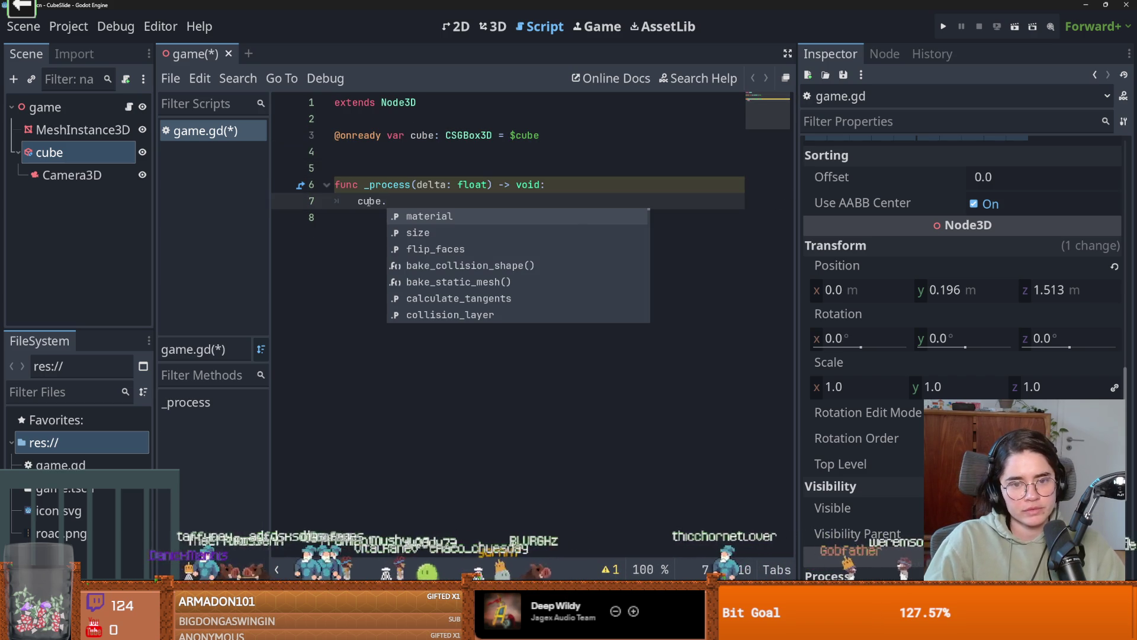
pyautogui.write('glo')
pyautogui.press('Down')
pyautogui.press('Return')
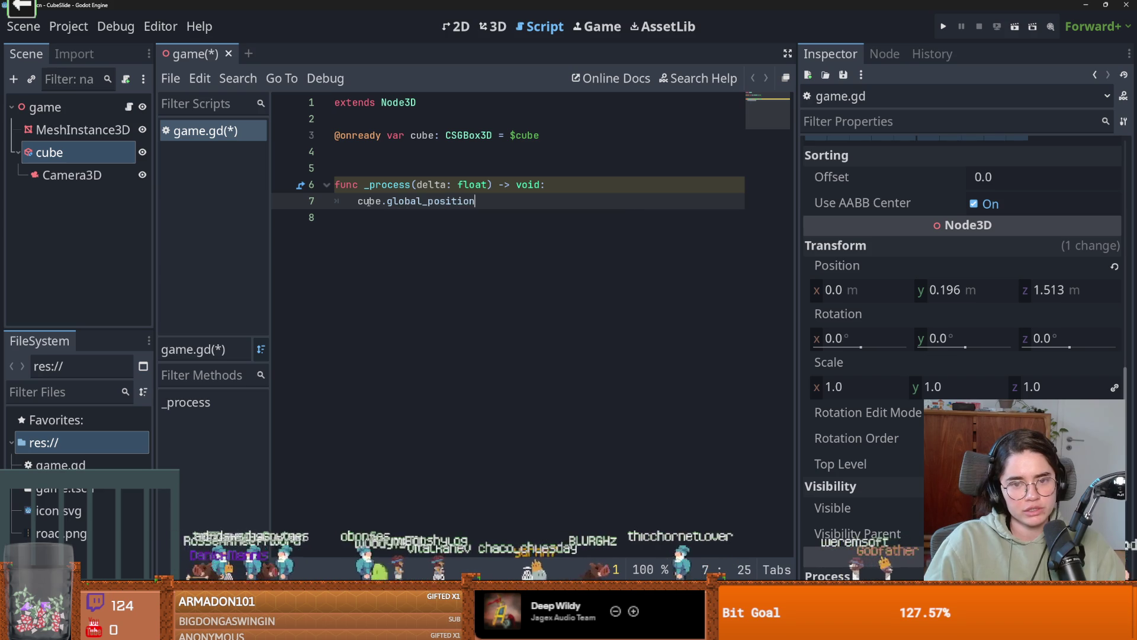
pyautogui.rightClick(77, 158)
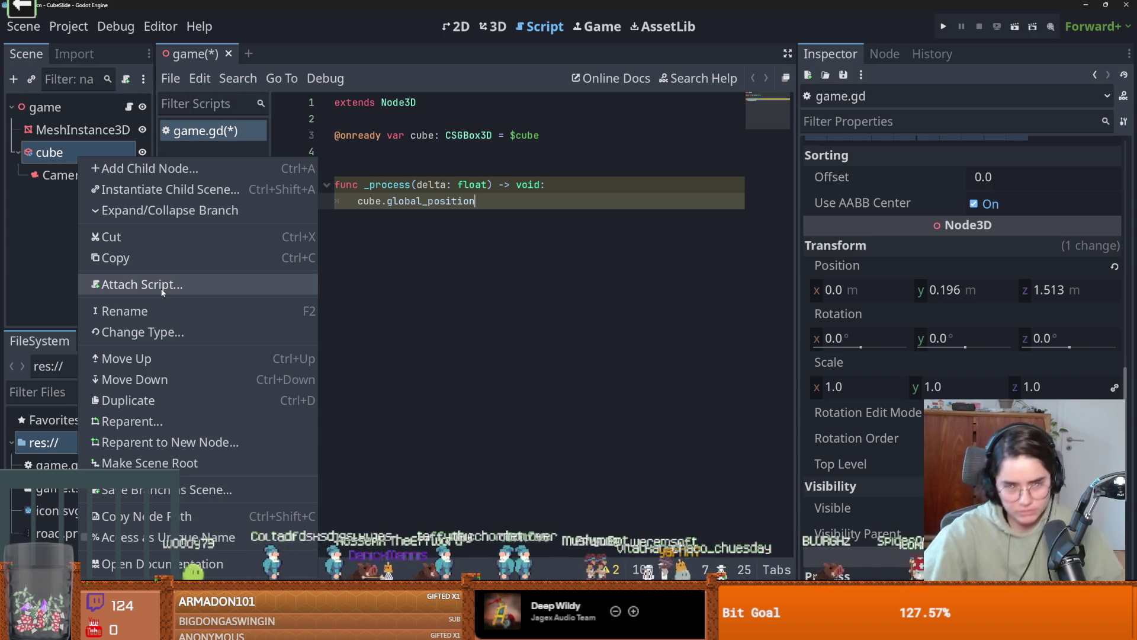
pyautogui.click(142, 331)
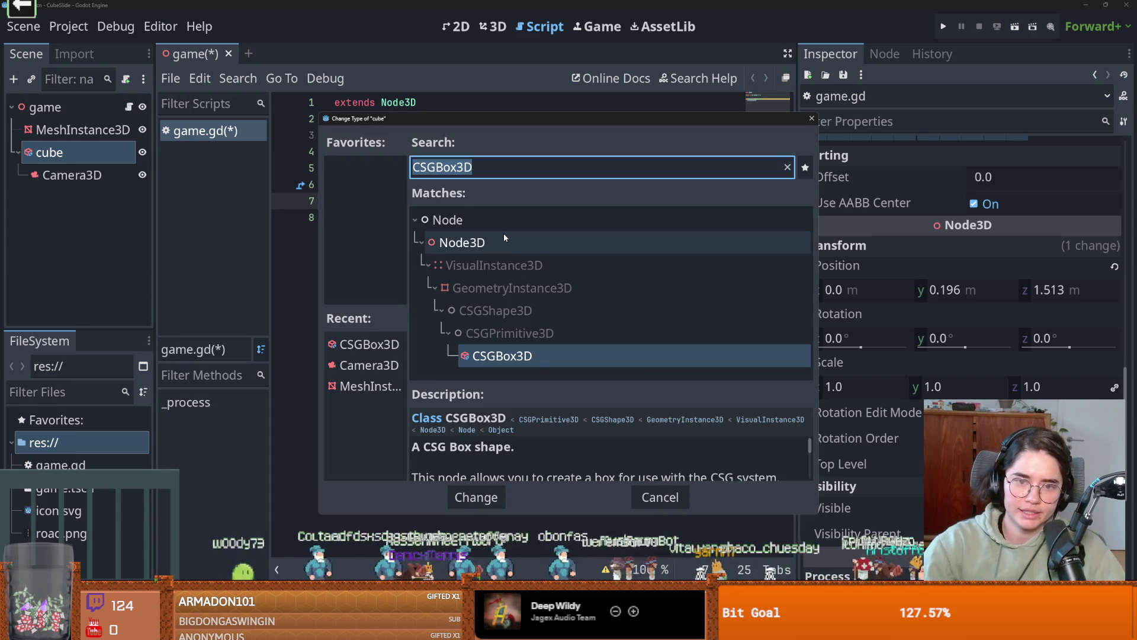
pyautogui.click(812, 119)
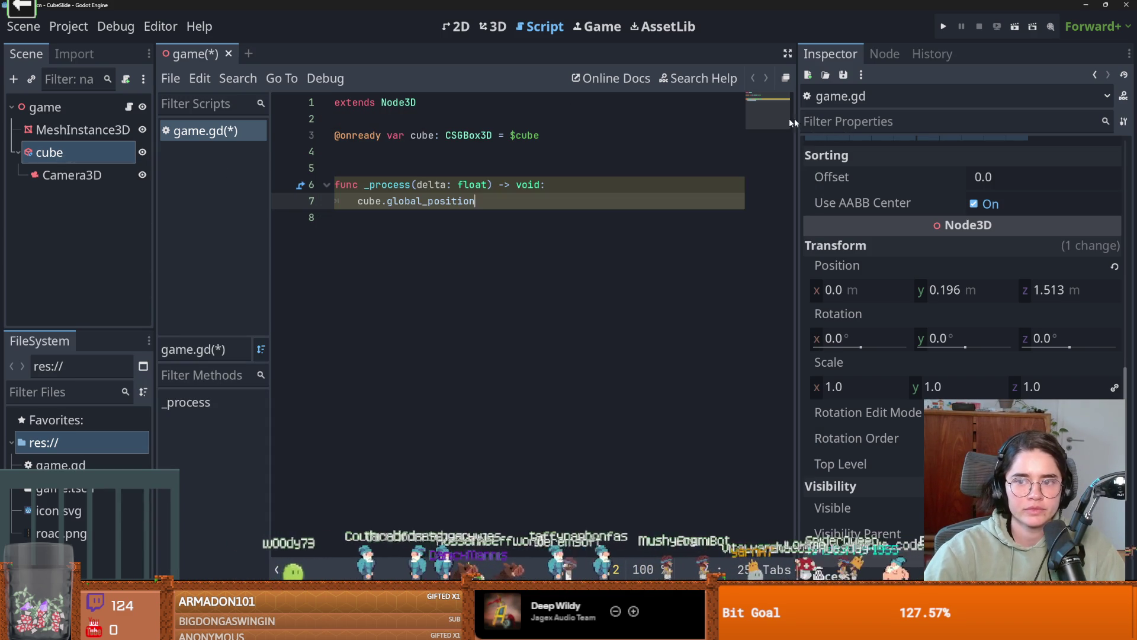
# - Add a CharacterBody3D under game and move the cube and camera beneath it
pyautogui.rightClick(90, 113)
pyautogui.click(121, 143)
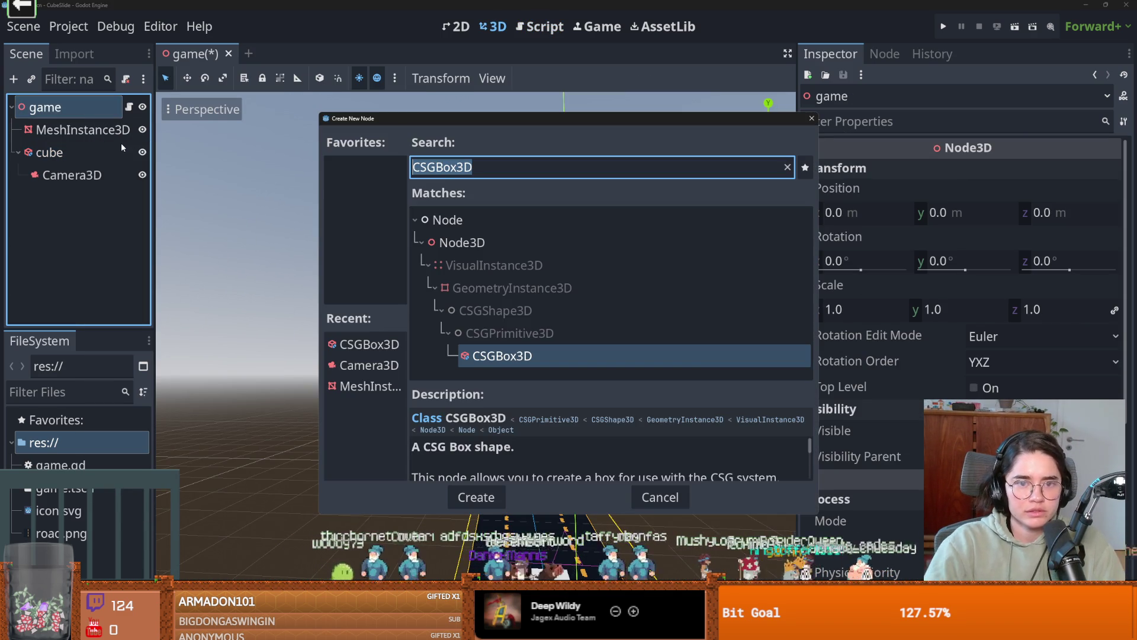
pyautogui.write('charac')
pyautogui.press('Return')
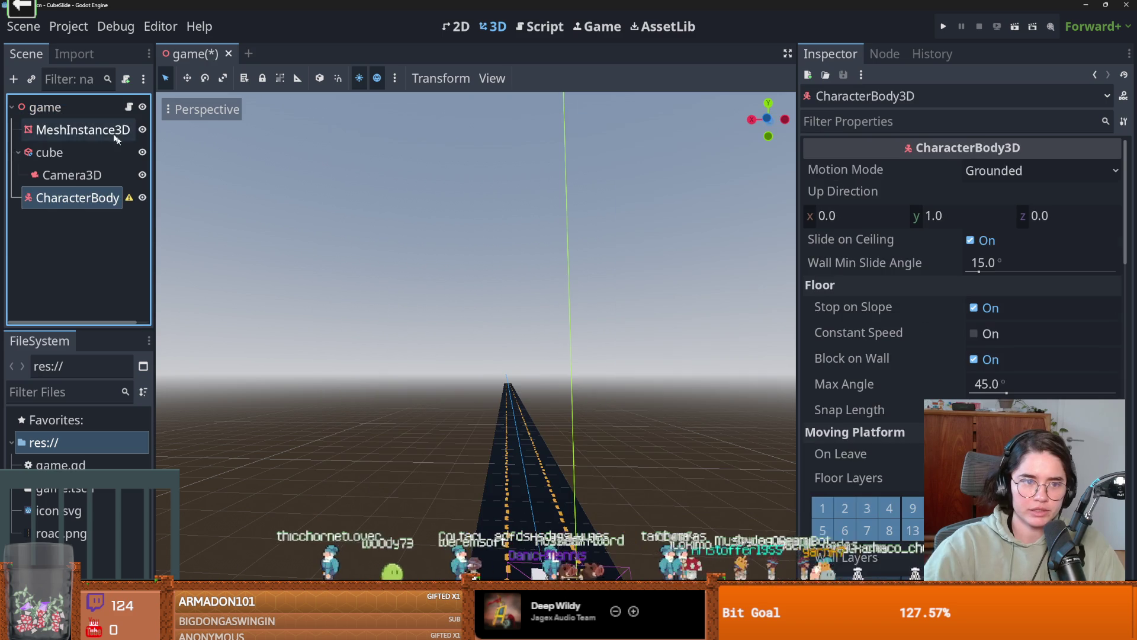
pyautogui.moveTo(64, 156); pyautogui.dragTo(76, 199)
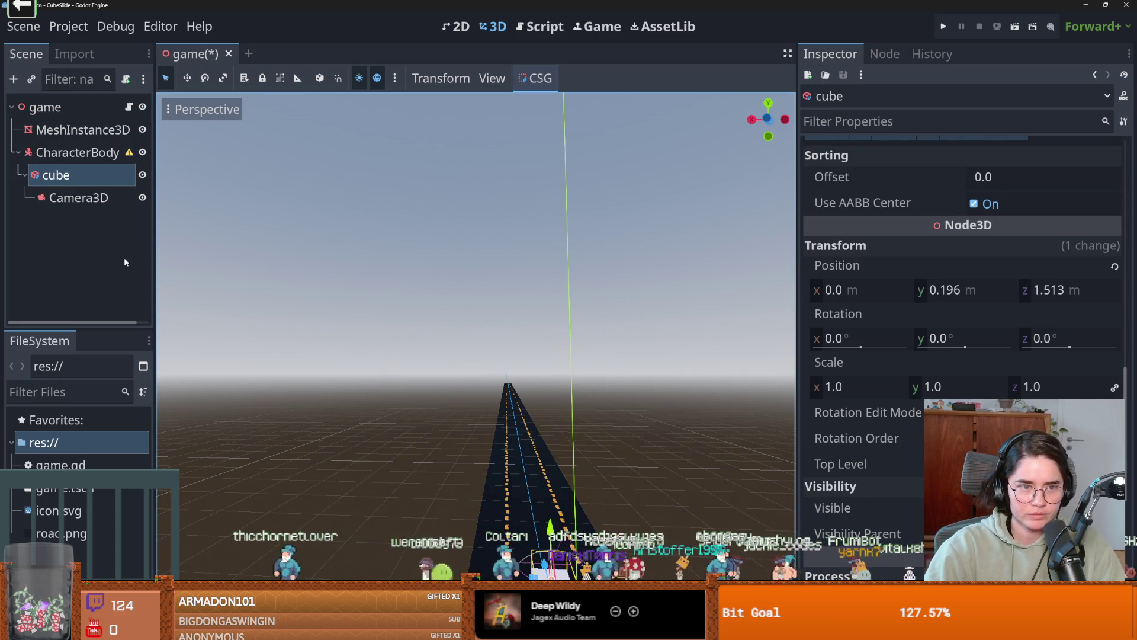
pyautogui.moveTo(545, 457); pyautogui.dragTo(332, 450)
pyautogui.click(41, 177)
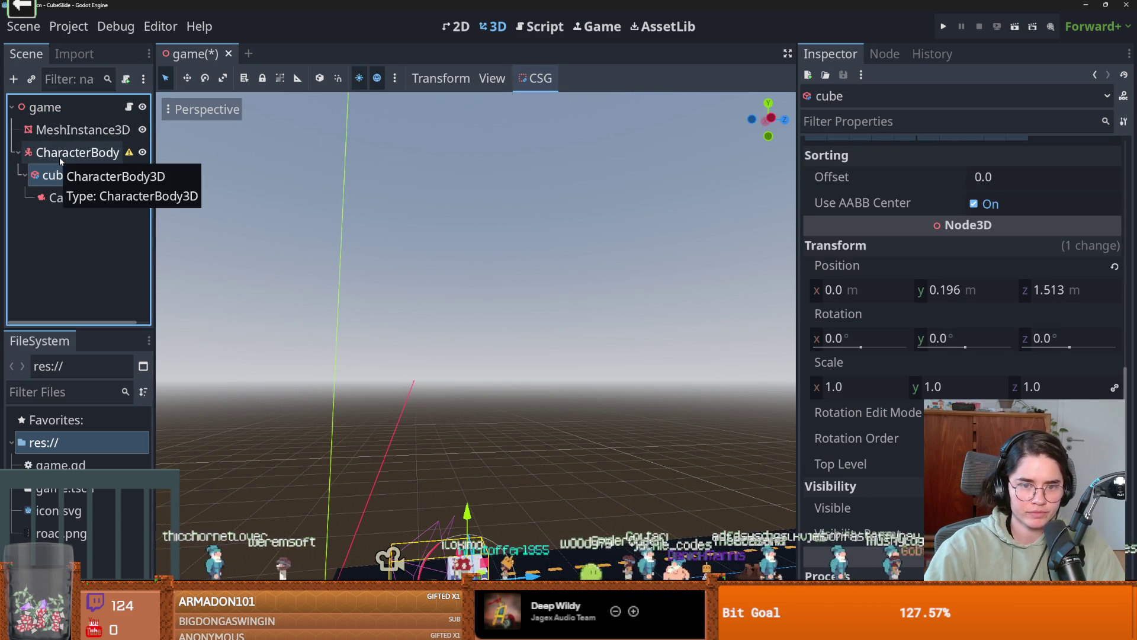
# - Bake a collision shape from the cube, place it under CharacterBody3D, and dismiss its warning
pyautogui.click(521, 77)
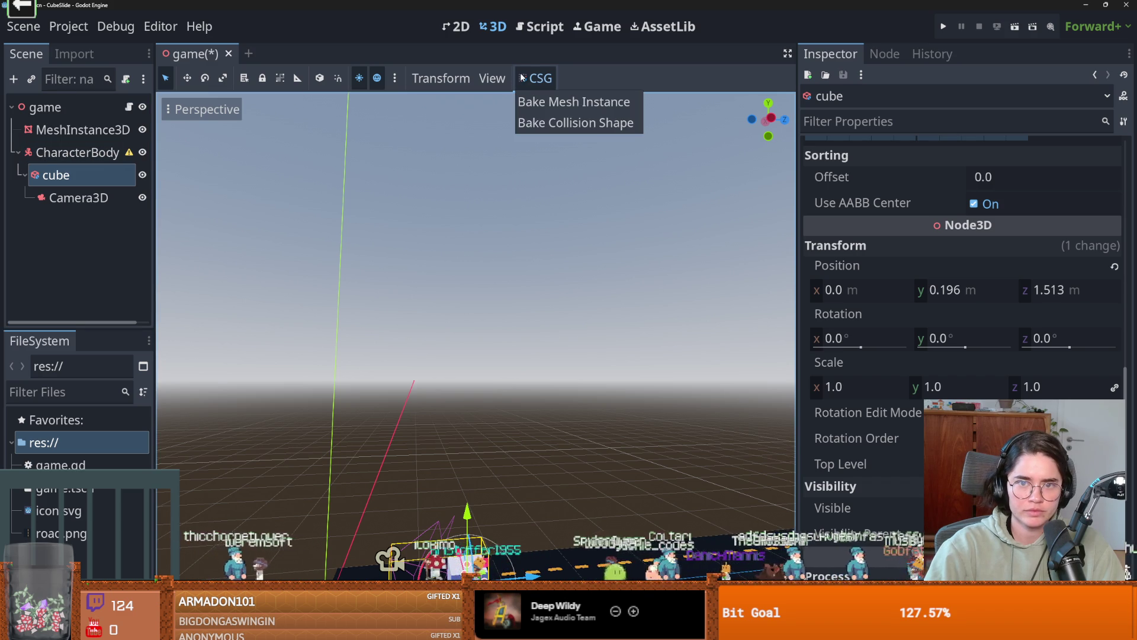
pyautogui.click(532, 122)
pyautogui.moveTo(71, 221); pyautogui.dragTo(74, 169)
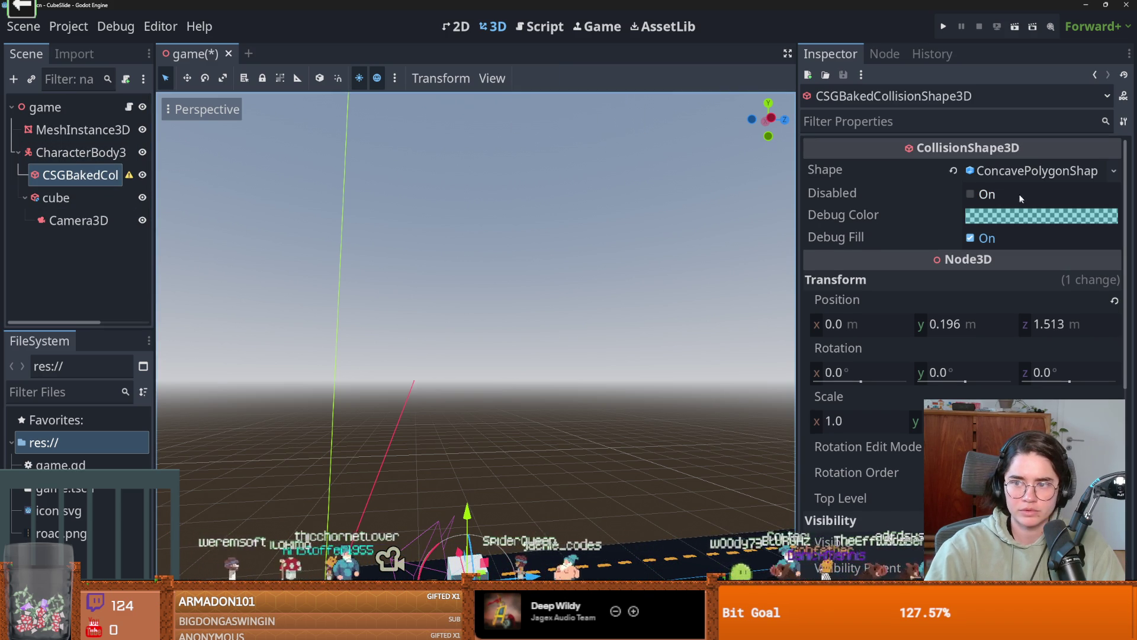
pyautogui.click(130, 174)
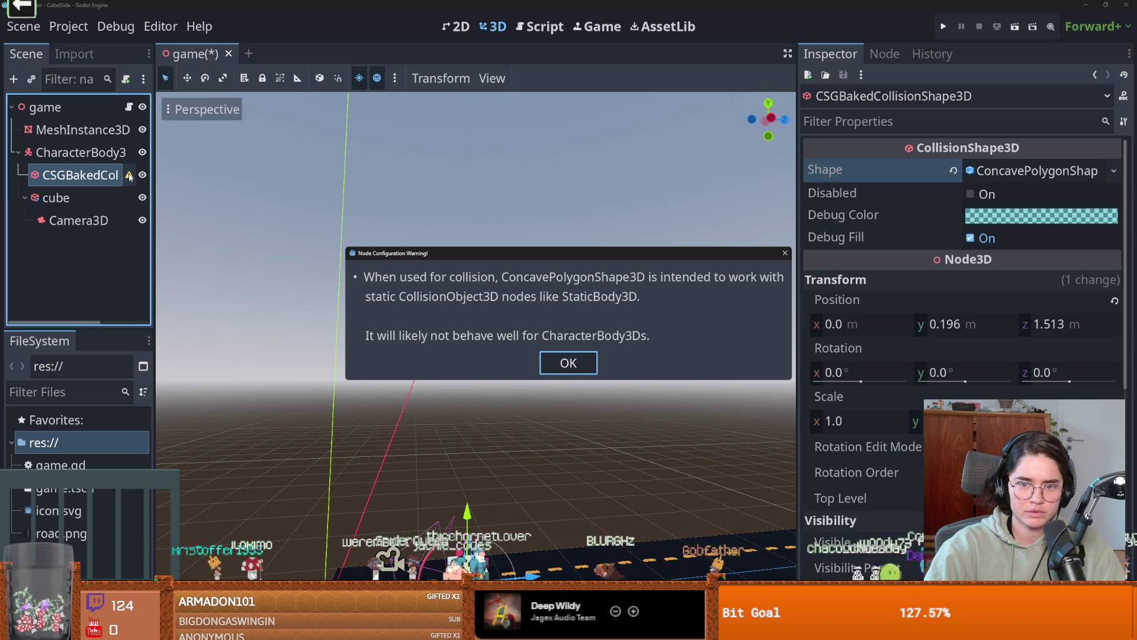
pyautogui.click(569, 363)
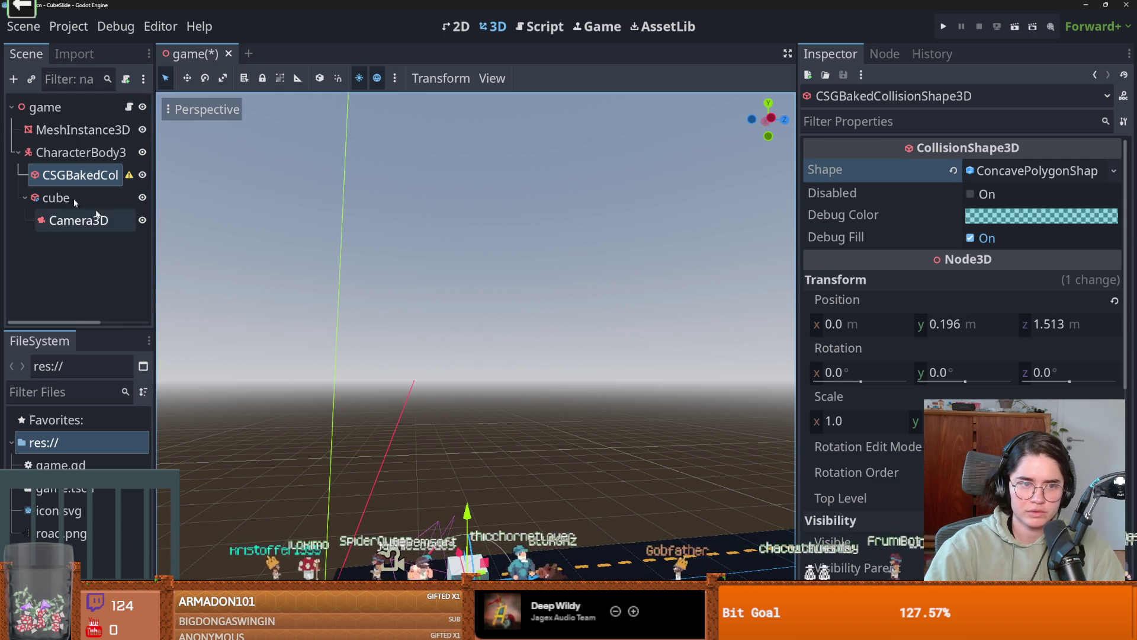
# - Add a MeshInstance3D child under CharacterBody3D and frame it in the viewport
pyautogui.rightClick(83, 153)
pyautogui.click(111, 172)
pyautogui.write('cub')
pyautogui.press('BackSpace')
pyautogui.press('BackSpace')
pyautogui.press('BackSpace')
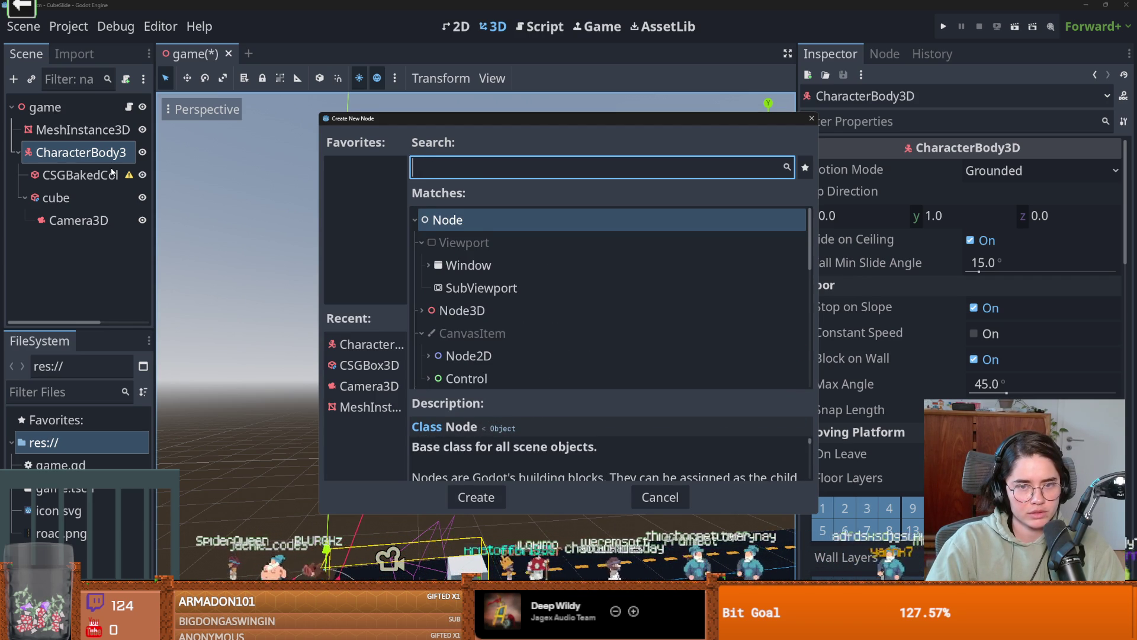
pyautogui.write('mesh')
pyautogui.press('Return')
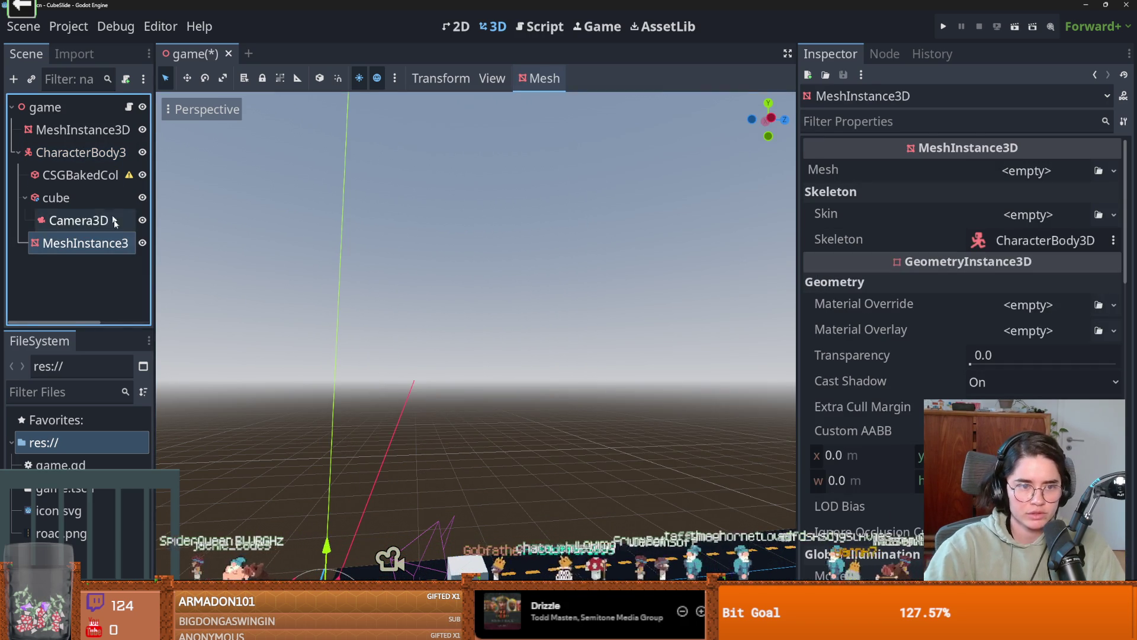
pyautogui.press('f')
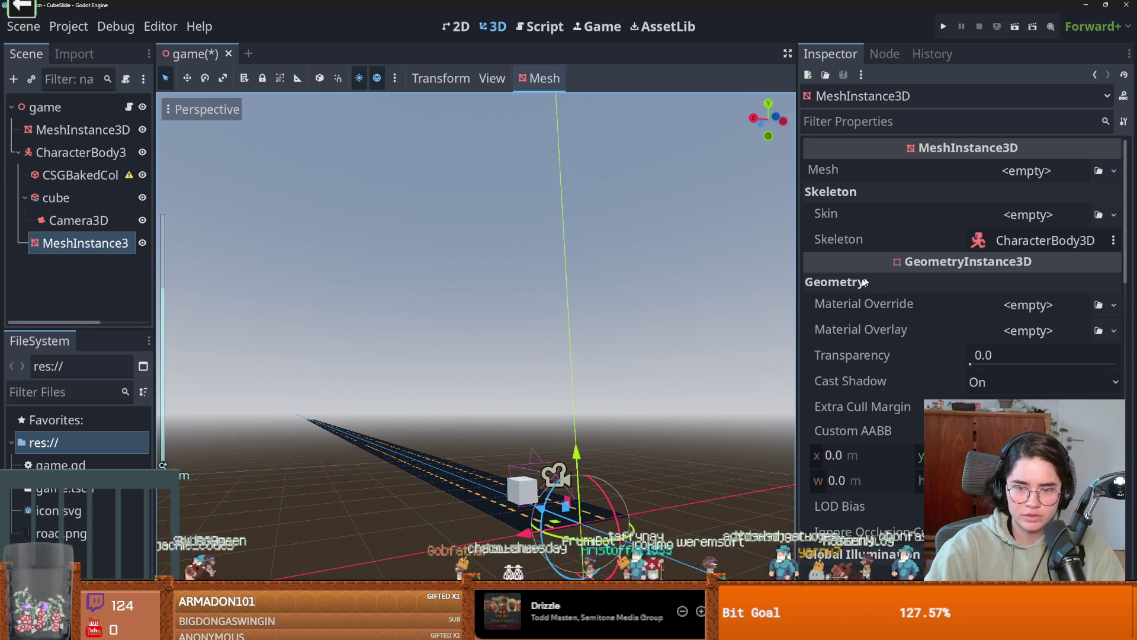
# - Give the mesh a new BoxMesh sized 0.4 × 0.4 × 0.4
pyautogui.click(1026, 171)
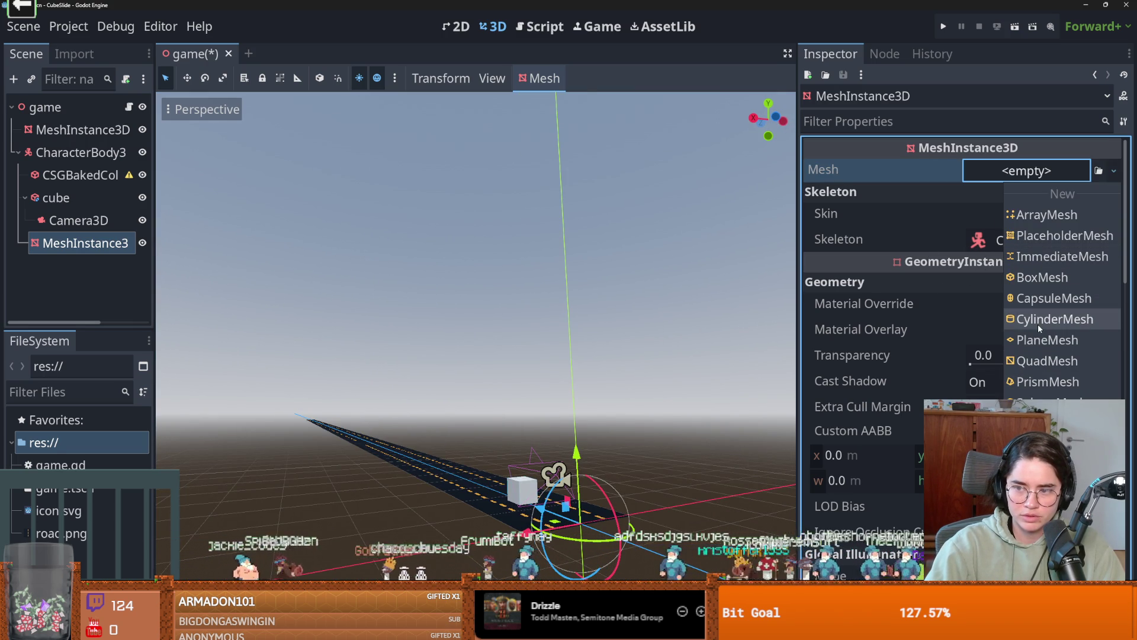
pyautogui.click(1033, 277)
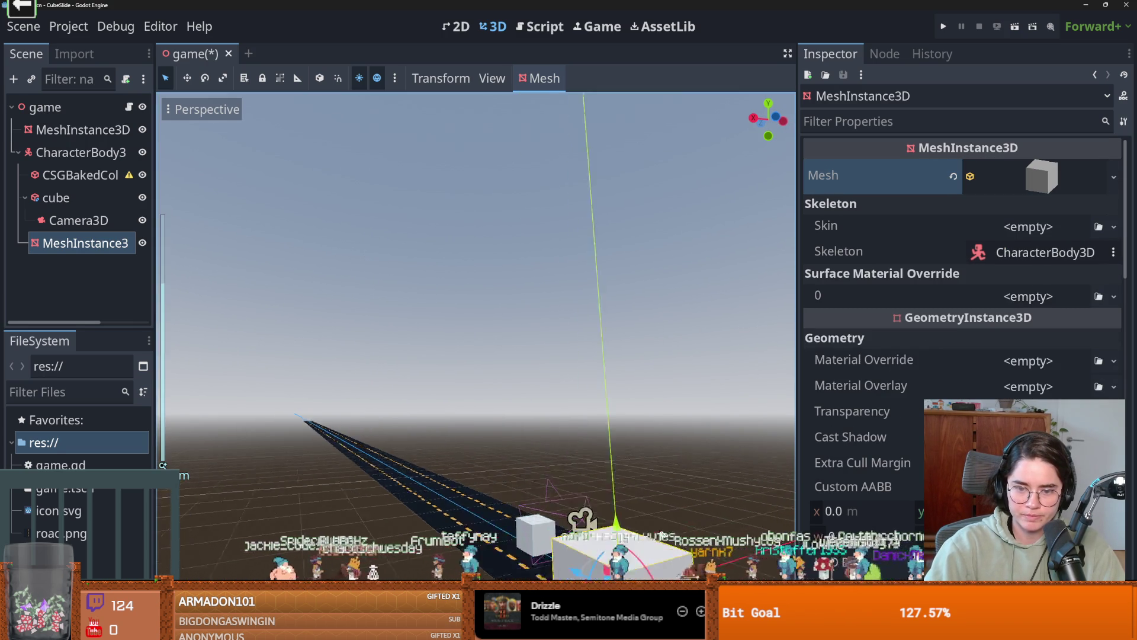
pyautogui.moveTo(533, 415); pyautogui.dragTo(592, 539)
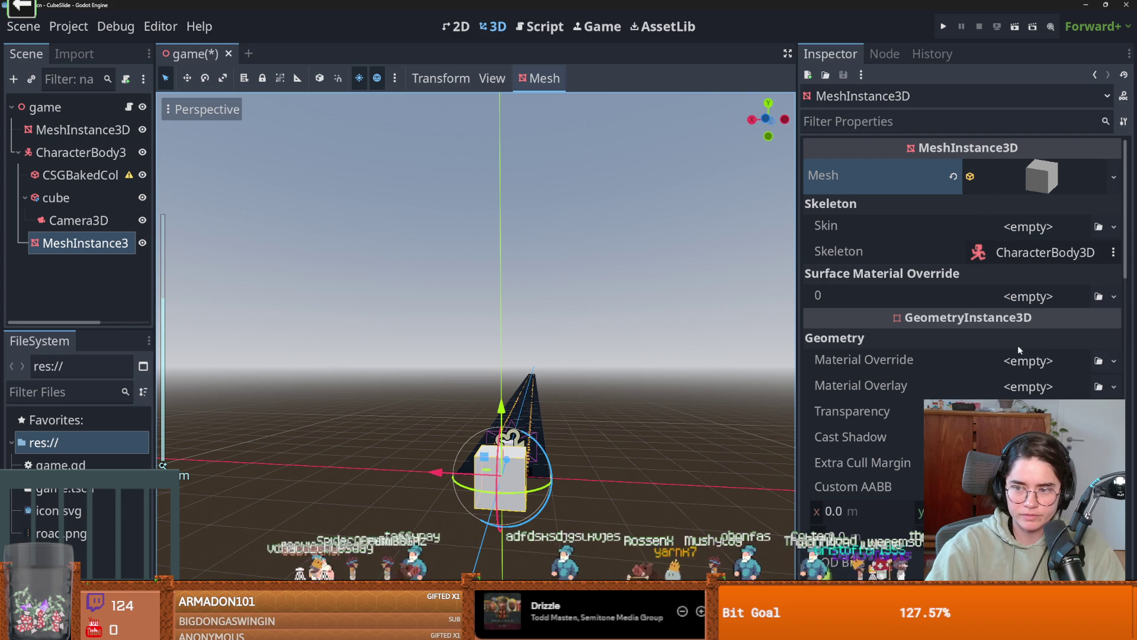
pyautogui.click(1036, 176)
pyautogui.moveTo(938, 320)
pyautogui.mouseDown()
pyautogui.moveTo(902, 320)
pyautogui.moveTo(948, 320)
pyautogui.mouseUp()
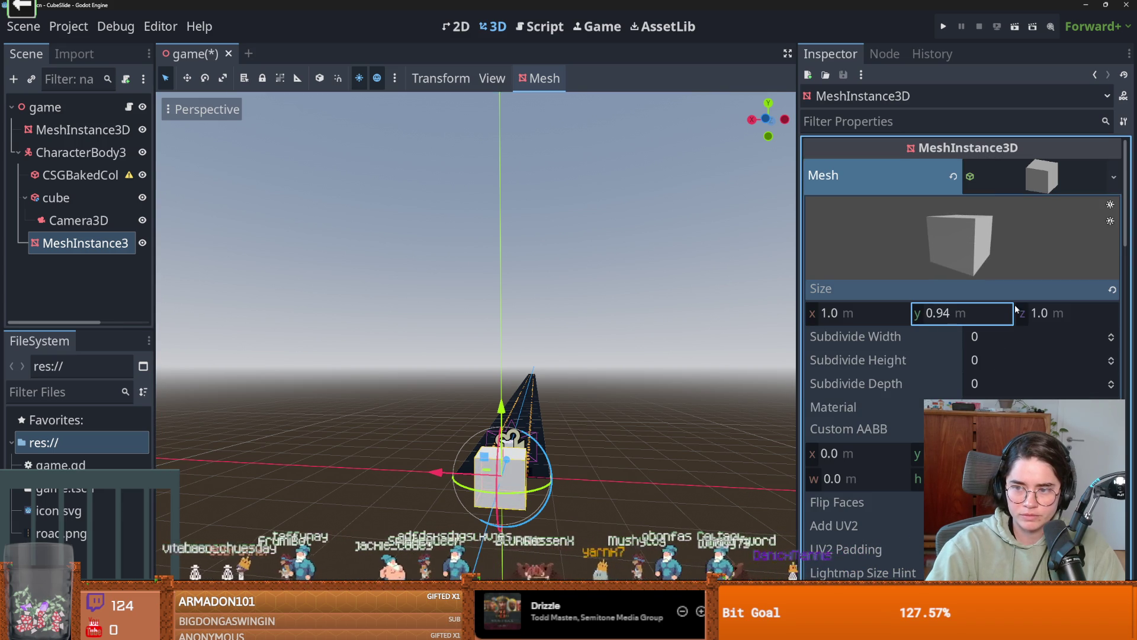
pyautogui.click(984, 315)
pyautogui.write('0.4')
pyautogui.press('Return')
pyautogui.click(1068, 310)
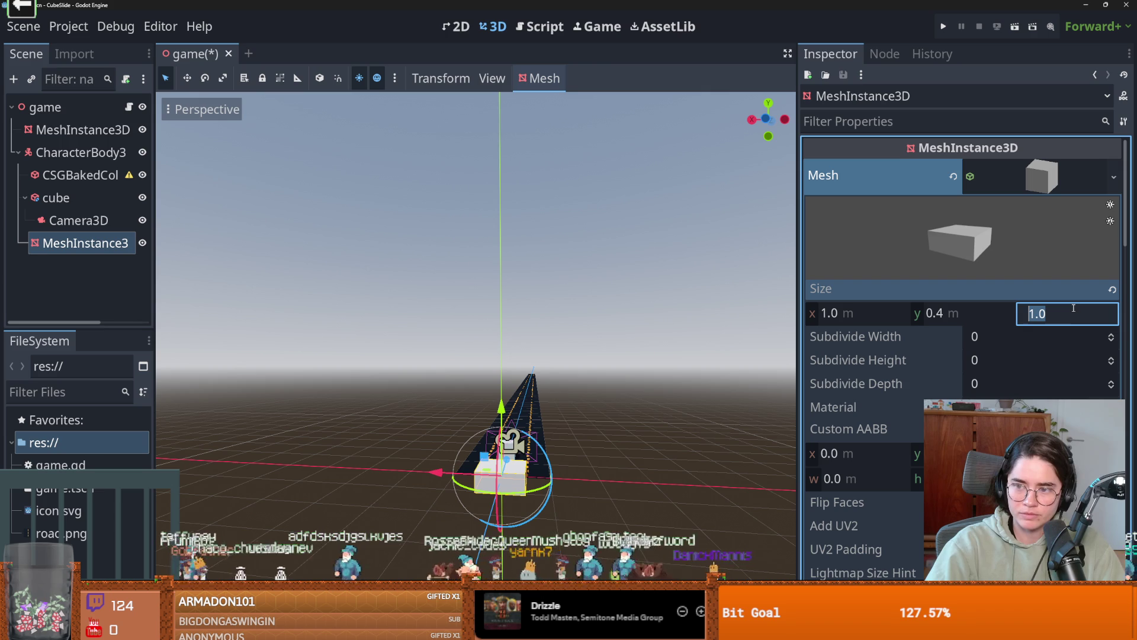
pyautogui.write('.4')
pyautogui.click(829, 313)
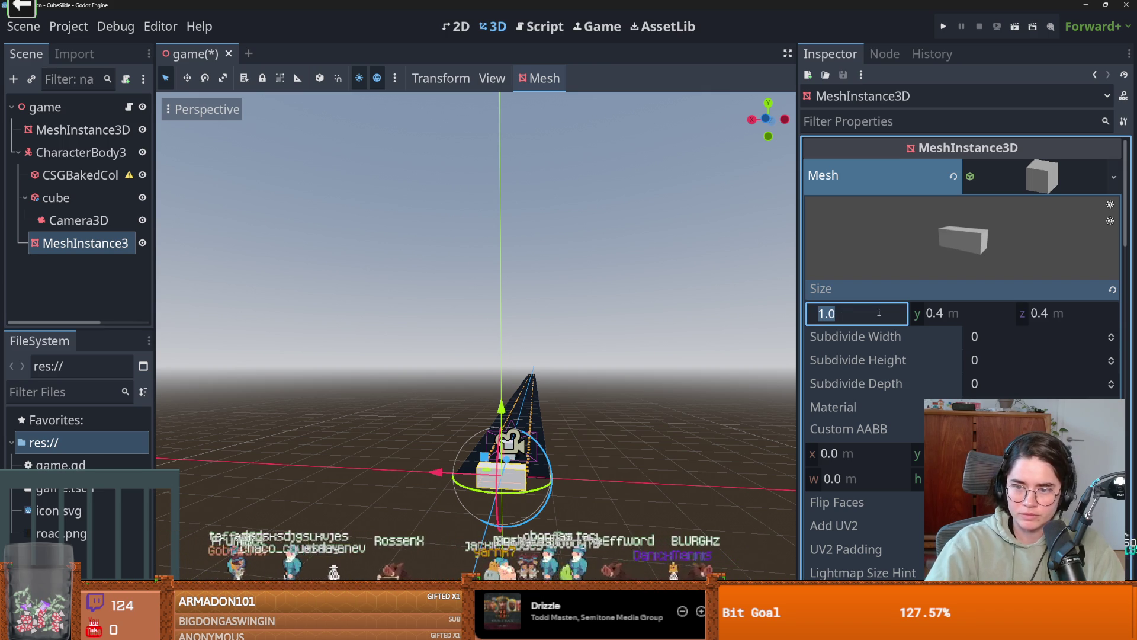
pyautogui.write('.4')
pyautogui.press('Return')
# - Move the box down and along onto the road with the gizmo
pyautogui.moveTo(402, 511)
pyautogui.mouseDown()
pyautogui.moveTo(561, 480)
pyautogui.moveTo(570, 400)
pyautogui.moveTo(550, 394)
pyautogui.moveTo(550, 408)
pyautogui.mouseUp()
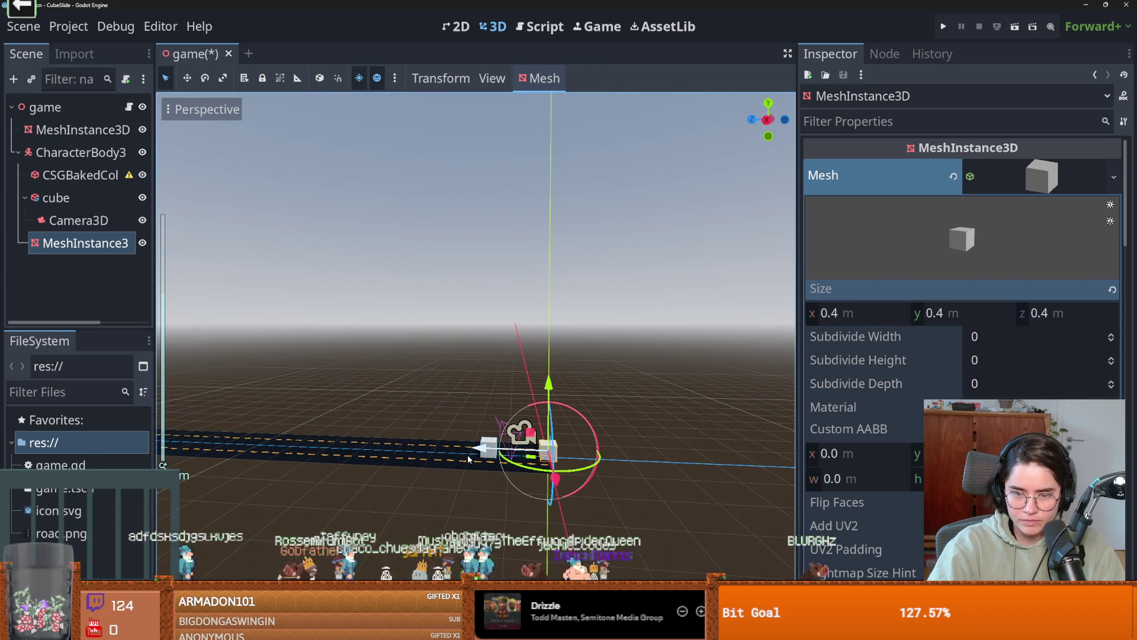
pyautogui.moveTo(480, 449)
pyautogui.mouseDown()
pyautogui.moveTo(431, 447)
pyautogui.moveTo(474, 483)
pyautogui.mouseUp()
pyautogui.click(538, 86)
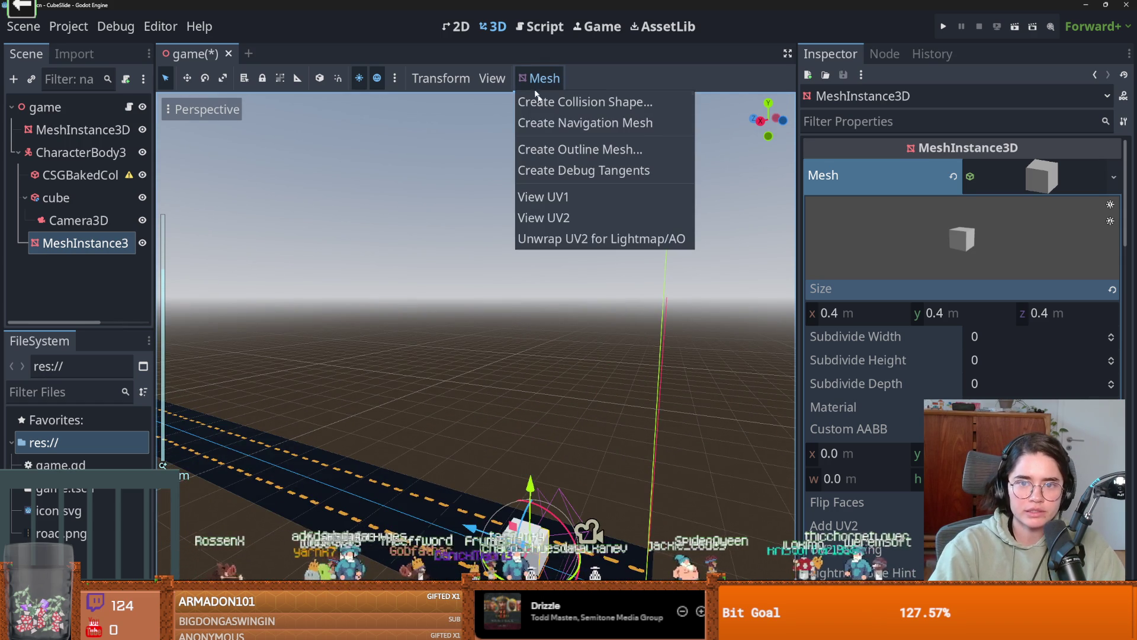
# - Create a sibling Simplified Convex collision shape from the box mesh
pyautogui.click(595, 102)
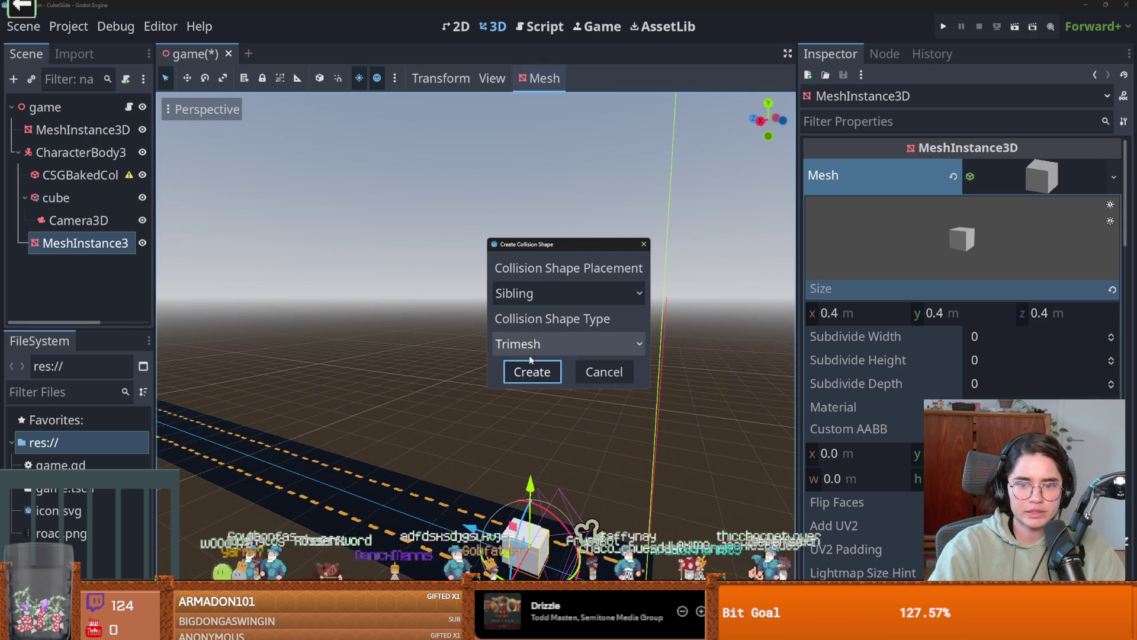
pyautogui.click(534, 344)
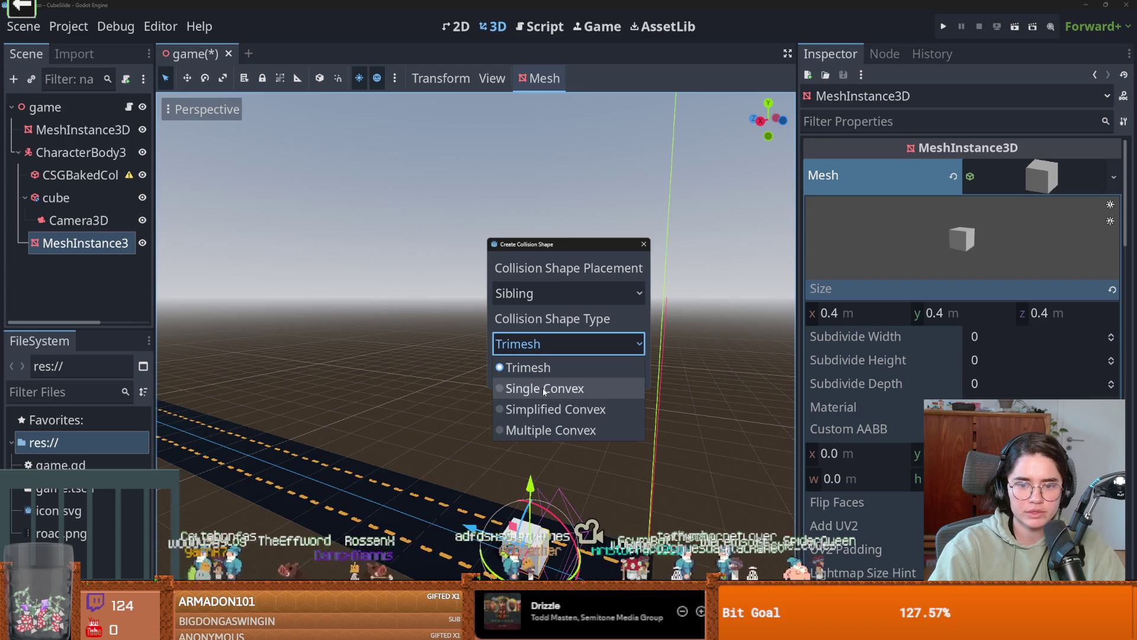
pyautogui.click(554, 410)
pyautogui.click(564, 344)
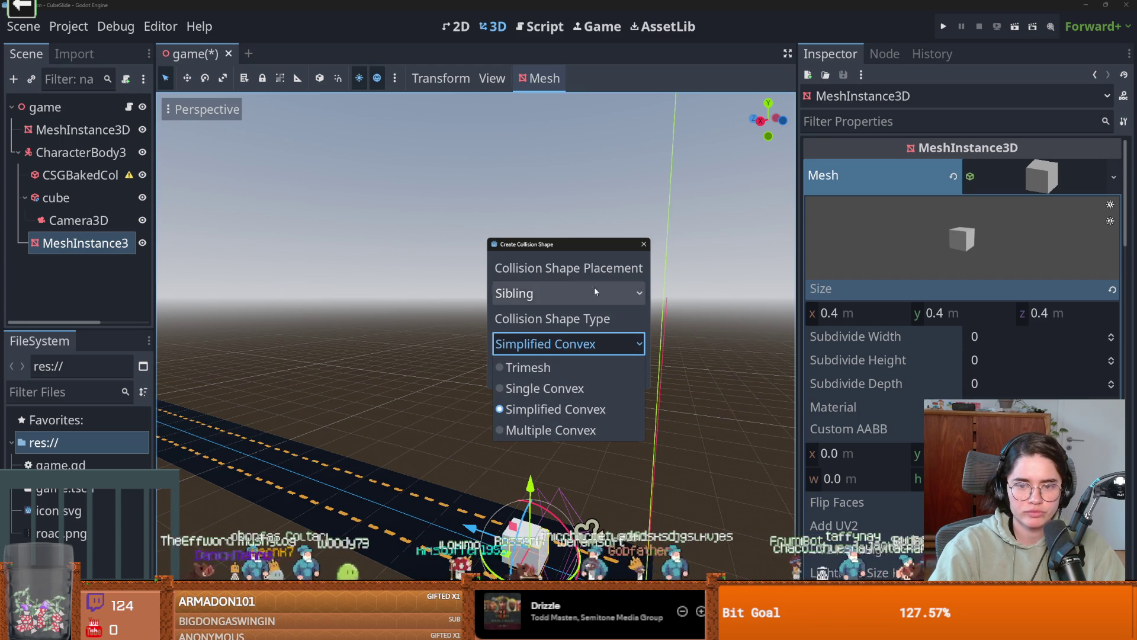
pyautogui.click(573, 251)
pyautogui.click(537, 373)
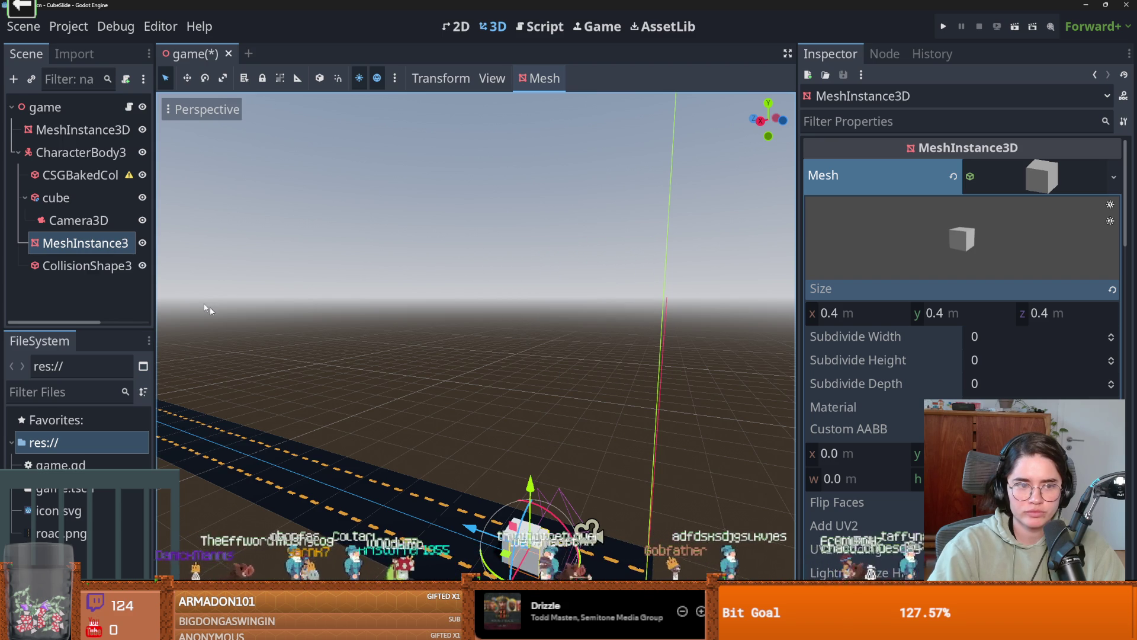
pyautogui.press('Down')
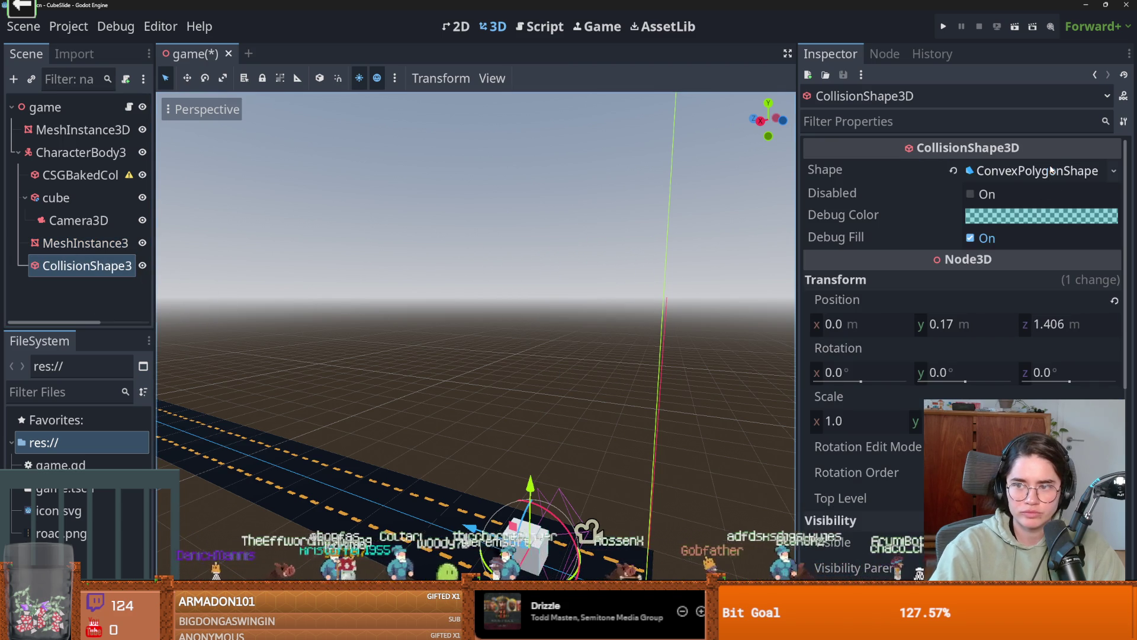
# - Move Camera3D out of the old cube to sit directly under the game root
pyautogui.click(1054, 168)
pyautogui.moveTo(75, 224); pyautogui.dragTo(74, 256)
pyautogui.moveTo(75, 155); pyautogui.dragTo(55, 144)
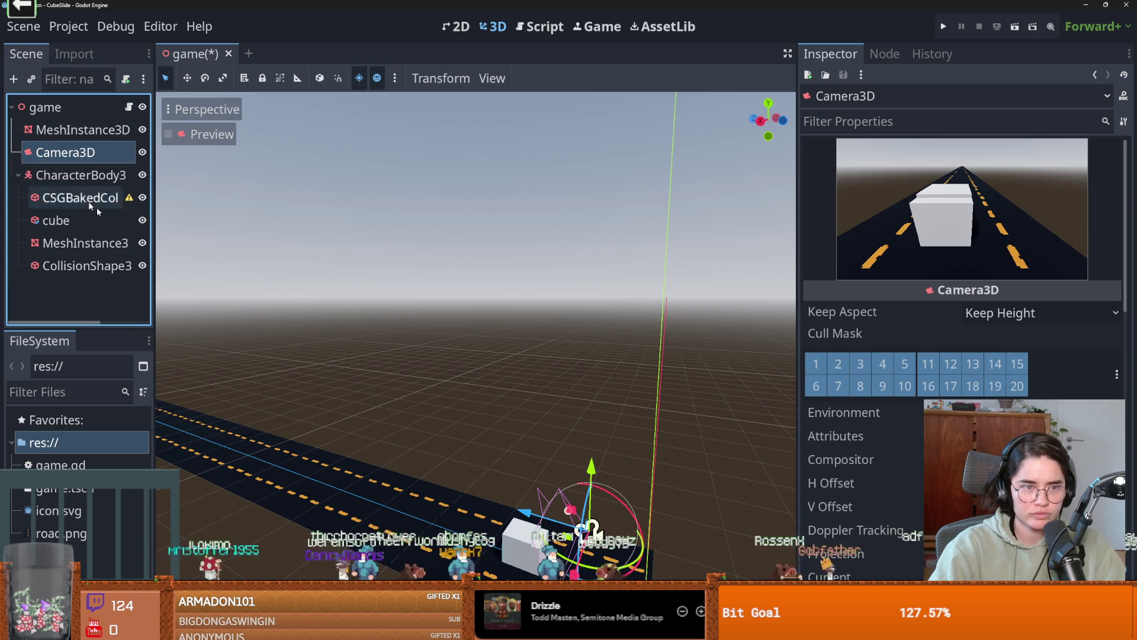
# - Delete the old CSG cube and its CSGBakedCollisionShape3D
pyautogui.click(67, 200)
pyautogui.keyDown('ctrl'); pyautogui.click(59, 221); pyautogui.keyUp('ctrl')
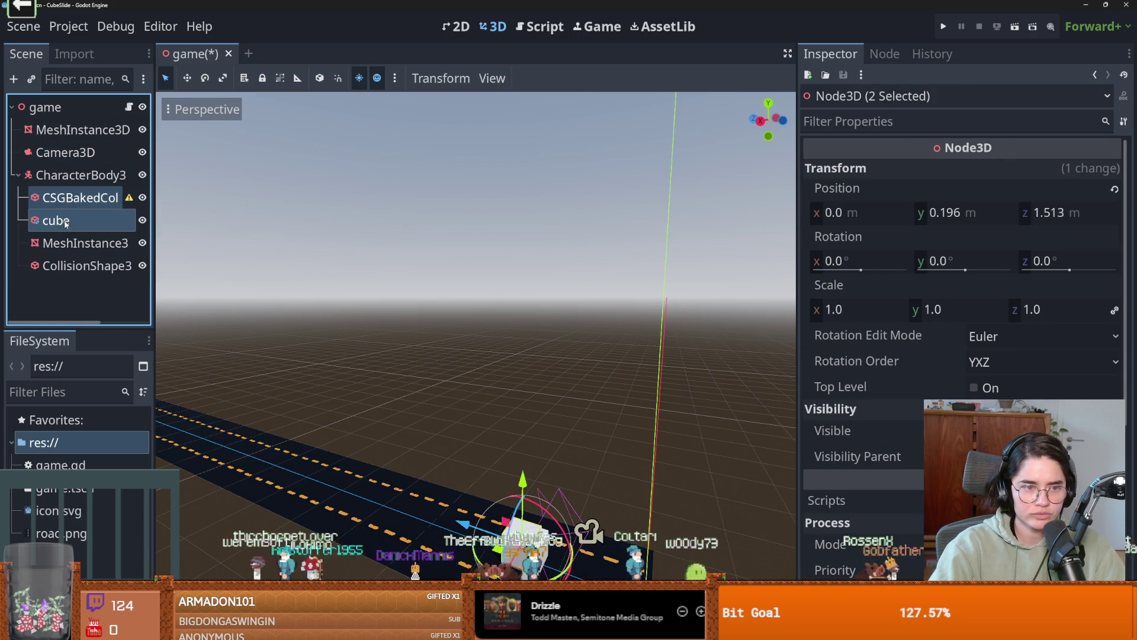
pyautogui.rightClick(65, 222)
pyautogui.click(111, 518)
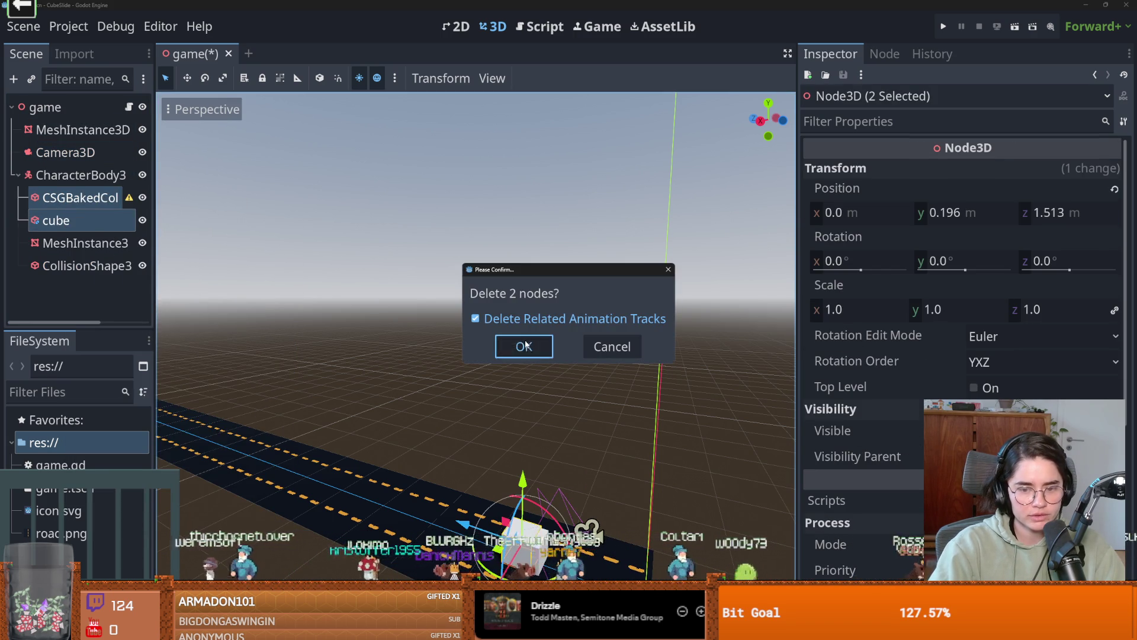
pyautogui.click(521, 346)
# - Rename the CharacterBody3D to cube
pyautogui.click(65, 152)
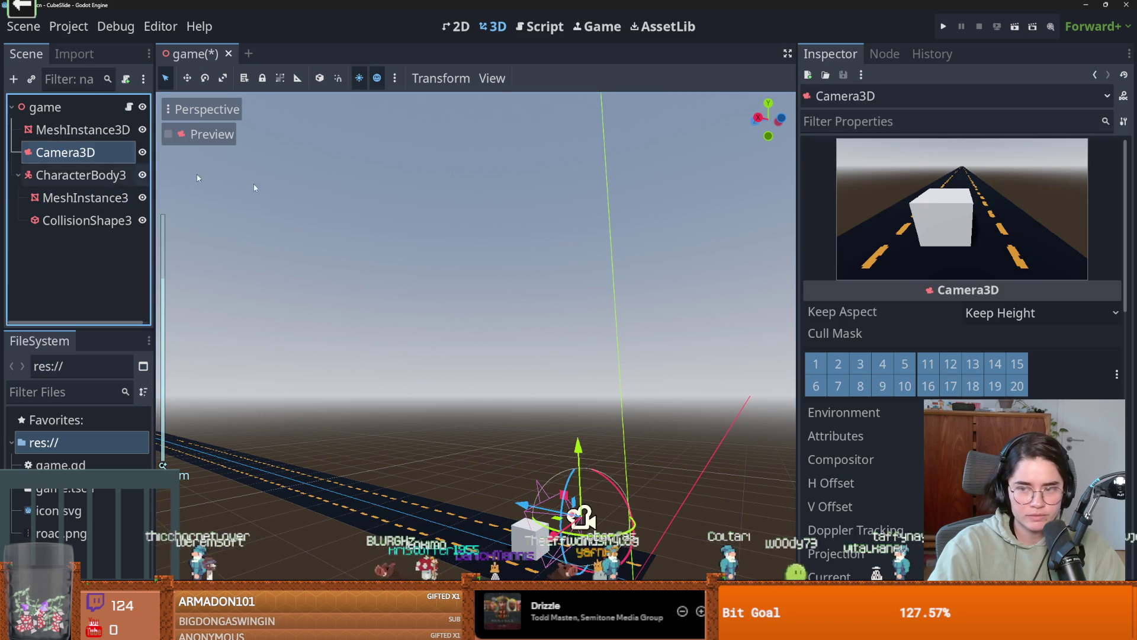
pyautogui.rightClick(75, 176)
pyautogui.doubleClick(49, 171)
pyautogui.write('su')
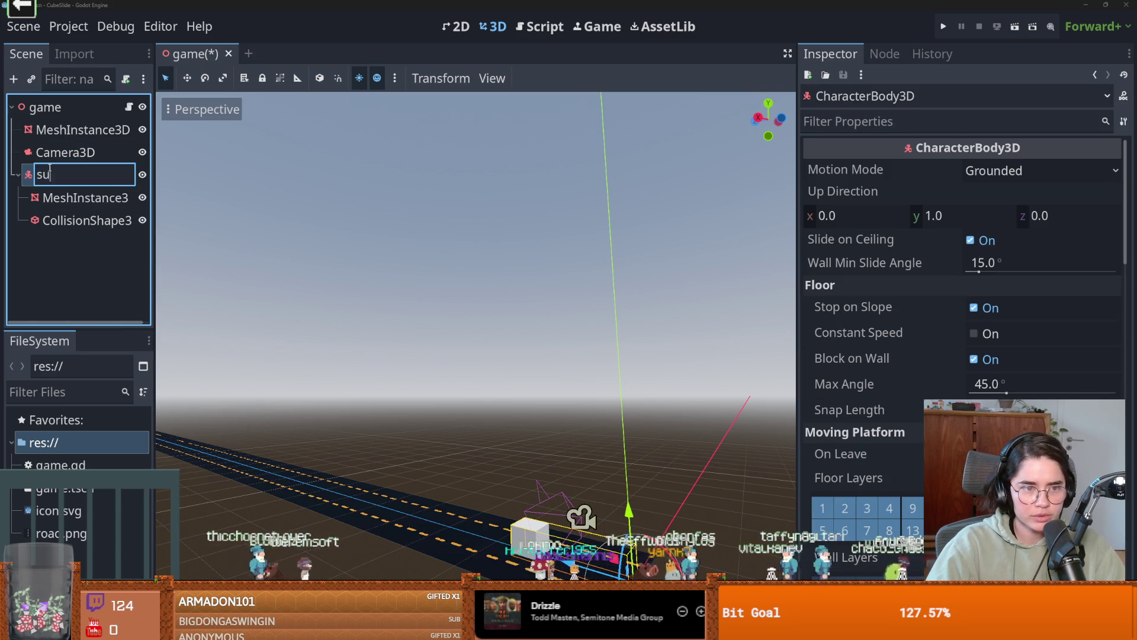
pyautogui.write('cube')
pyautogui.press('Return')
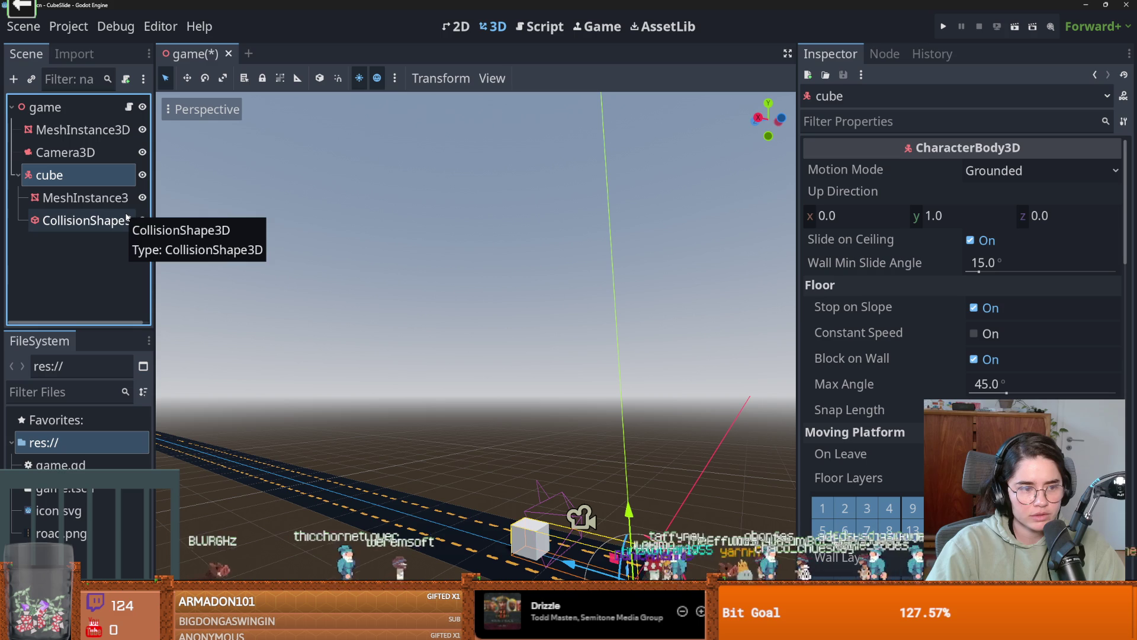
pyautogui.moveTo(443, 481)
pyautogui.mouseDown()
pyautogui.moveTo(442, 517)
pyautogui.moveTo(446, 445)
pyautogui.moveTo(361, 378)
pyautogui.mouseUp()
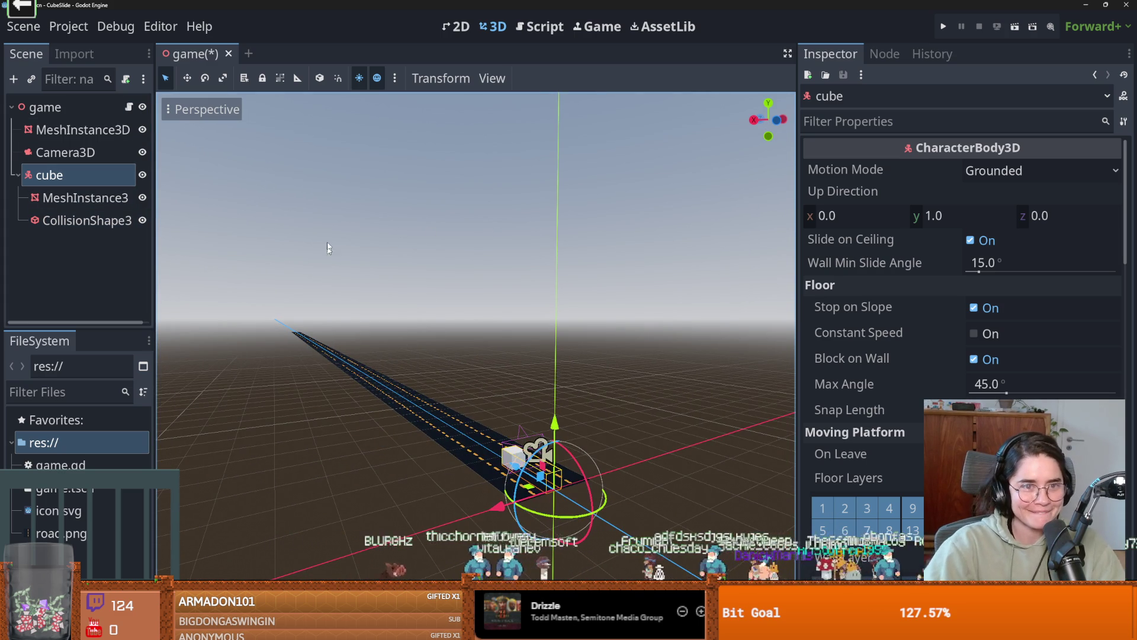
pyautogui.rightClick(76, 174)
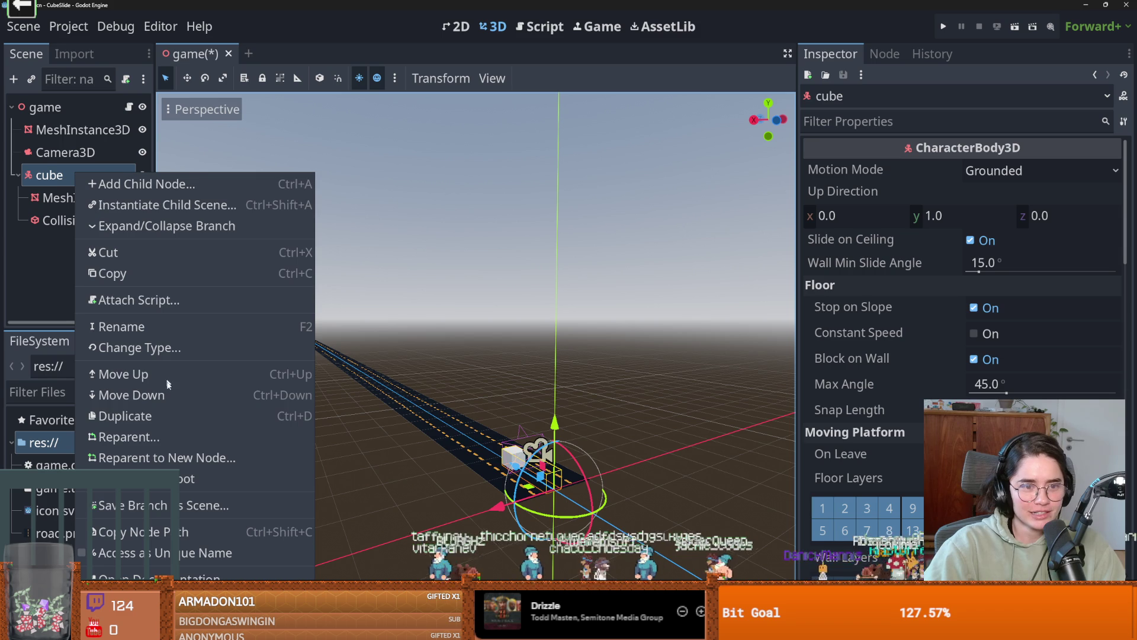
pyautogui.click(184, 507)
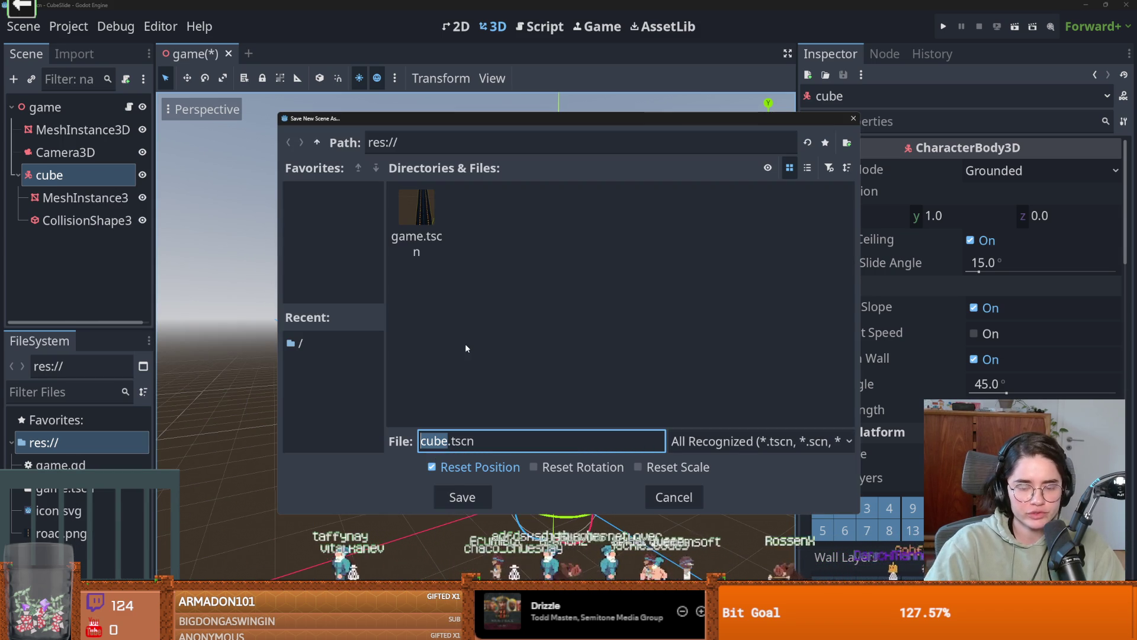
pyautogui.press('Return')
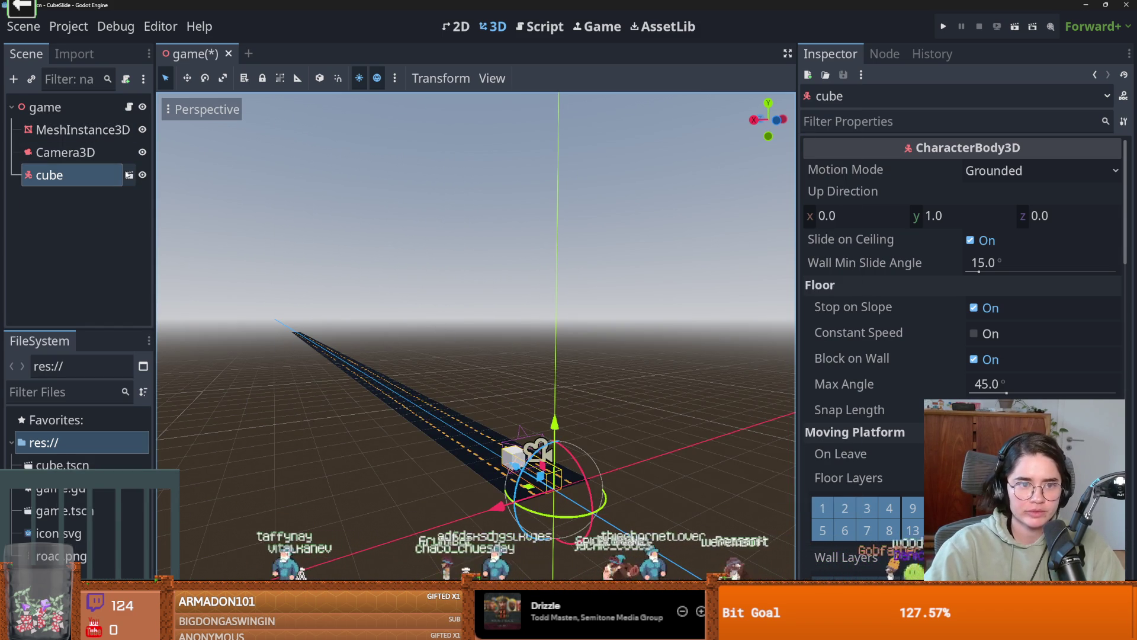
pyautogui.click(128, 174)
pyautogui.click(113, 106)
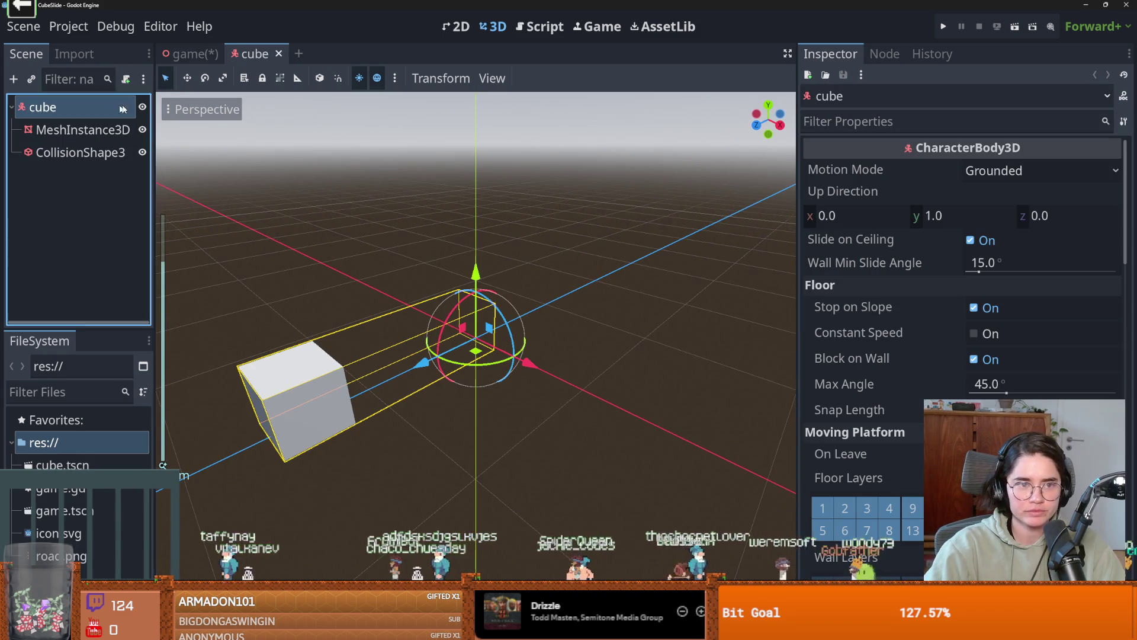
pyautogui.scroll(-10, 912, 421)
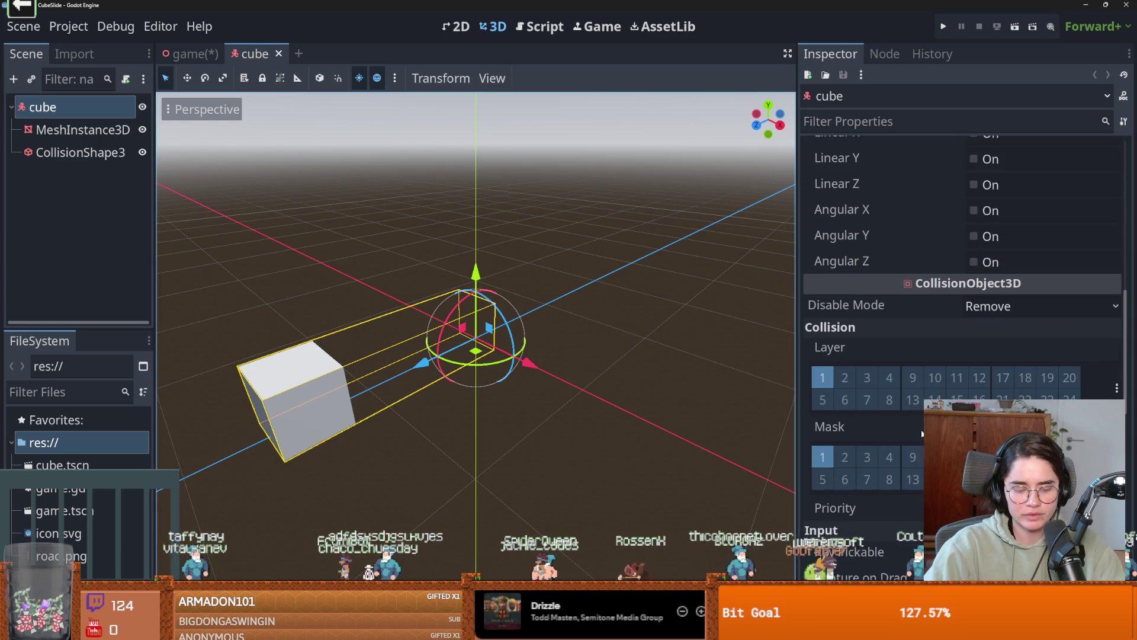
pyautogui.scroll(-5, 922, 434)
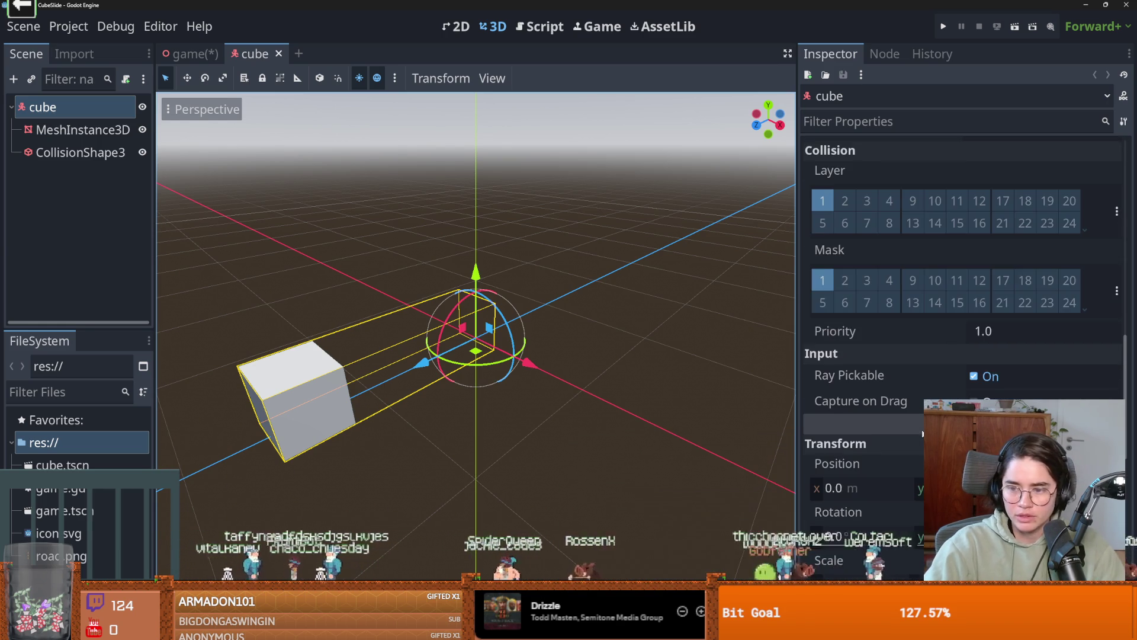
pyautogui.scroll(-3, 962, 296)
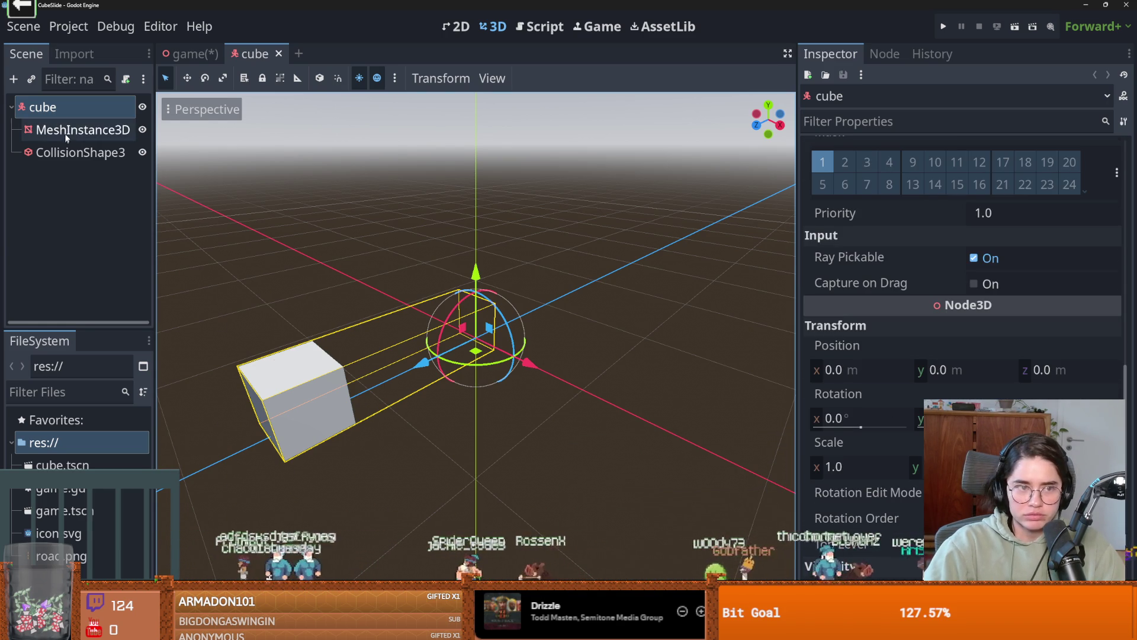
# - Reset the mesh and collision shape positions to 0,0,0 and save the cube scene
pyautogui.click(83, 129)
pyautogui.scroll(-5, 954, 388)
pyautogui.scroll(-8, 953, 390)
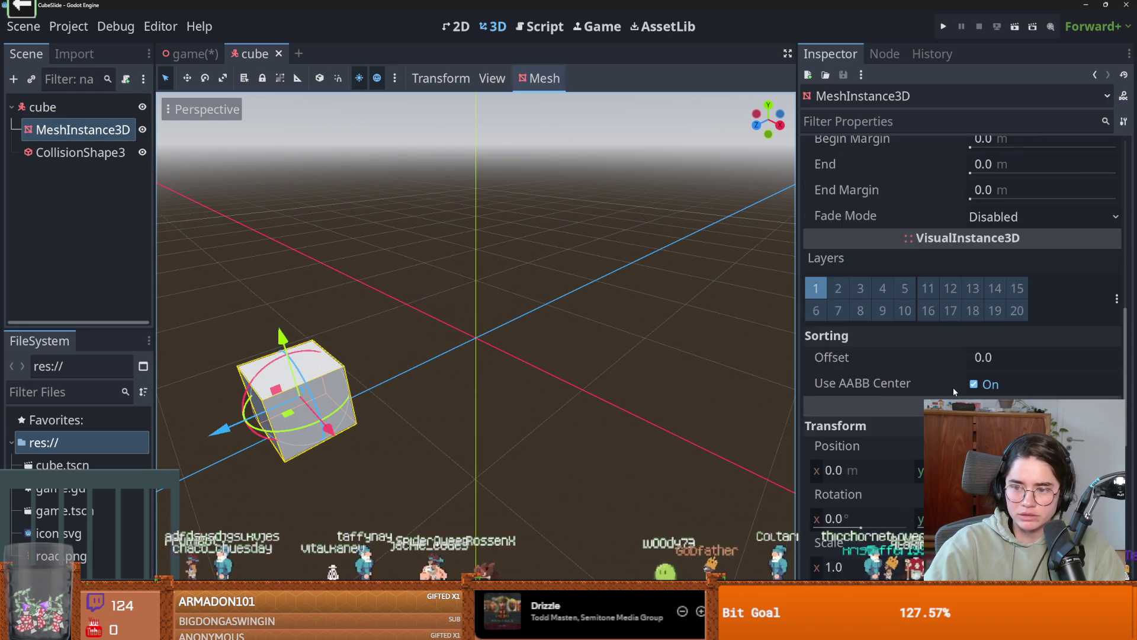
pyautogui.click(1112, 271)
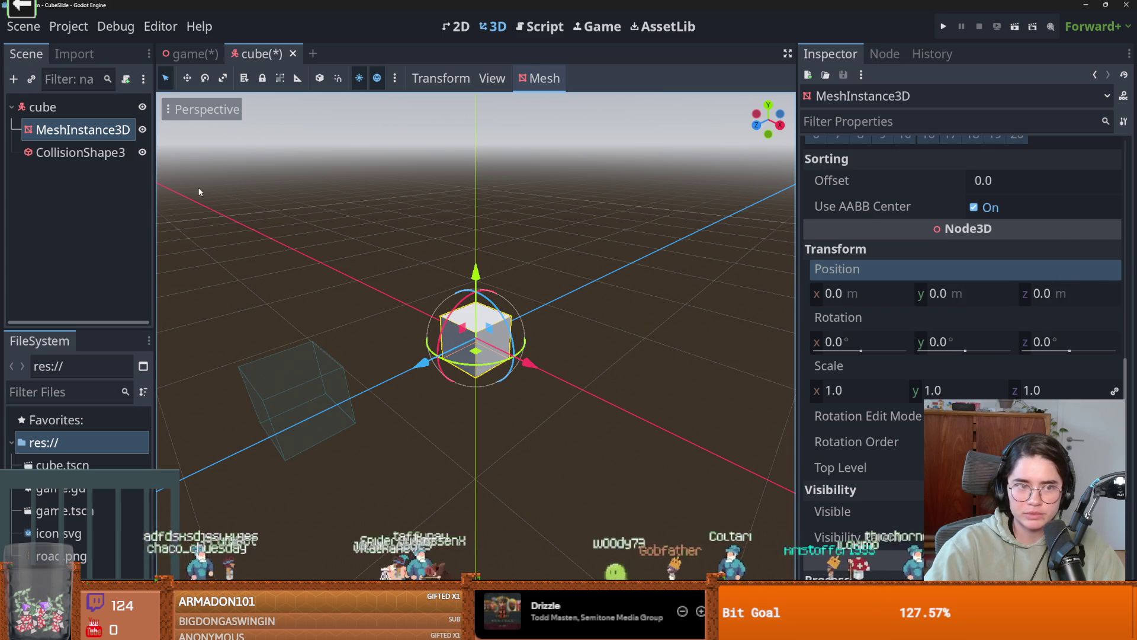
pyautogui.click(96, 153)
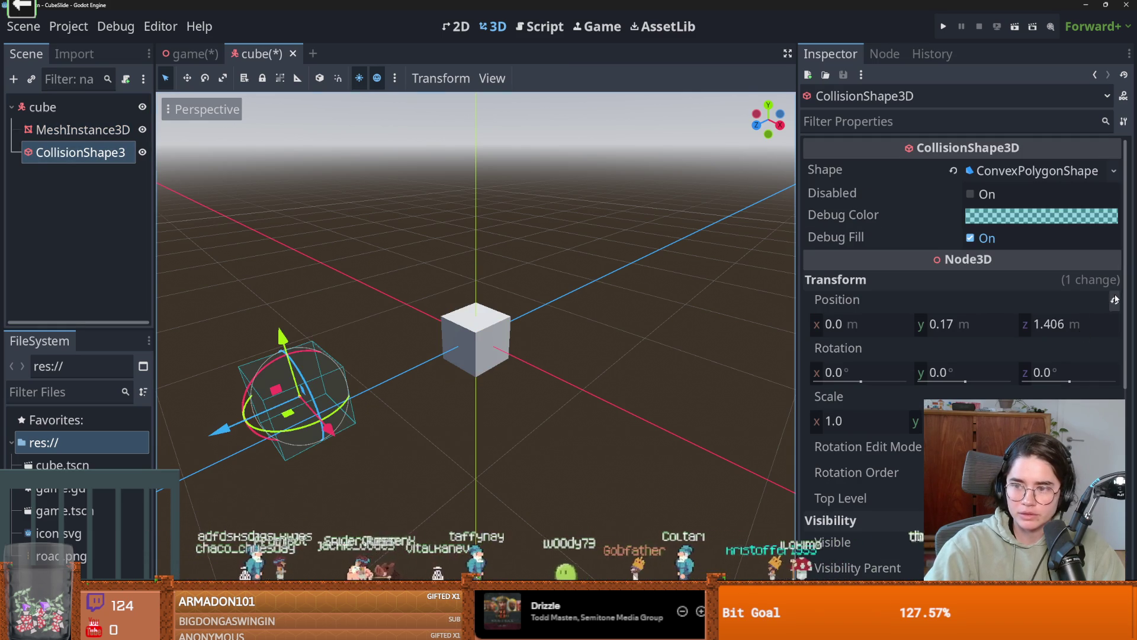
pyautogui.click(1114, 299)
pyautogui.moveTo(616, 318); pyautogui.dragTo(493, 308)
pyautogui.hotkey('ctrl', 's')
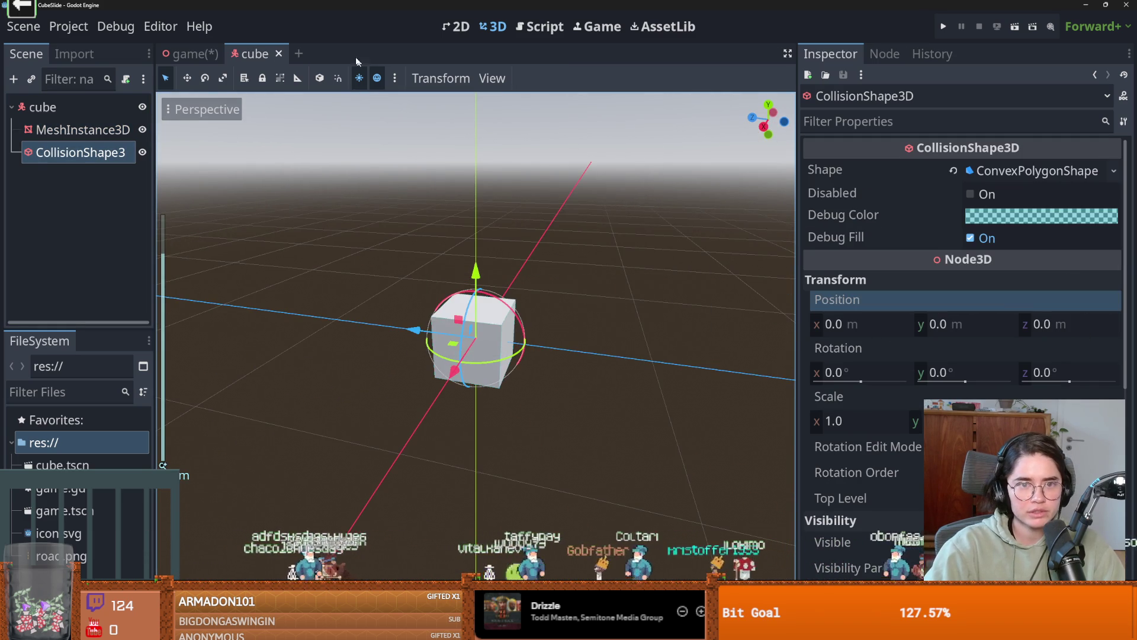
# - Raise the cube slightly along Y in the game scene
pyautogui.click(188, 54)
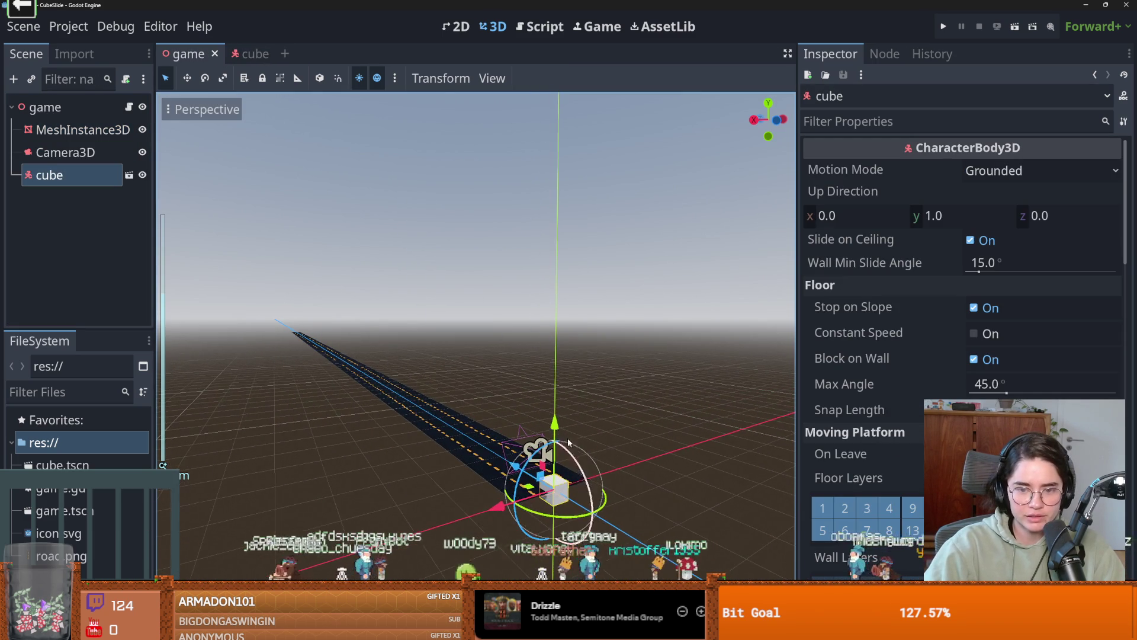
pyautogui.moveTo(557, 419); pyautogui.dragTo(558, 412)
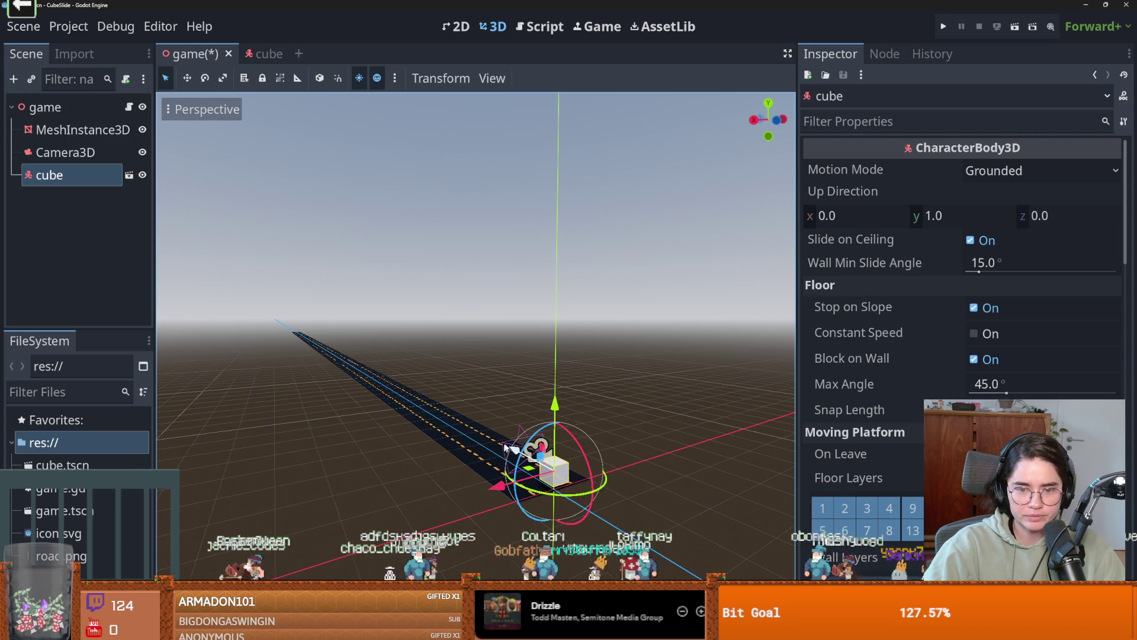
pyautogui.moveTo(513, 449)
pyautogui.mouseDown()
pyautogui.moveTo(522, 454)
pyautogui.moveTo(468, 459)
pyautogui.mouseUp()
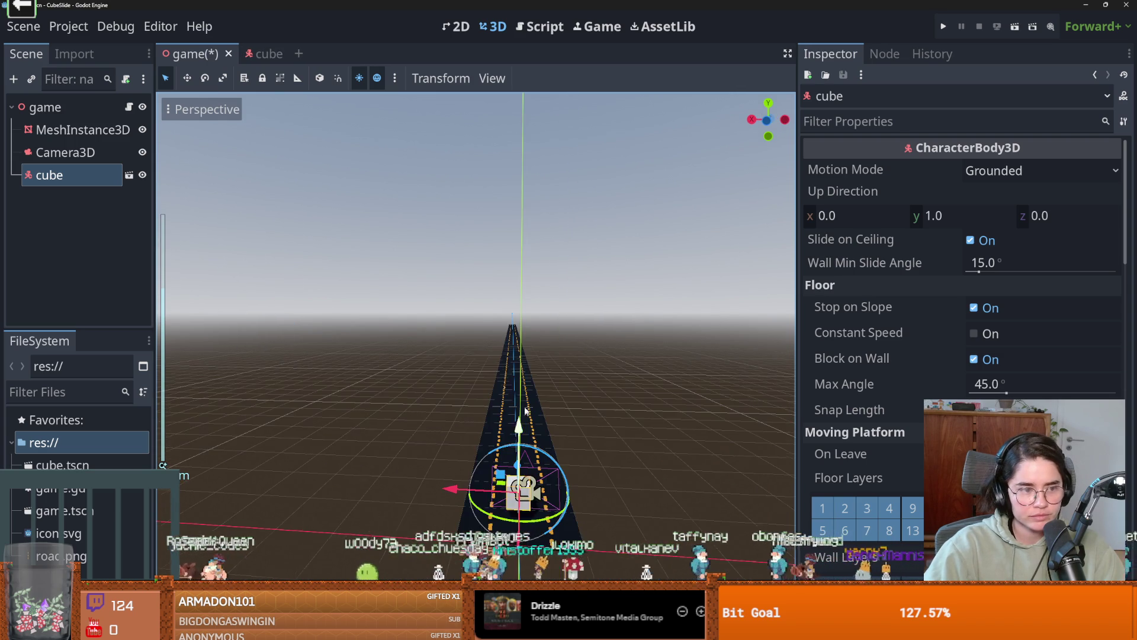
# - Start attaching a new script to the cube scene's root node
pyautogui.click(261, 54)
pyautogui.click(42, 108)
pyautogui.click(125, 79)
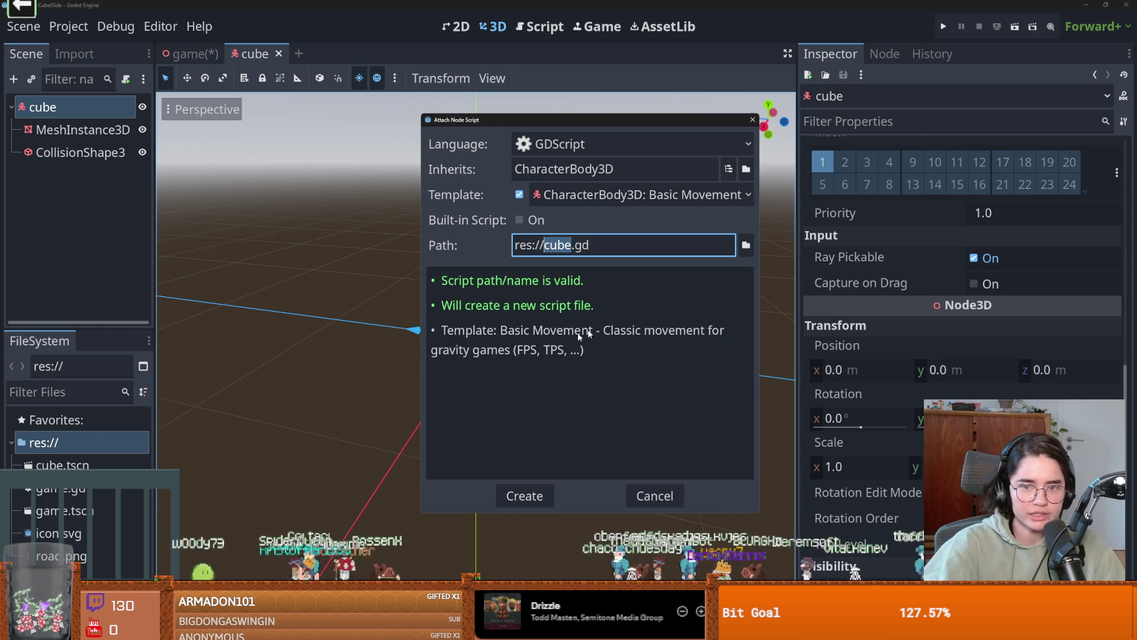
# - Create cube.gd with the Basic Movement template and widen the code editor
pyautogui.press('Return')
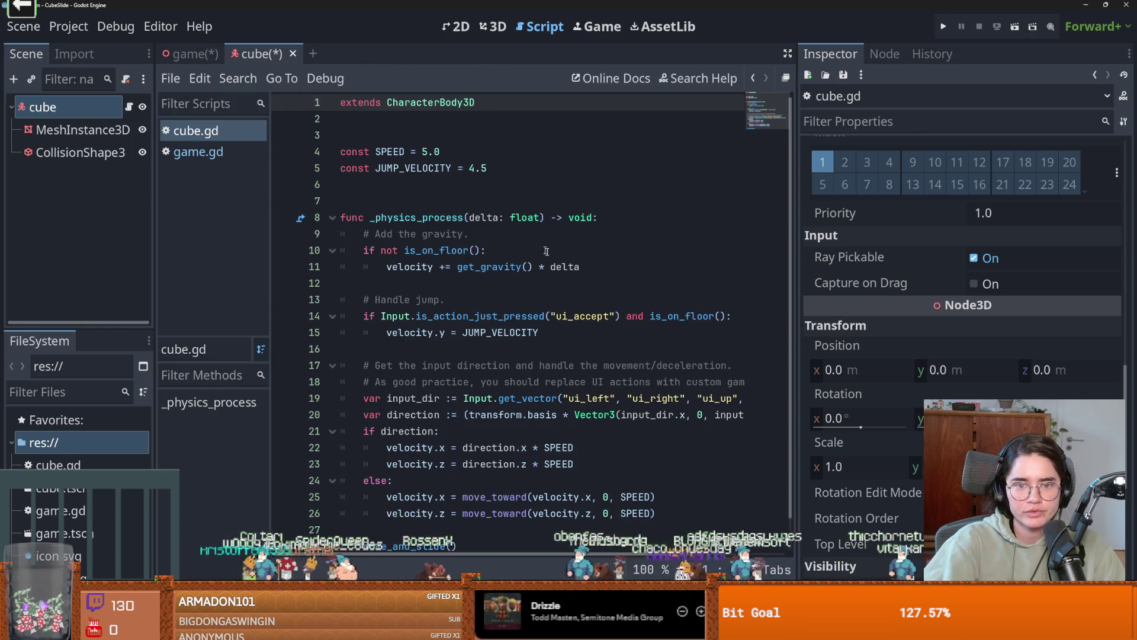
pyautogui.scroll(-1, 522, 338)
pyautogui.click(421, 234)
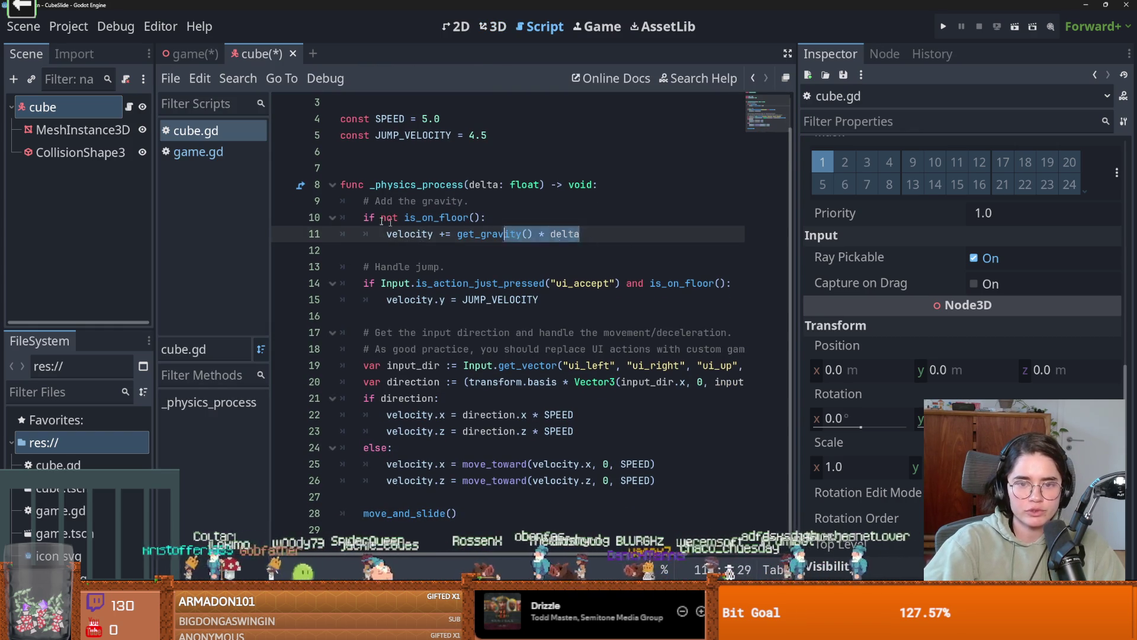
pyautogui.hotkey('shift', 'Up')
pyautogui.hotkey('shift', 'Home')
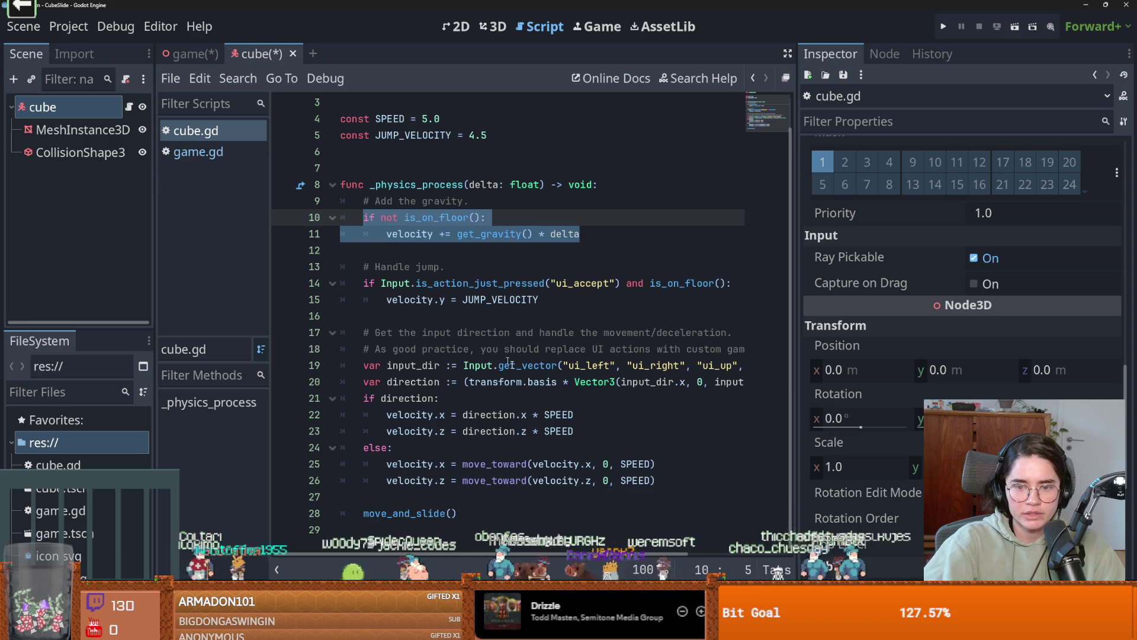
pyautogui.moveTo(797, 391); pyautogui.dragTo(957, 382)
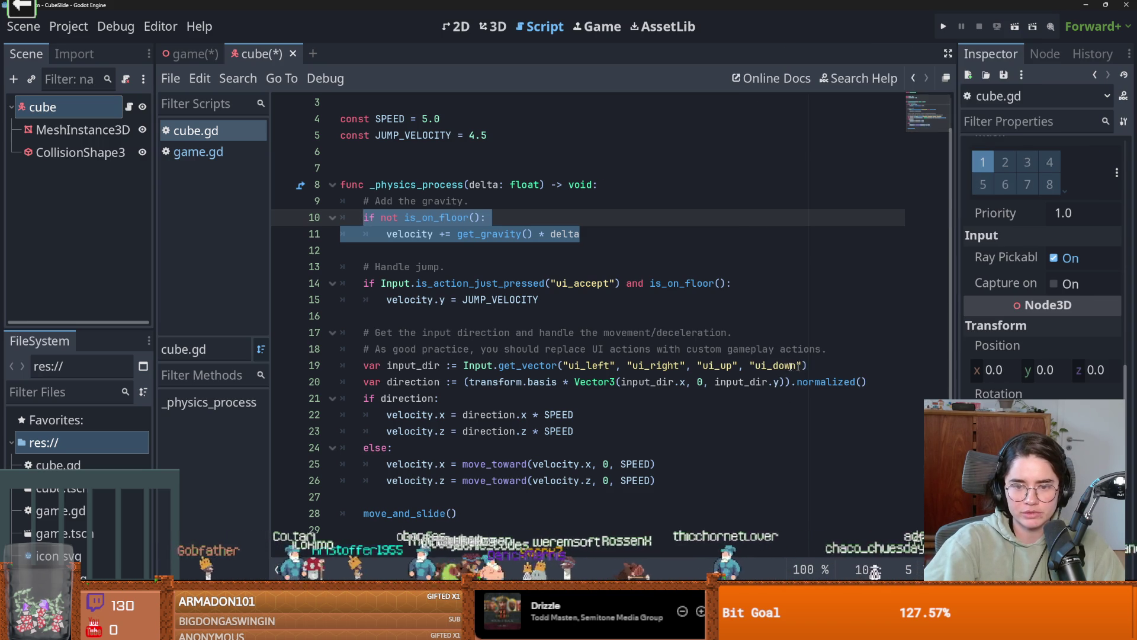
# - Try rewriting line 19 as get_axis with only ui_left and ui_right
pyautogui.click(546, 366)
pyautogui.write('_ac')
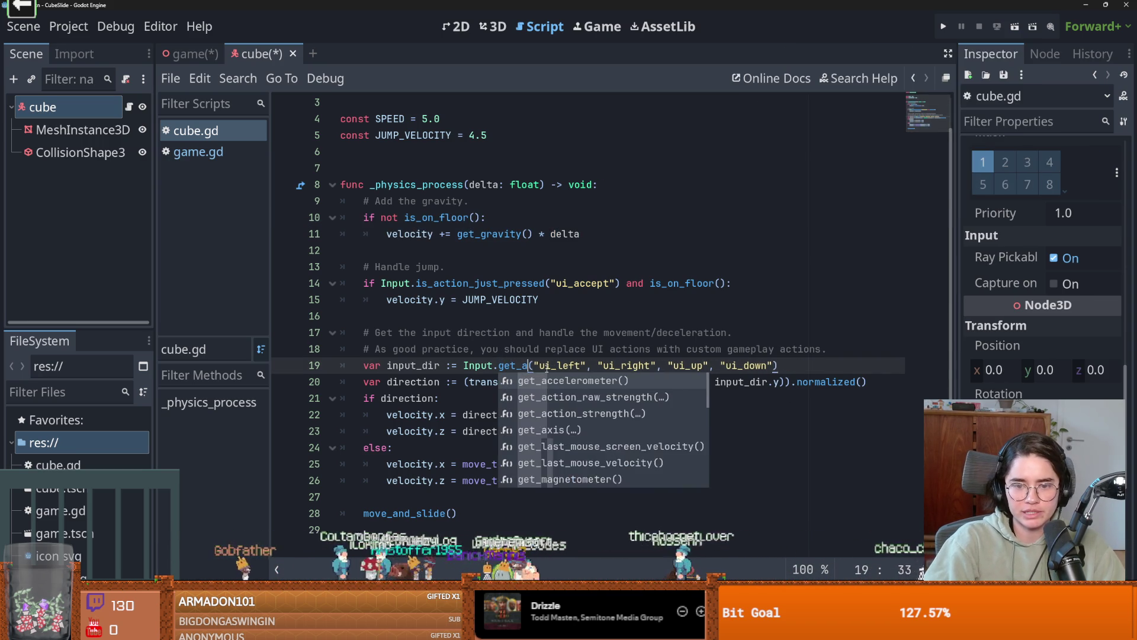
pyautogui.write('s')
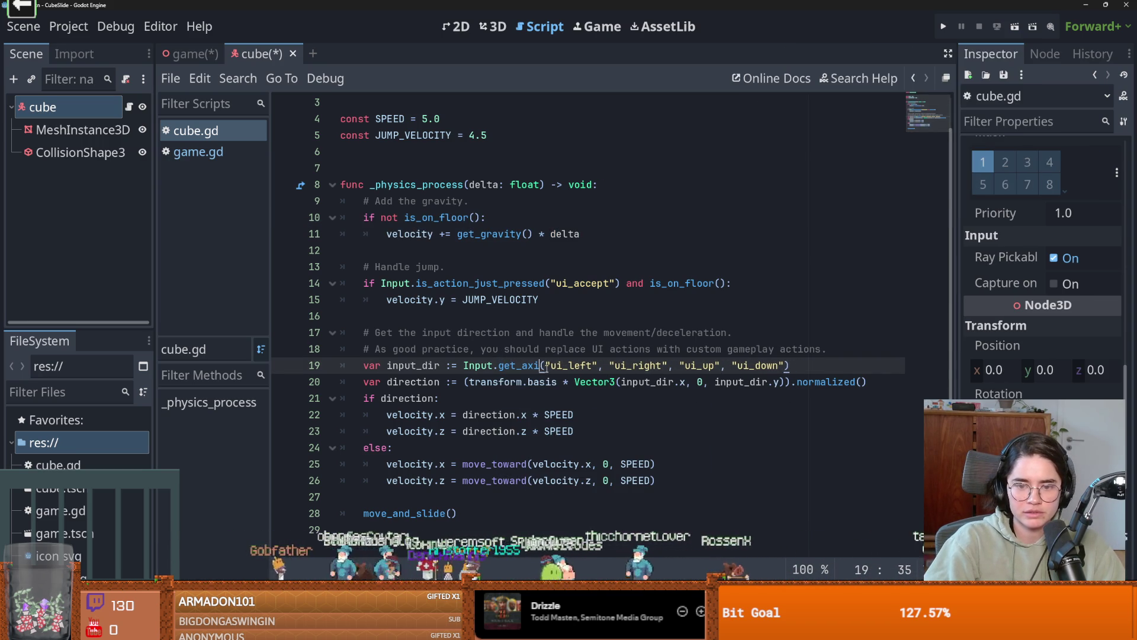
pyautogui.click(645, 365)
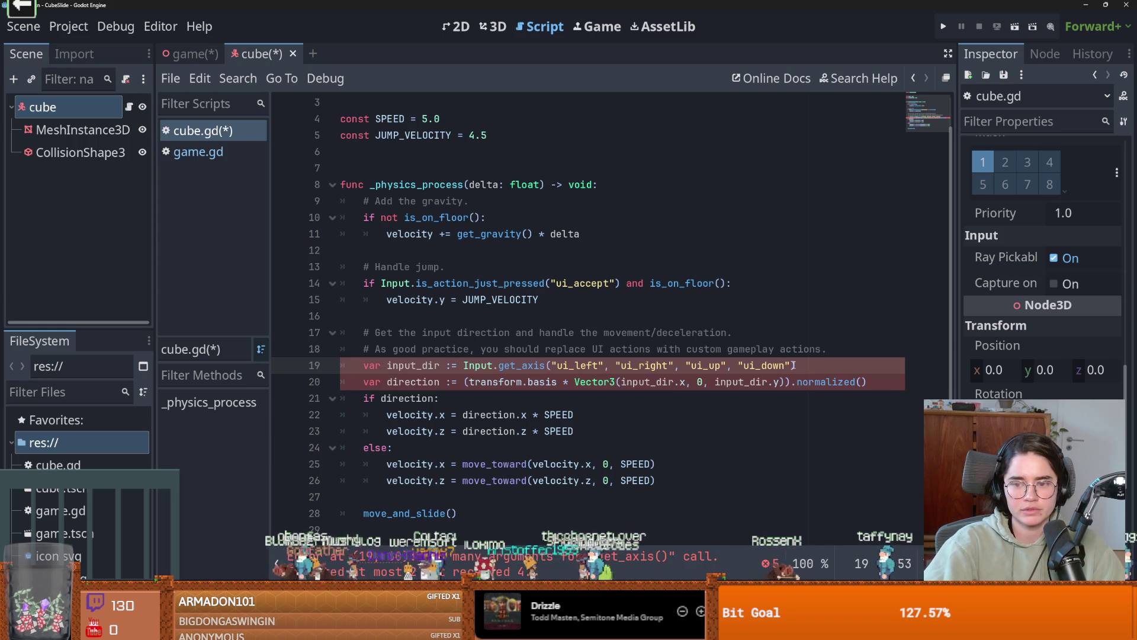
pyautogui.moveTo(793, 366); pyautogui.dragTo(673, 366)
pyautogui.press('BackSpace')
pyautogui.click(539, 381)
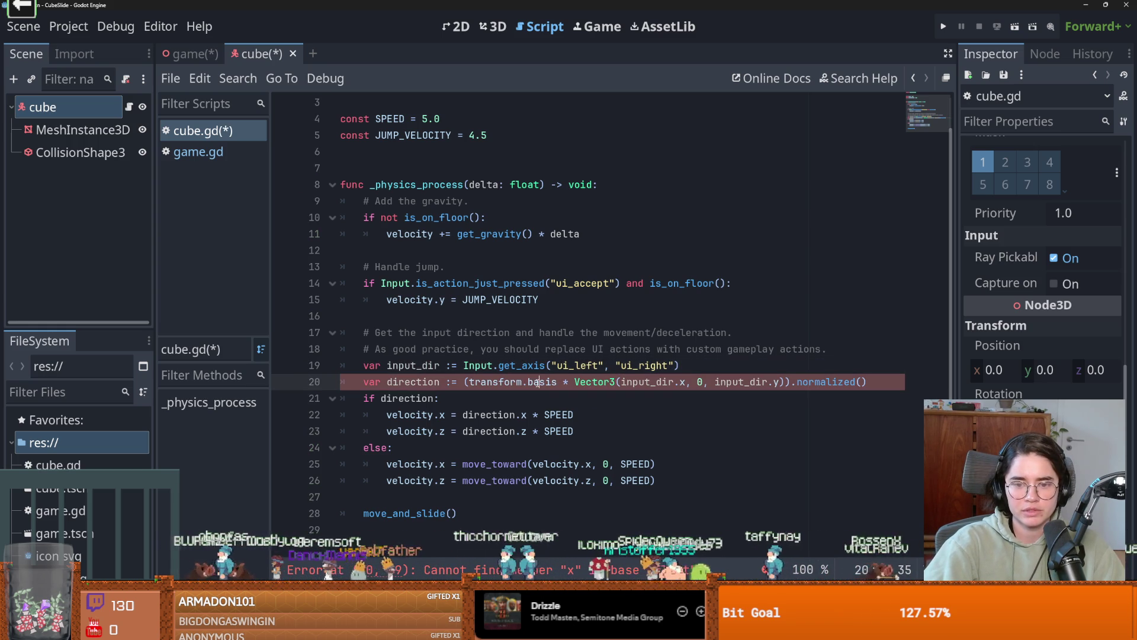
pyautogui.doubleClick(436, 383)
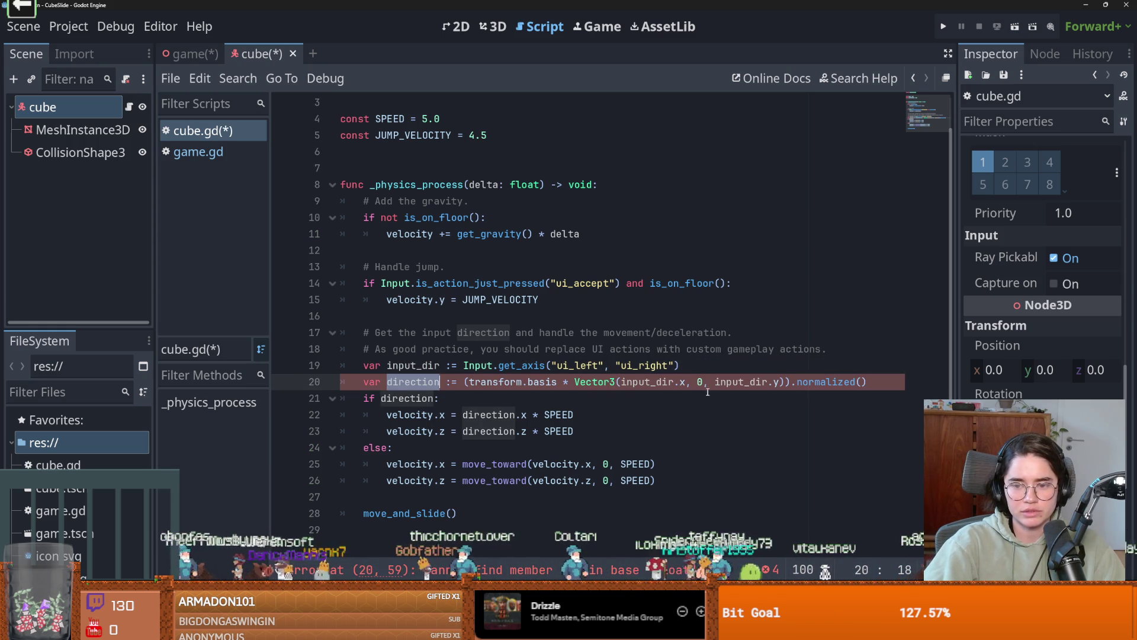
pyautogui.doubleClick(650, 385)
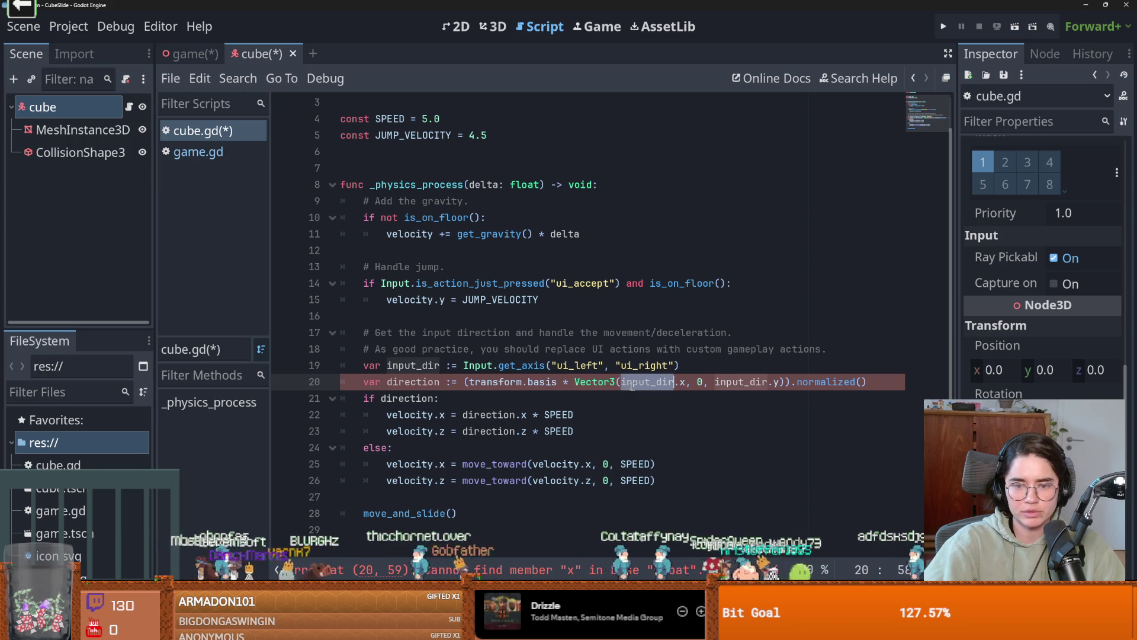
pyautogui.doubleClick(522, 366)
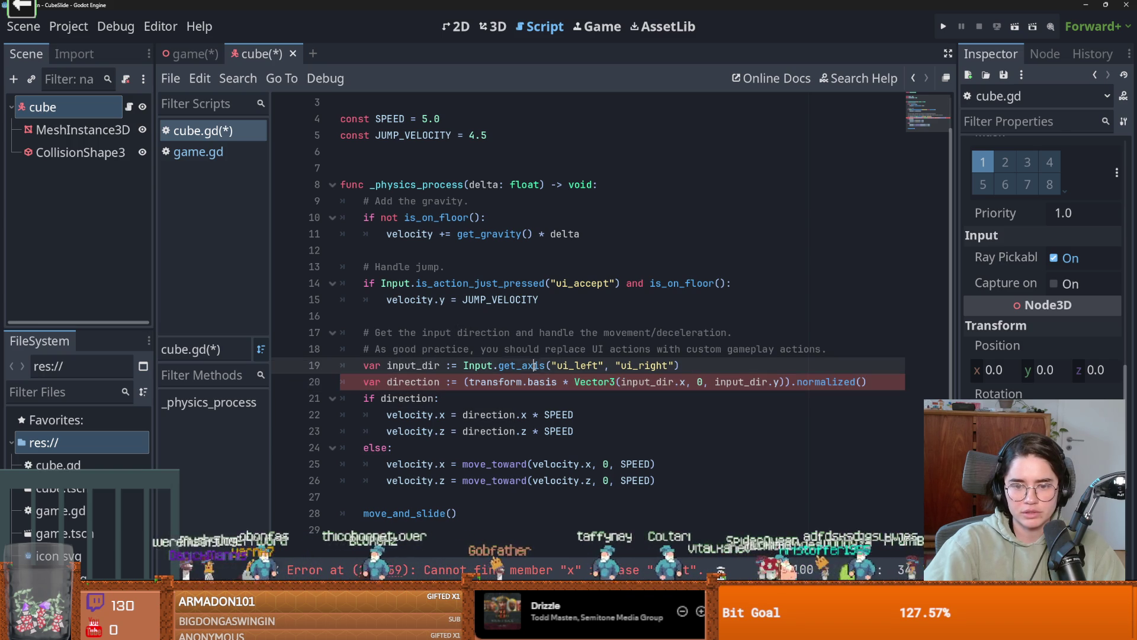
pyautogui.click(702, 367)
# - Restore line 19 to Input.get_vector("ui_left", "ui_right", "ui_up", "ui_down")
pyautogui.press('Return')
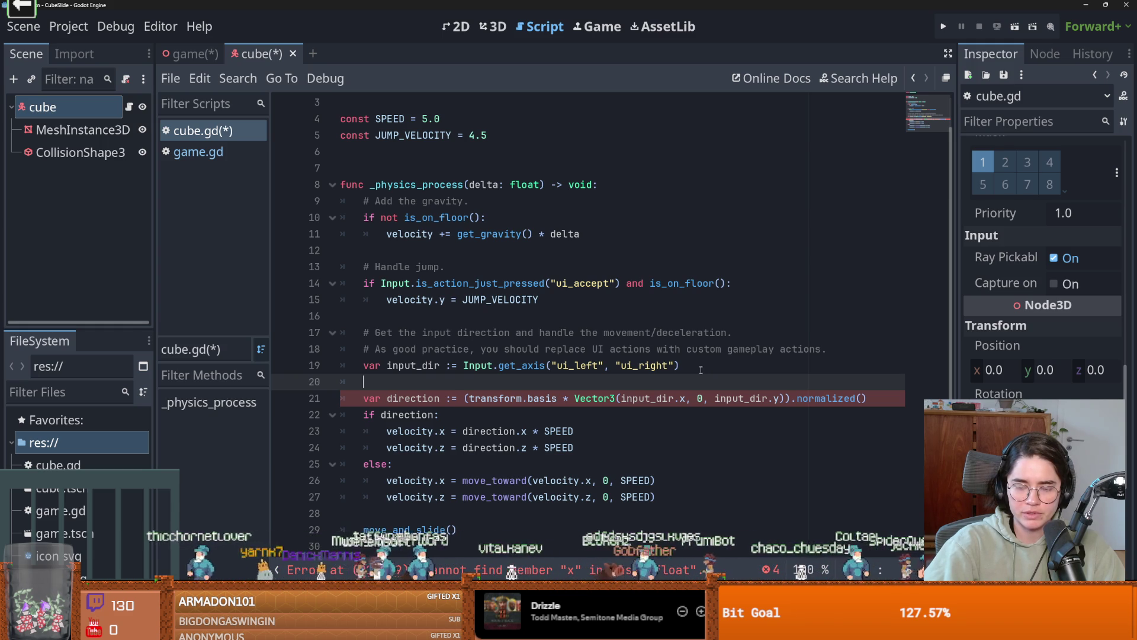
pyautogui.click(774, 398)
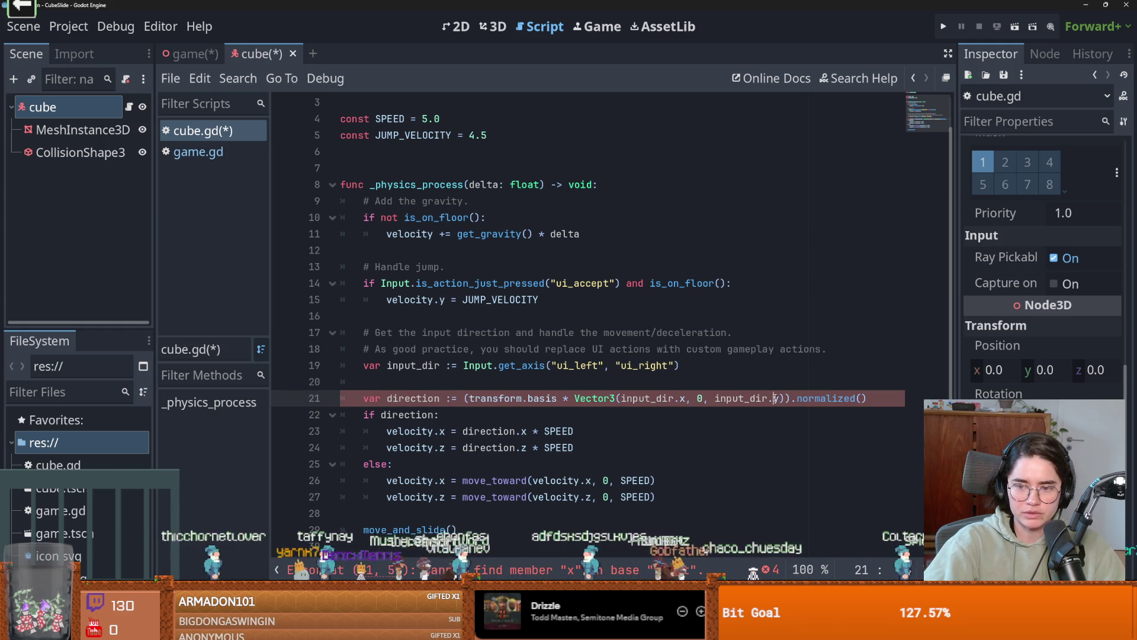
pyautogui.doubleClick(419, 365)
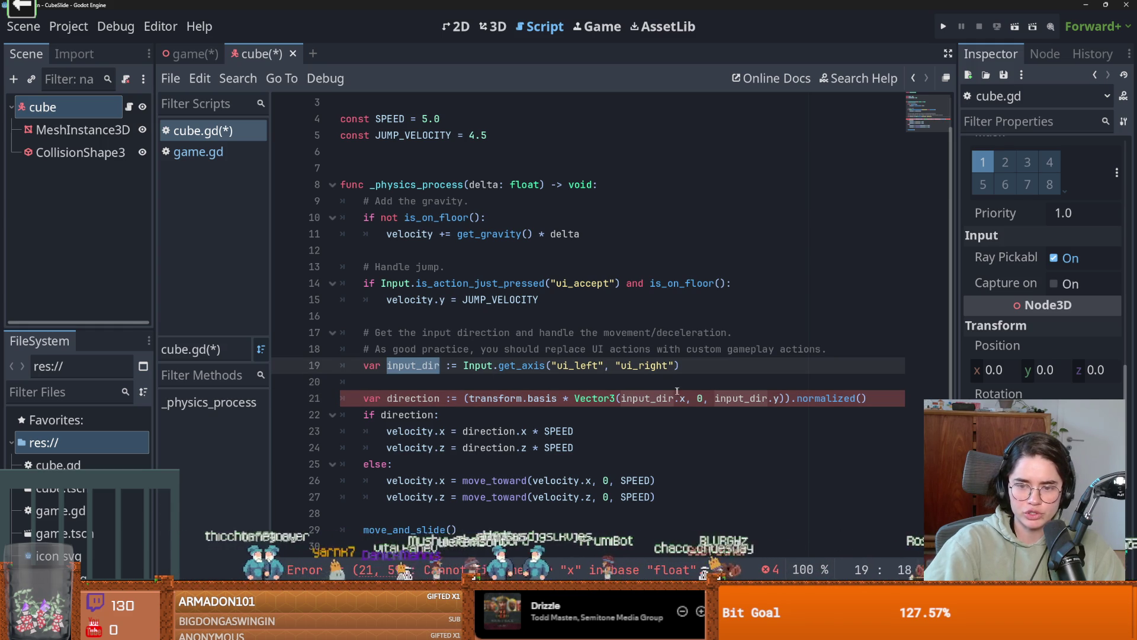
pyautogui.hotkey('ctrl', 'z')
pyautogui.hotkey('ctrl', 'z')
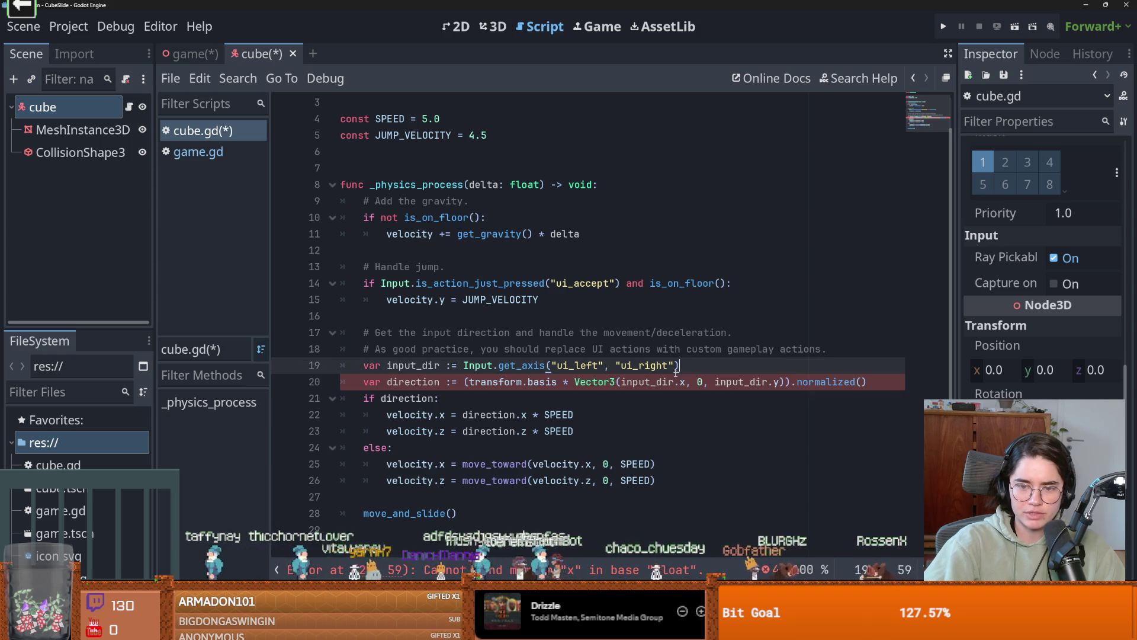
pyautogui.write(', "ui_up", "ui_down"')
pyautogui.click(695, 378)
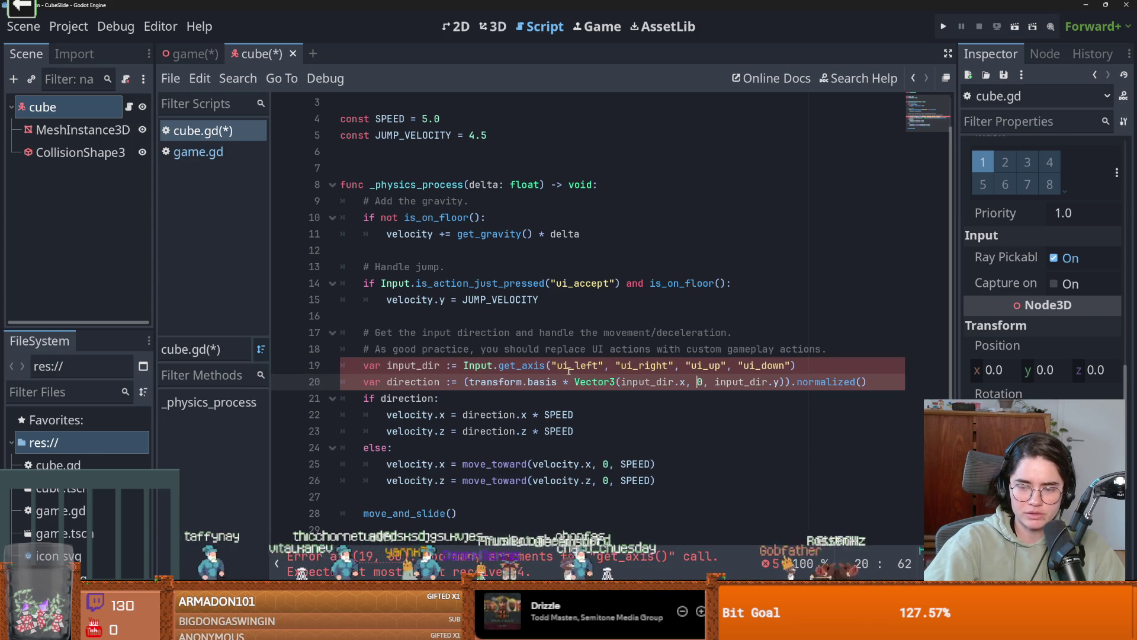
pyautogui.doubleClick(752, 383)
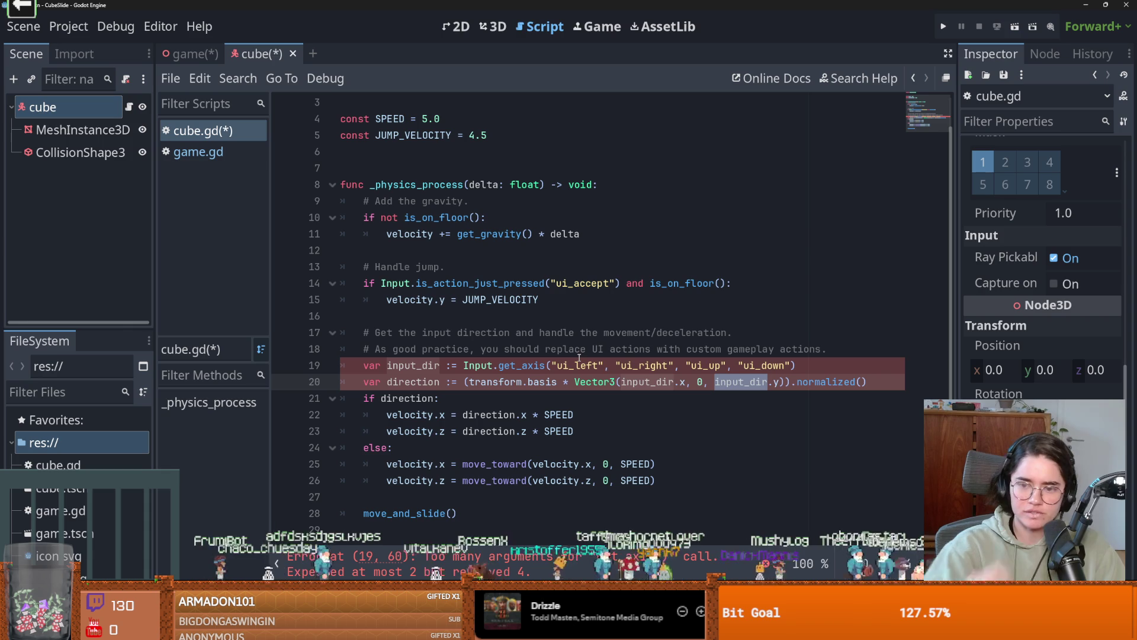
pyautogui.click(545, 366)
pyautogui.press('BackSpace')
pyautogui.hotkey('ctrl', 'z')
pyautogui.hotkey('ctrl', 'z')
pyautogui.hotkey('ctrl', 'z')
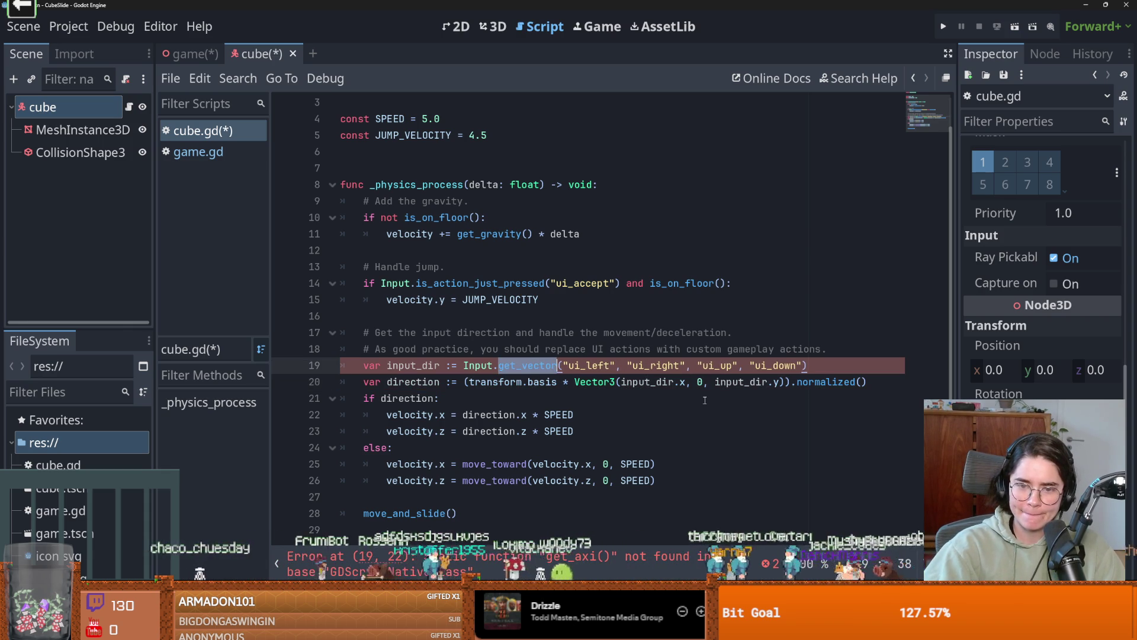
pyautogui.click(705, 400)
# - Insert 'direction = direction + Vector3(0,0,SPEED)' before move_and_slide() and save cube.gd
pyautogui.hotkey('ctrl', 's')
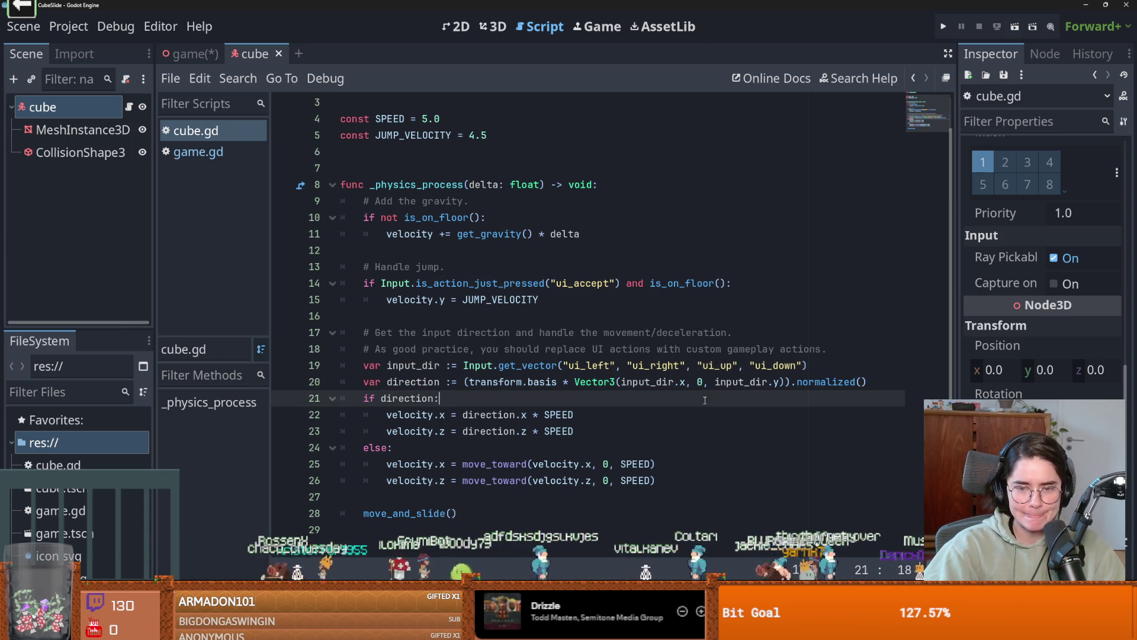
pyautogui.click(485, 526)
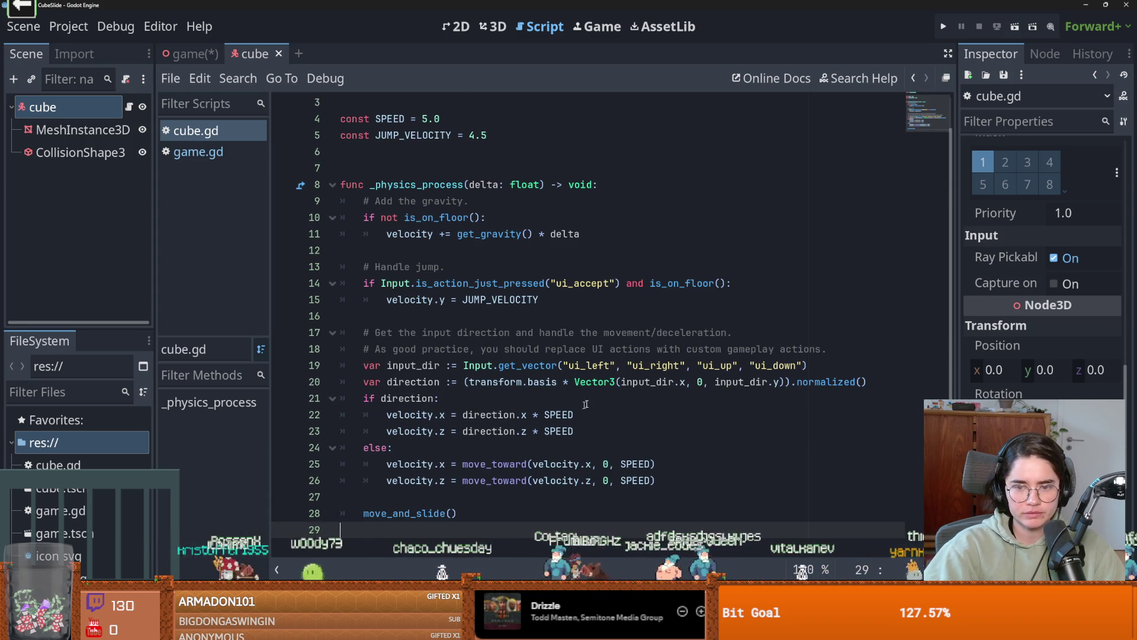
pyautogui.doubleClick(424, 381)
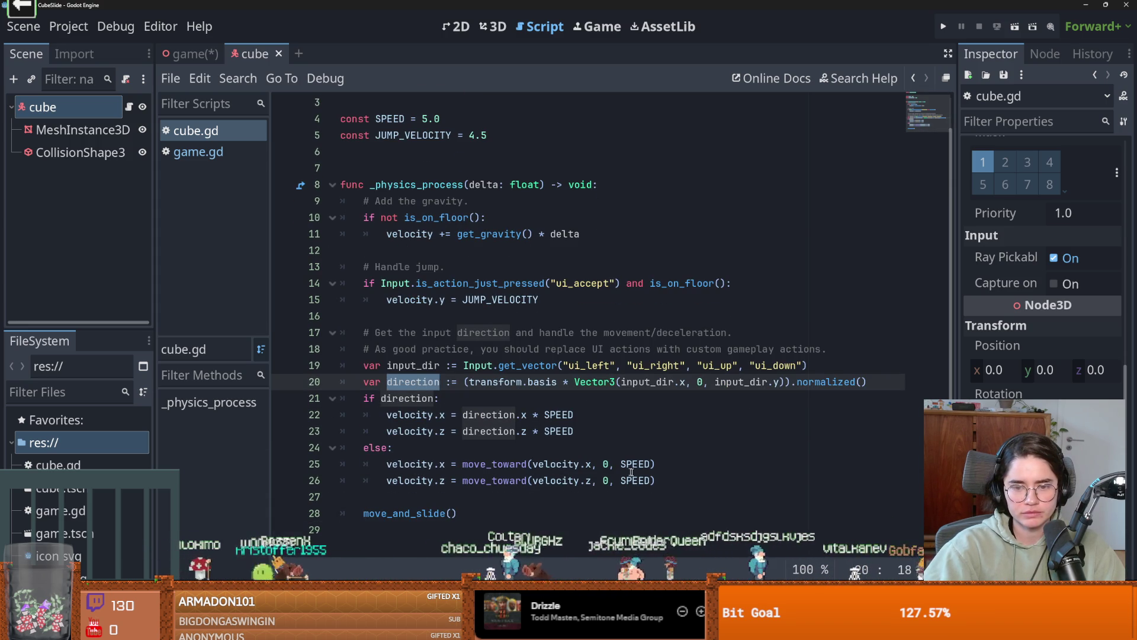
pyautogui.click(696, 480)
pyautogui.press('Return')
pyautogui.write('f')
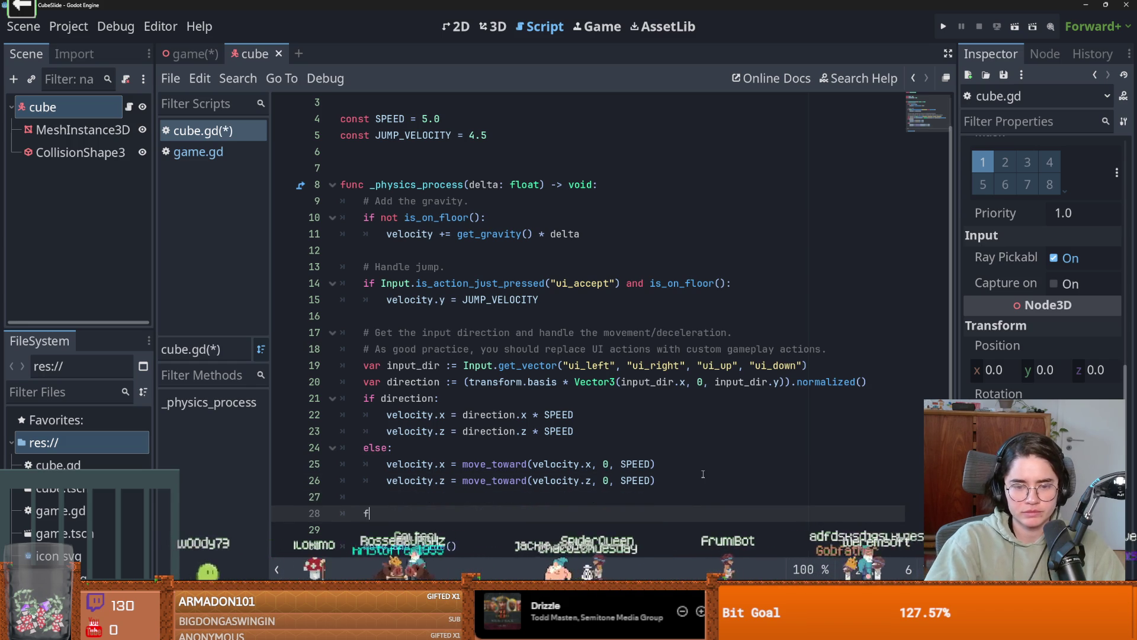
pyautogui.press('BackSpace')
pyautogui.write('direction =')
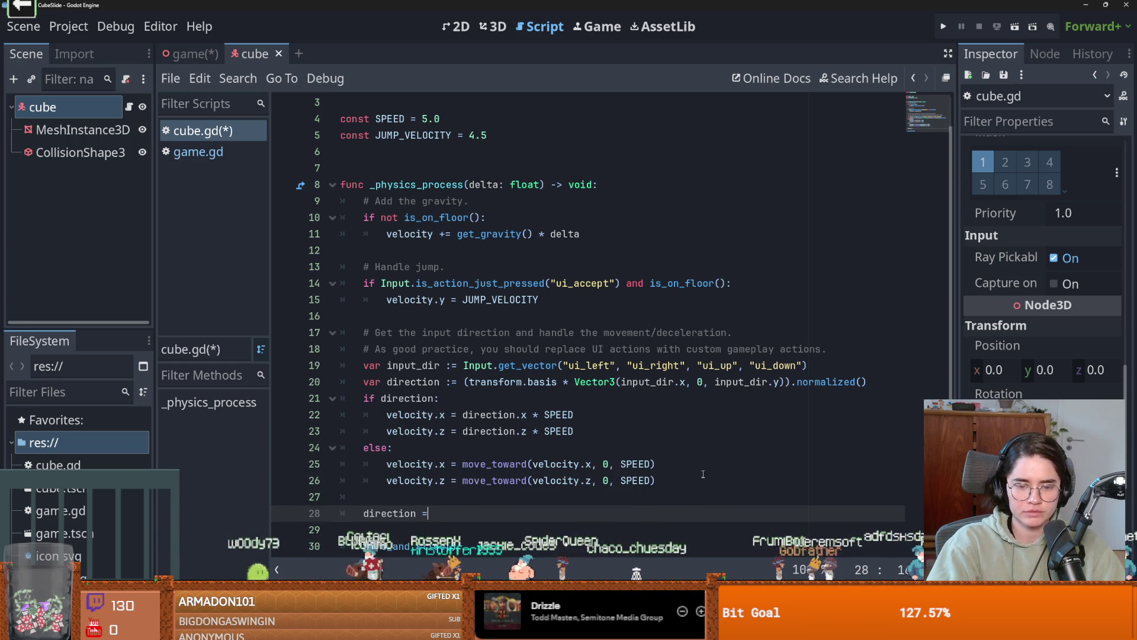
pyautogui.write(' dir')
pyautogui.press('Return')
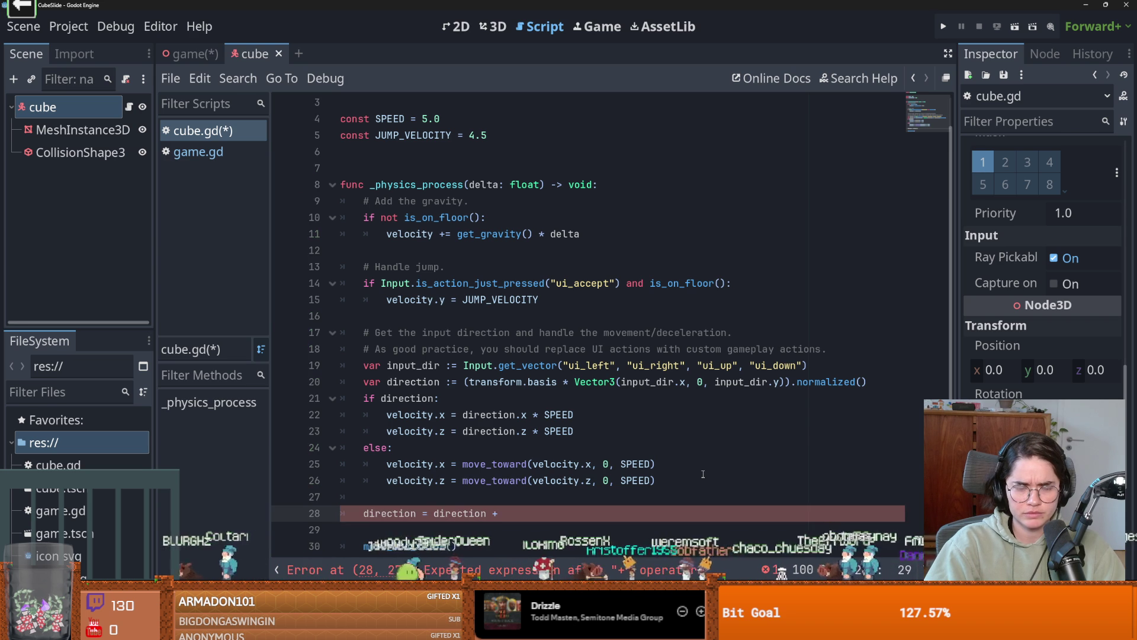
pyautogui.write('Vector2')
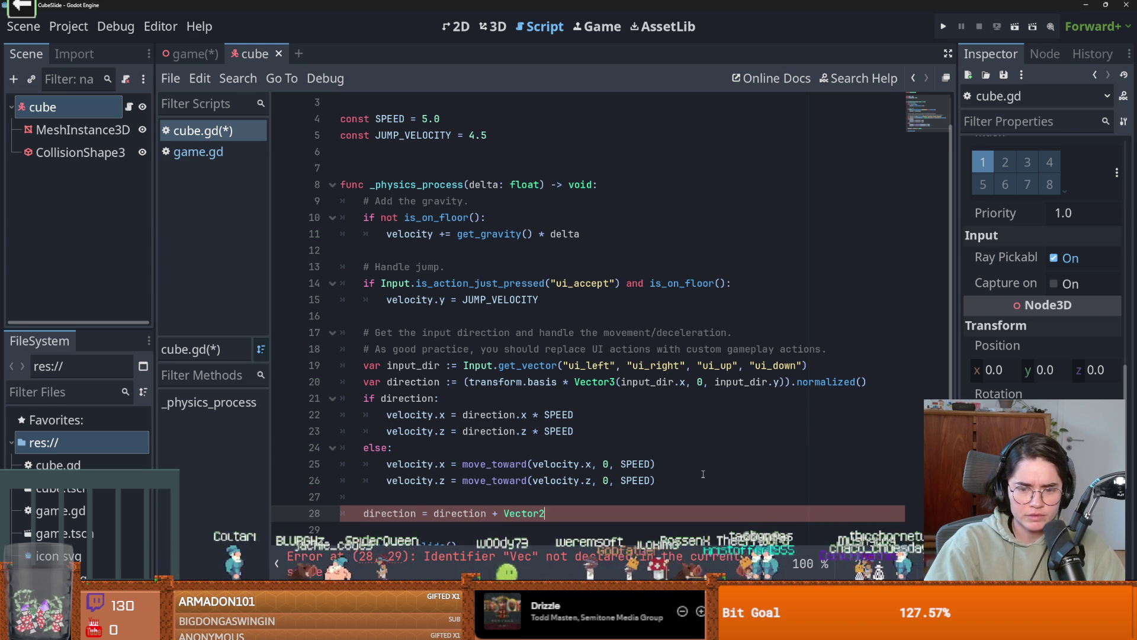
pyautogui.write('(0,0,')
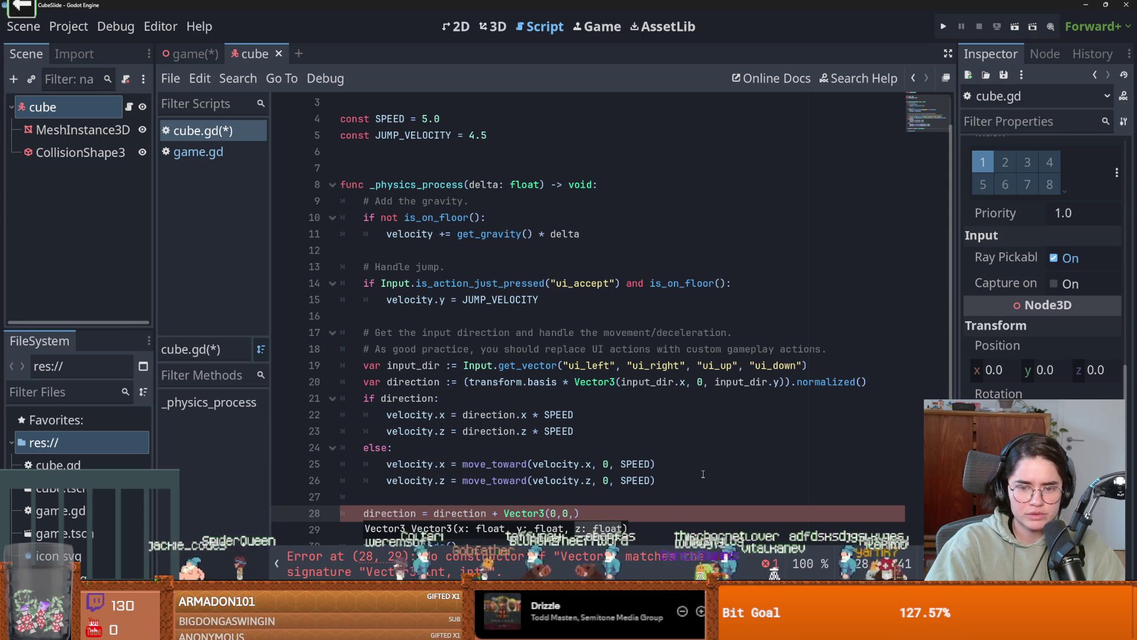
pyautogui.write('sp')
pyautogui.press('BackSpace')
pyautogui.press('BackSpace')
pyautogui.write('SPEED')
pyautogui.hotkey('ctrl', 's')
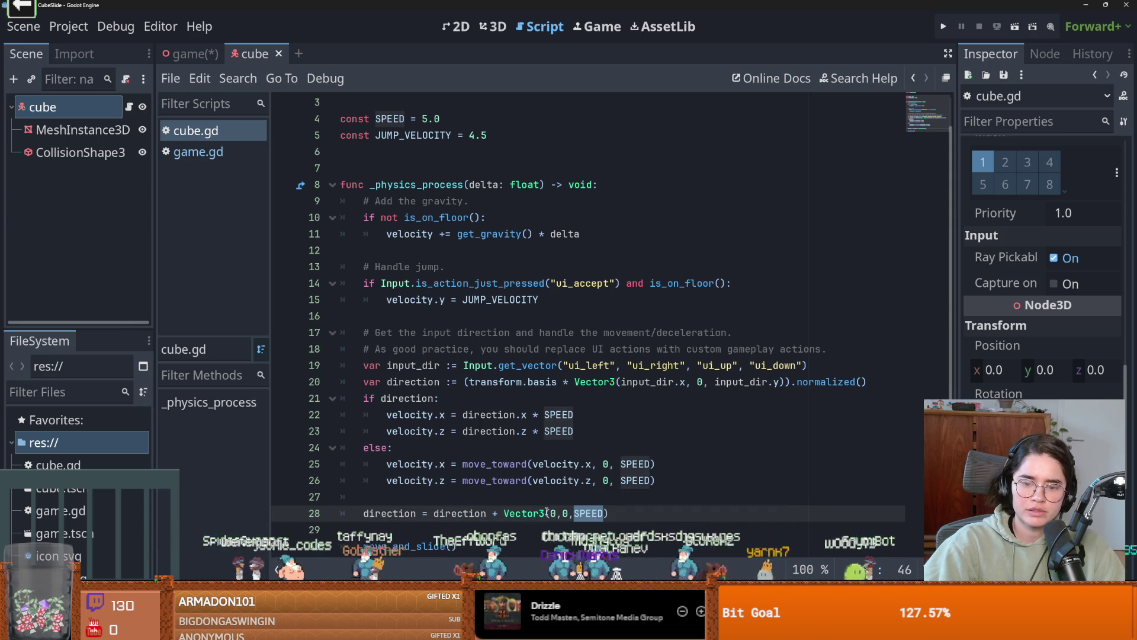
pyautogui.hotkey('ctrl', 'Tab')
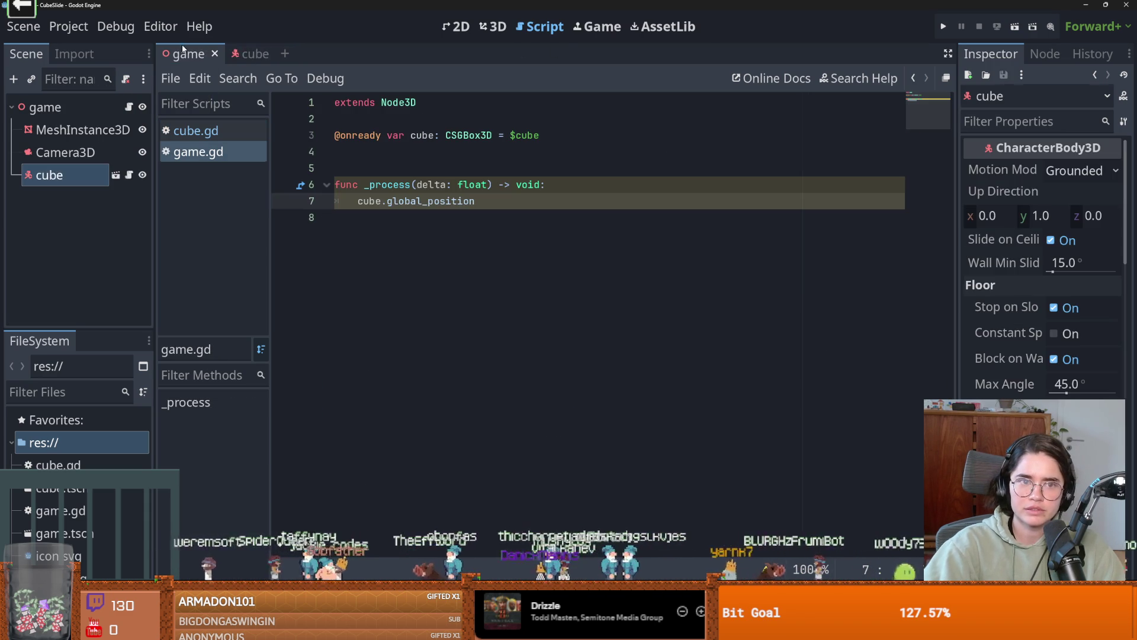
# - Reparent Camera3D under the cube node in the game scene's 3D view
pyautogui.hotkey('ctrl', 'F1')
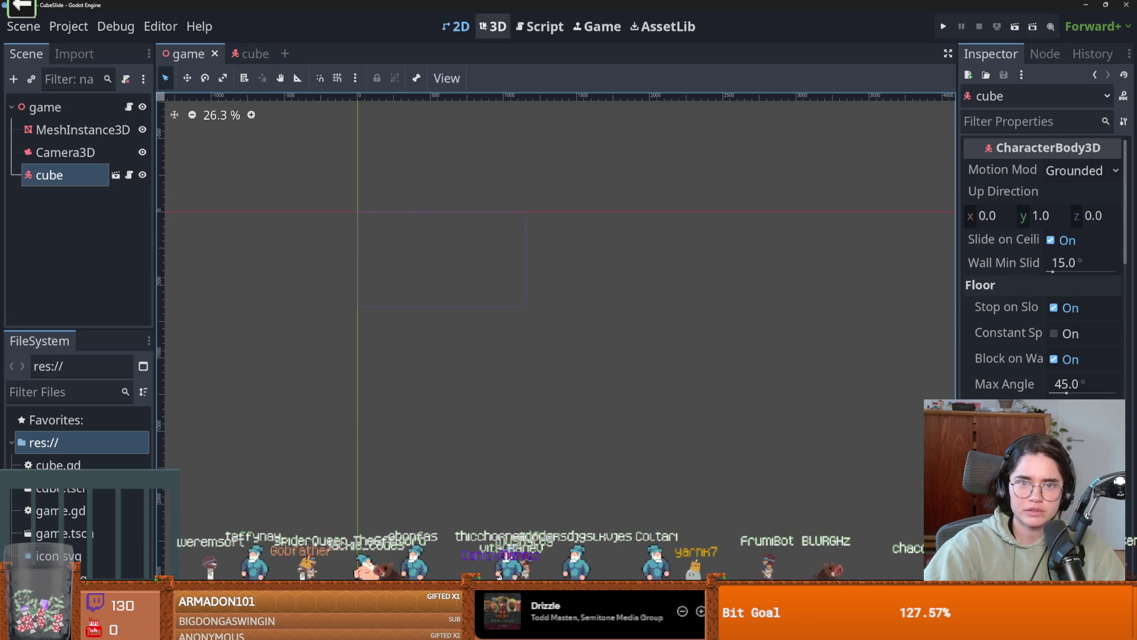
pyautogui.click(493, 26)
pyautogui.click(127, 155)
pyautogui.moveTo(128, 160); pyautogui.dragTo(119, 175)
pyautogui.moveTo(491, 408); pyautogui.dragTo(808, 478)
pyautogui.moveTo(551, 448)
pyautogui.mouseDown()
pyautogui.moveTo(584, 448)
pyautogui.moveTo(521, 438)
pyautogui.moveTo(554, 446)
pyautogui.mouseUp()
# - Raise the camera behind the cube, delete _process, and make game the main scene
pyautogui.moveTo(621, 376); pyautogui.dragTo(626, 366)
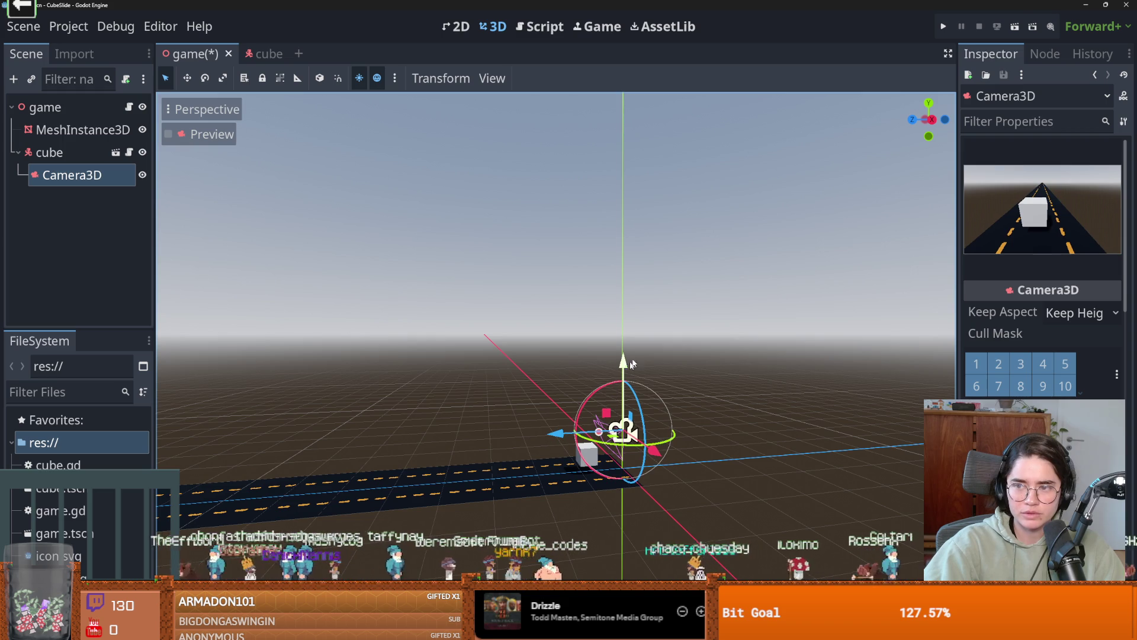
pyautogui.click(1016, 28)
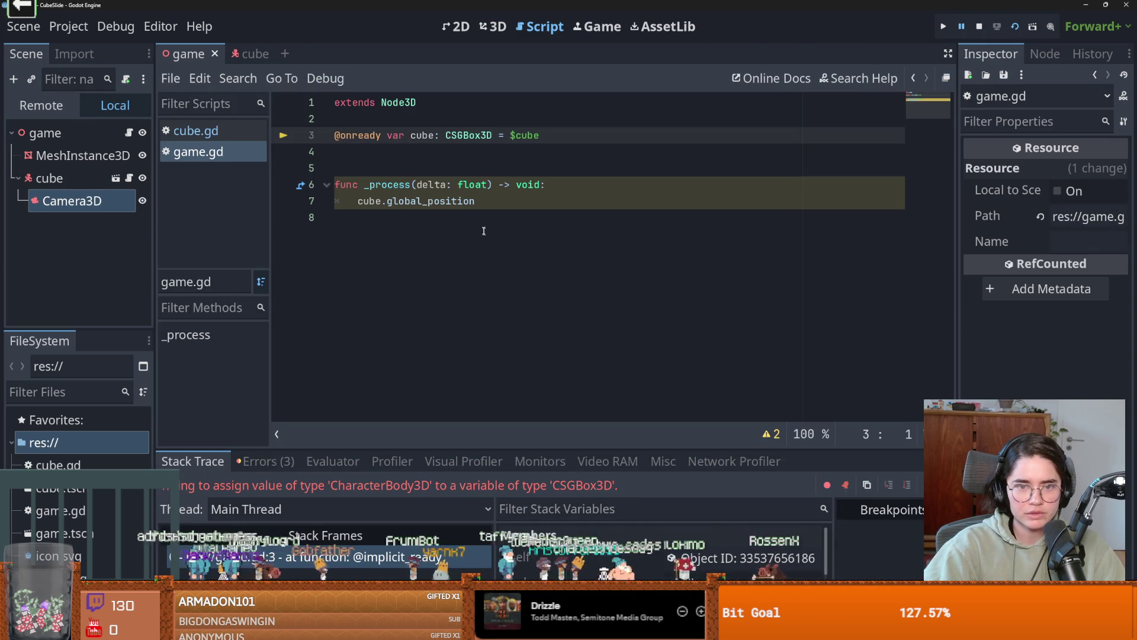
pyautogui.moveTo(483, 201); pyautogui.dragTo(500, 164)
pyautogui.press('BackSpace')
pyautogui.click(940, 28)
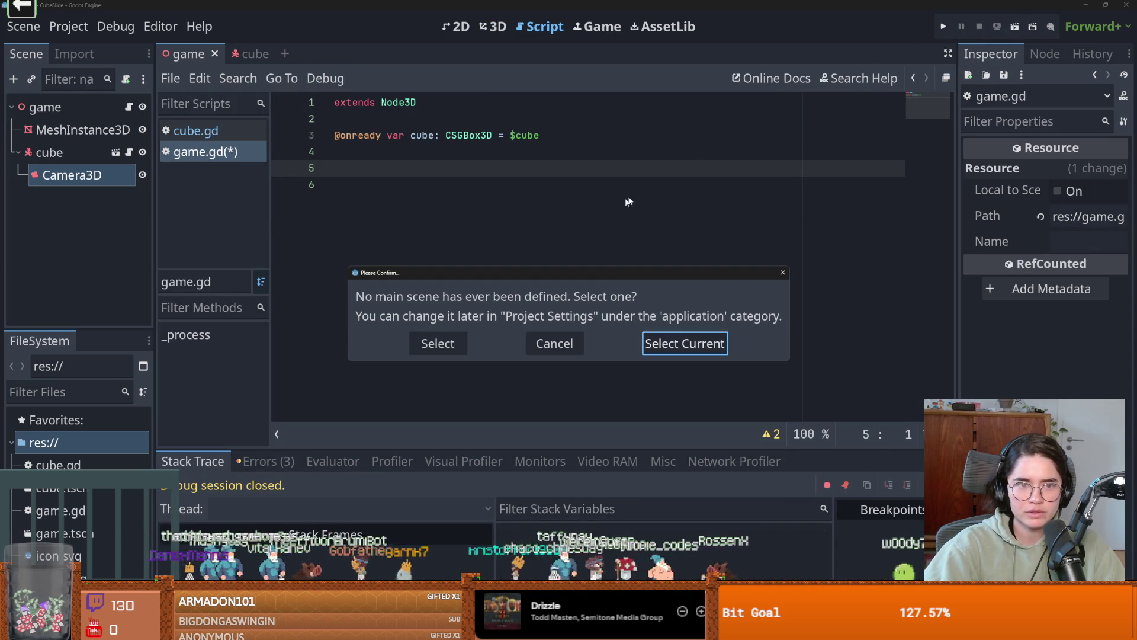
pyautogui.click(682, 345)
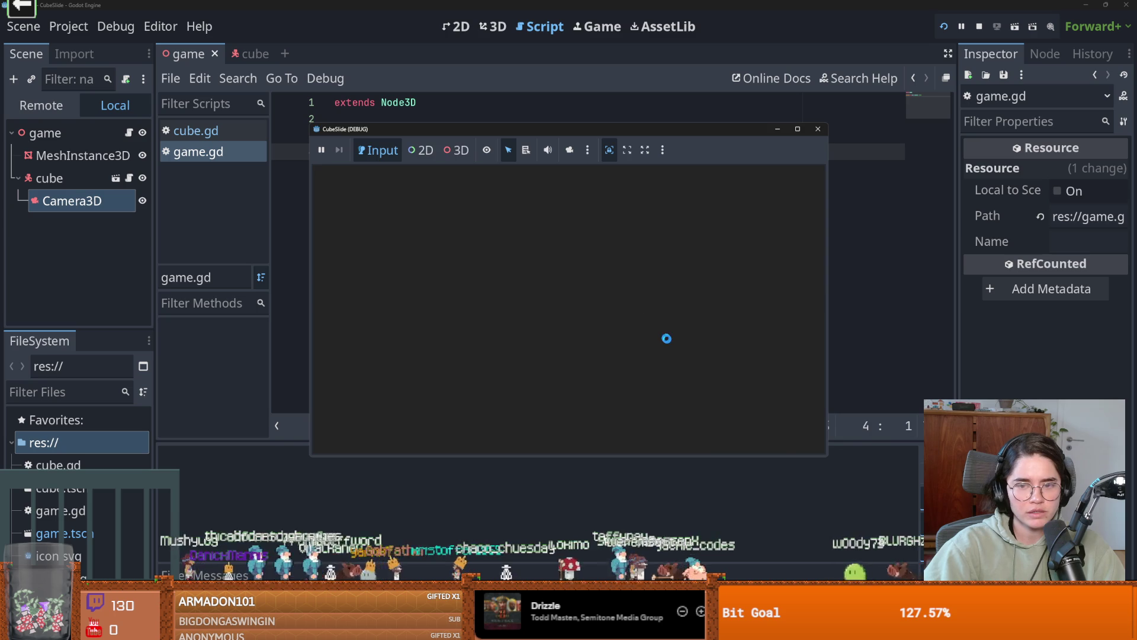
pyautogui.moveTo(550, 262); pyautogui.dragTo(356, 118)
pyautogui.press('BackSpace')
pyautogui.click(943, 26)
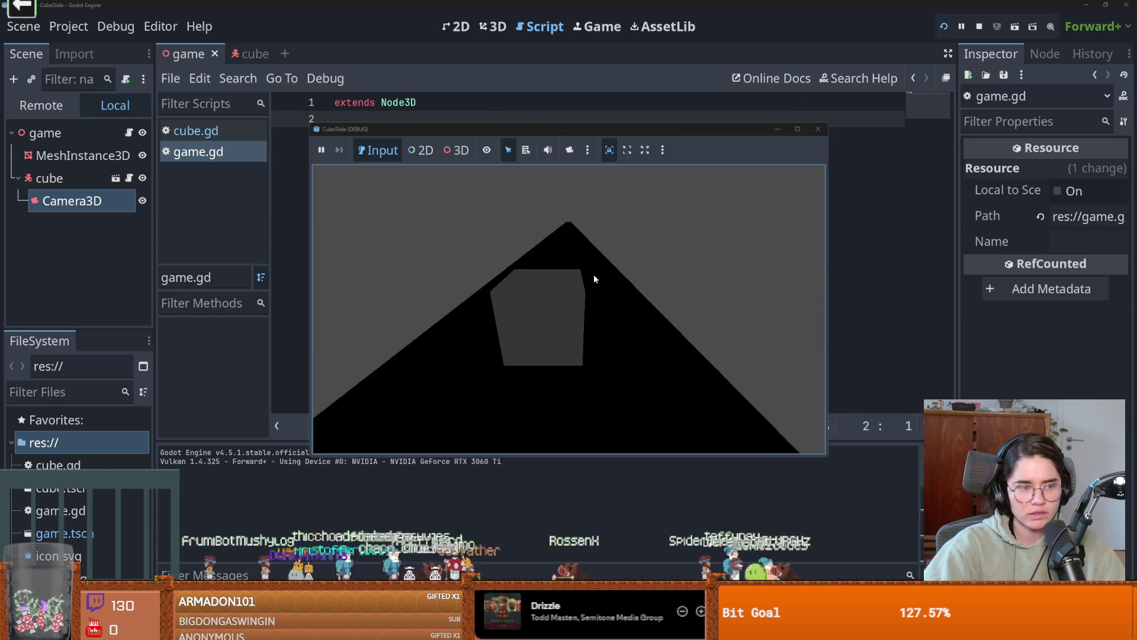
pyautogui.click(818, 128)
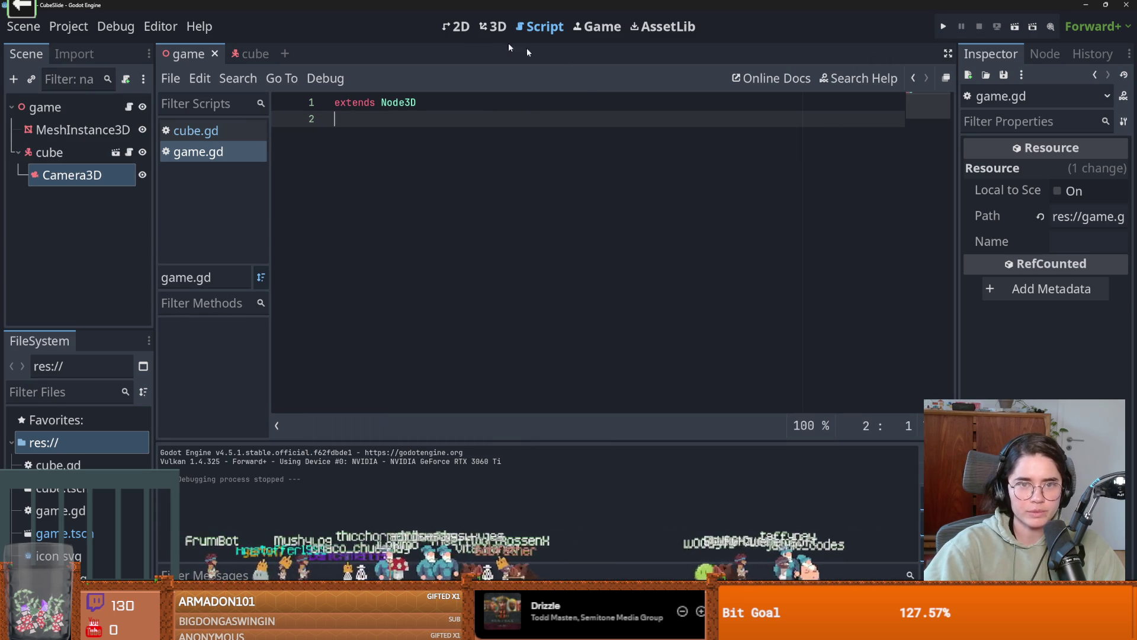
pyautogui.click(456, 26)
# - Rename the road mesh node to plane
pyautogui.click(61, 128)
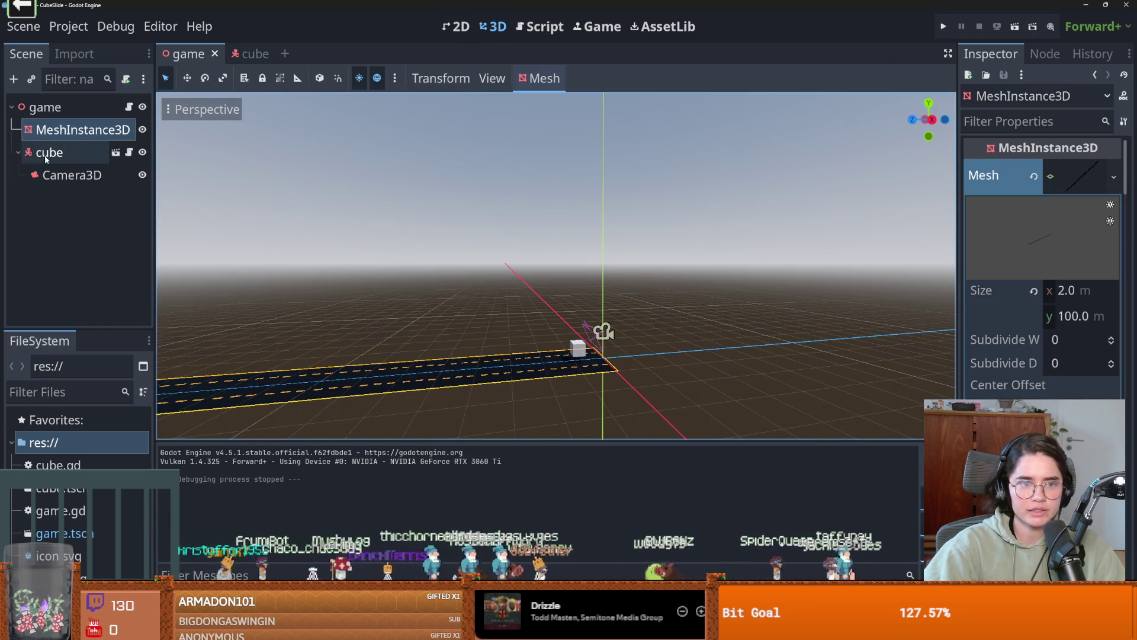
pyautogui.doubleClick(49, 130)
pyautogui.write('plane')
pyautogui.press('Return')
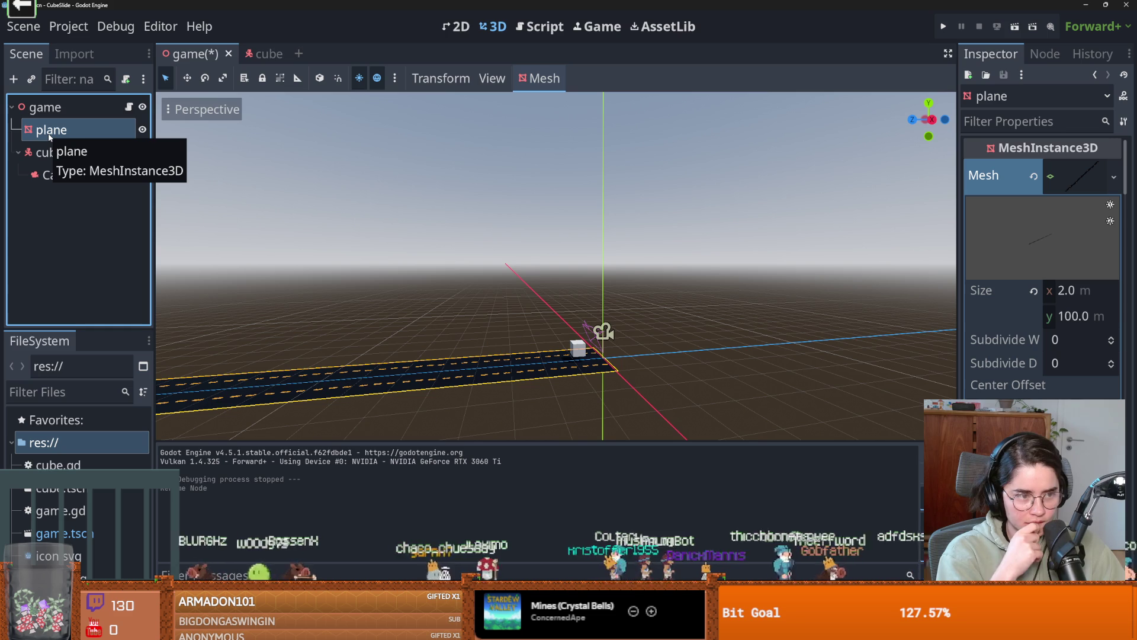
# - Add a StaticBody3D under the game root and move plane into it
pyautogui.click(544, 78)
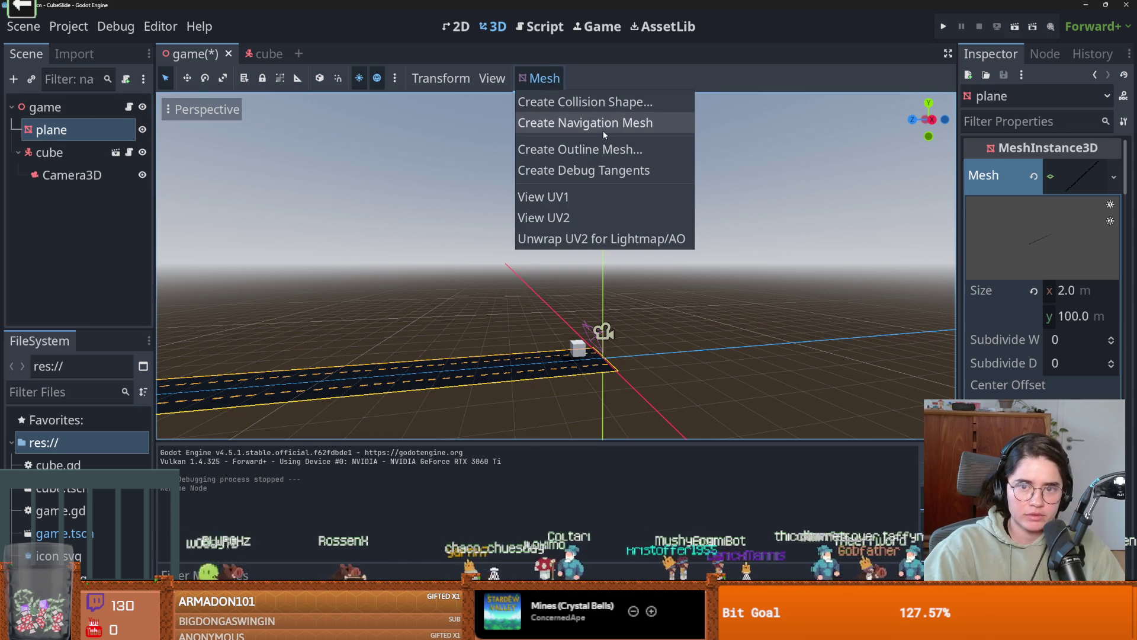
pyautogui.click(74, 137)
pyautogui.rightClick(67, 110)
pyautogui.click(98, 143)
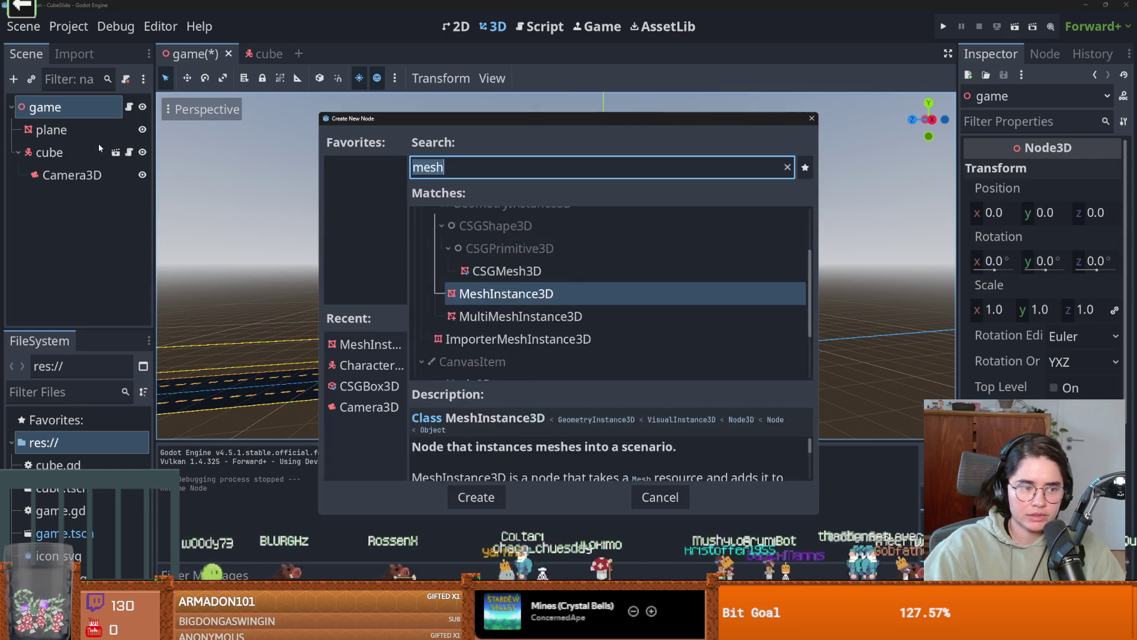
pyautogui.write('stati')
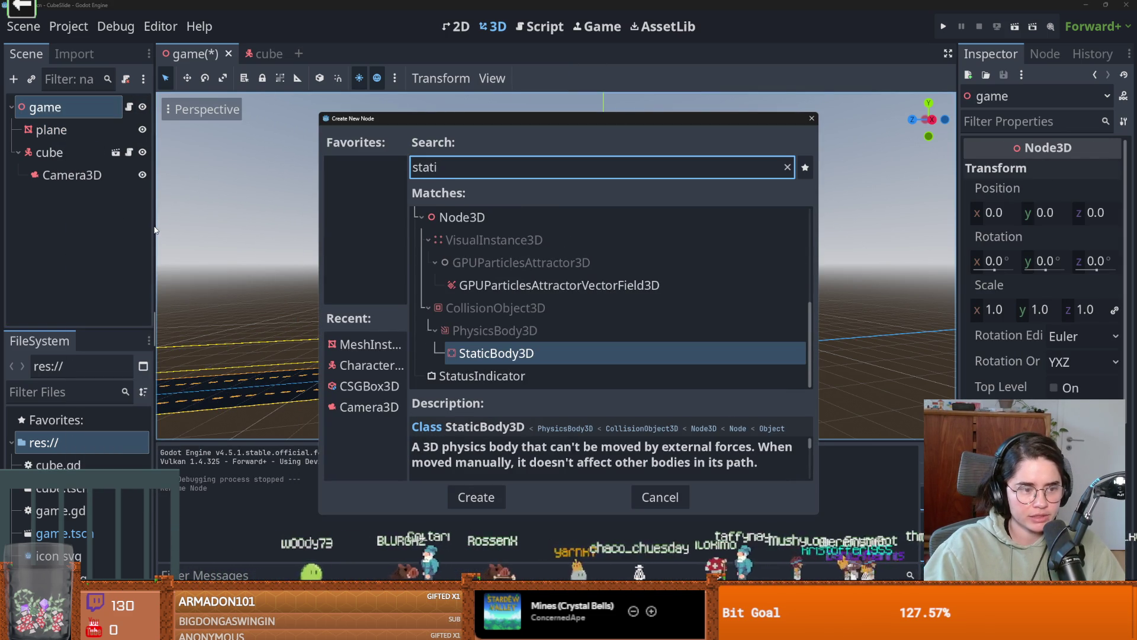
pyautogui.click(485, 495)
pyautogui.moveTo(52, 130); pyautogui.dragTo(59, 202)
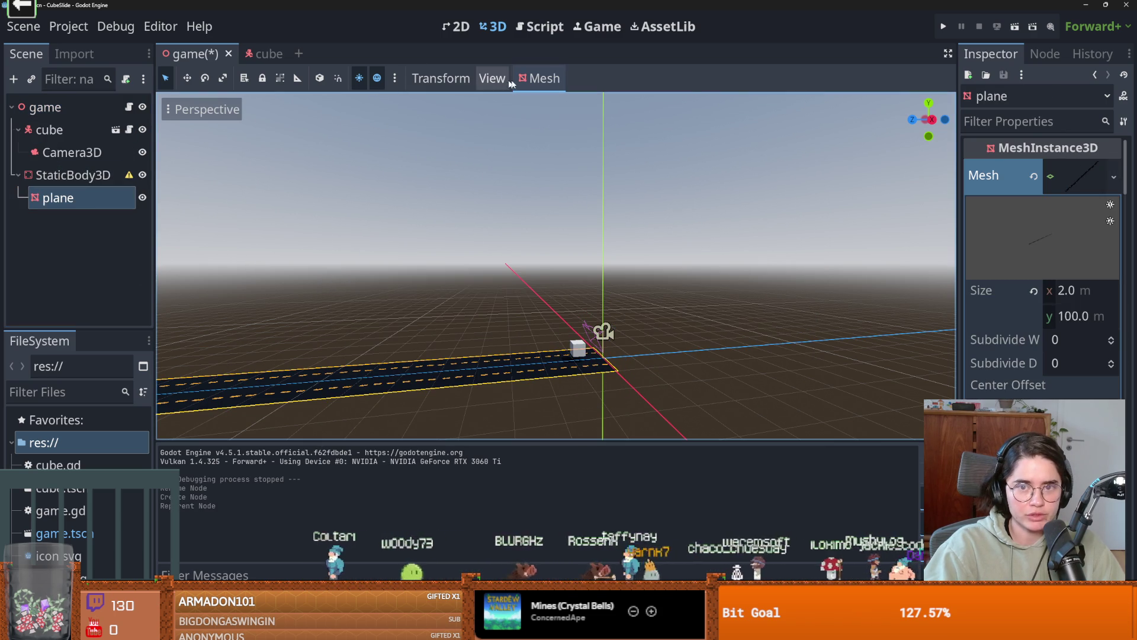
# - Create a Simplified Convex collision shape beside plane
pyautogui.click(540, 79)
pyautogui.click(609, 104)
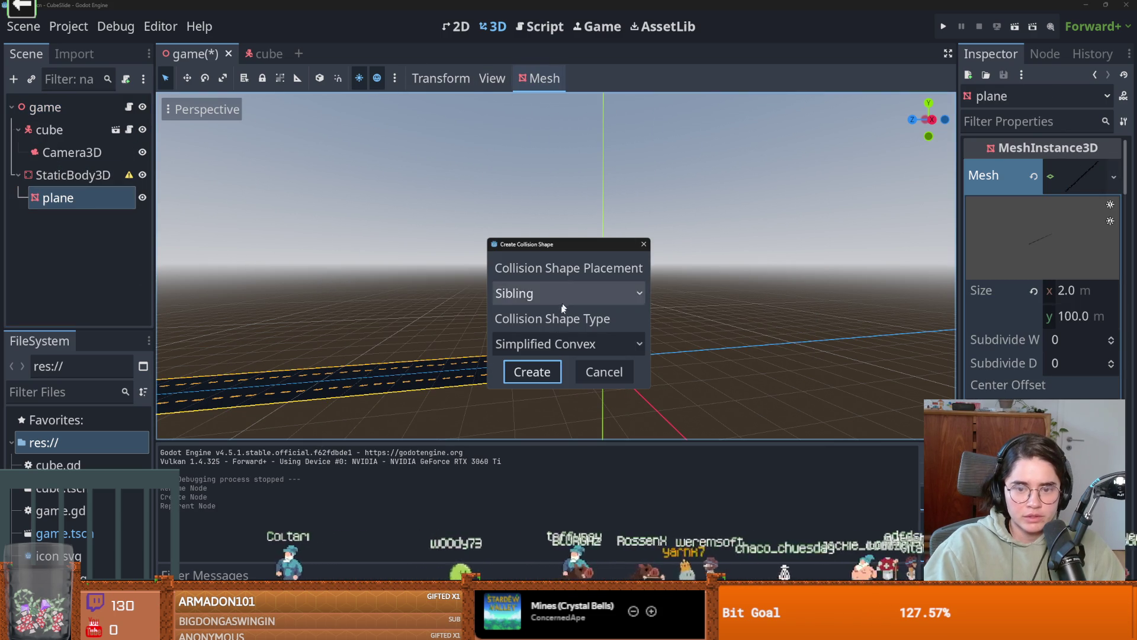
pyautogui.click(540, 350)
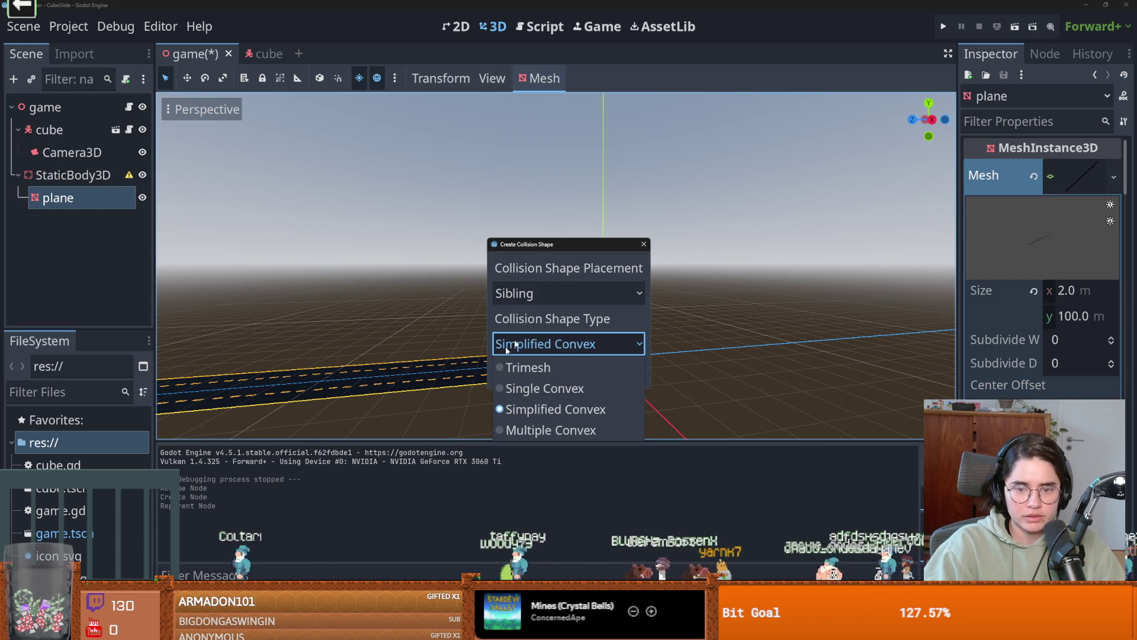
pyautogui.click(536, 409)
pyautogui.click(535, 379)
# - Lower the road's collision shape to y -0.14 and run the game
pyautogui.scroll(5, 551, 342)
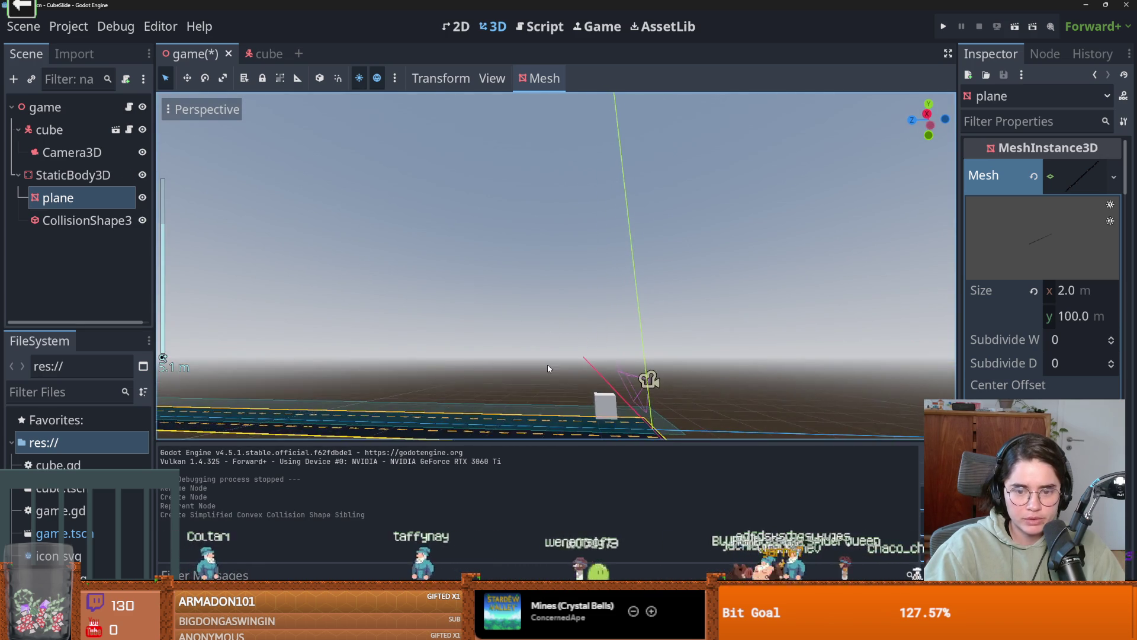
pyautogui.scroll(3, 548, 364)
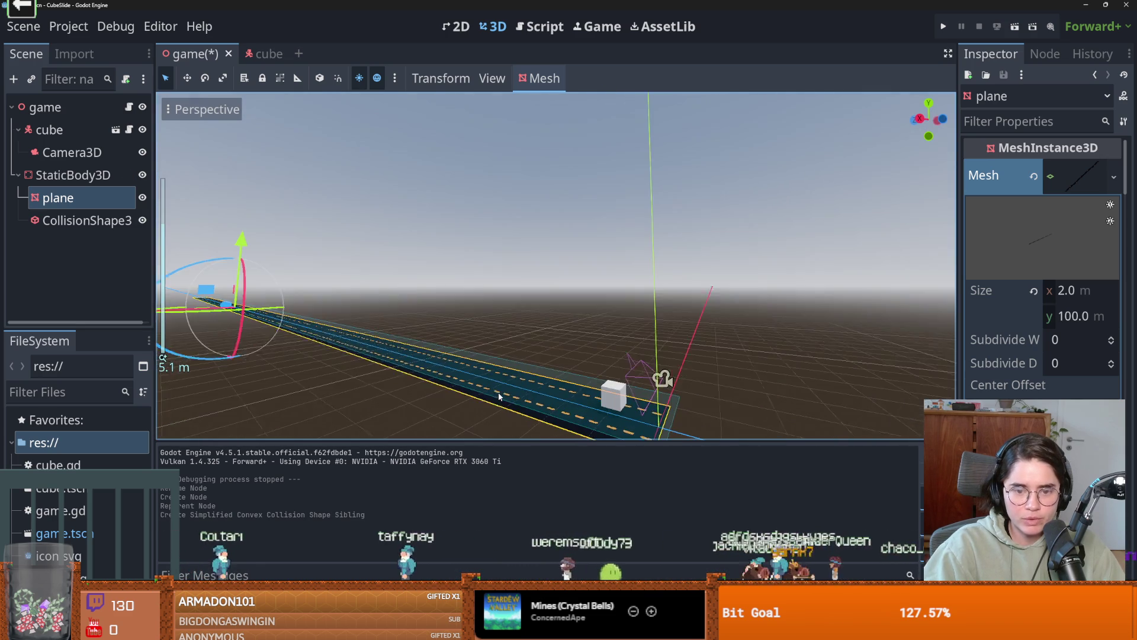
pyautogui.click(71, 220)
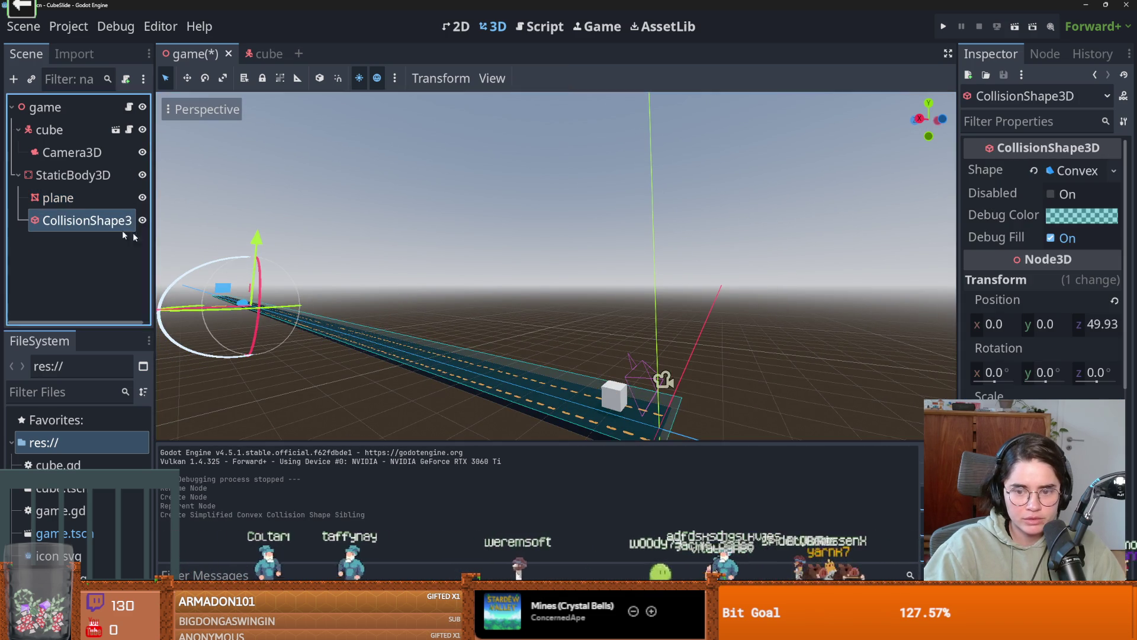
pyautogui.moveTo(536, 313); pyautogui.dragTo(160, 253)
pyautogui.click(935, 25)
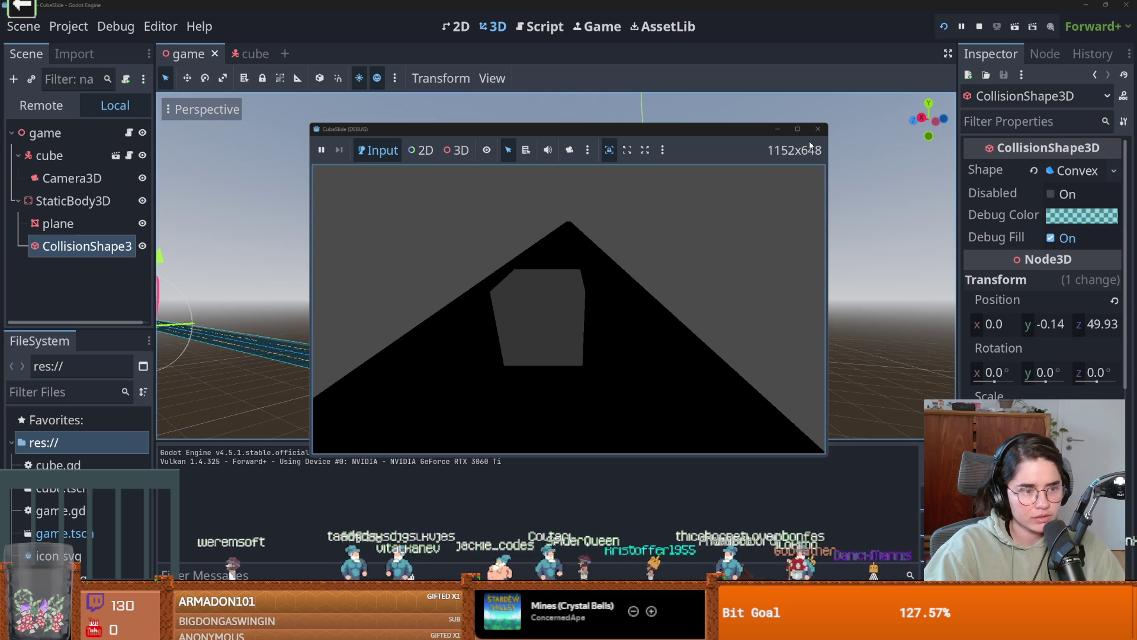
# - Stop the game and add 'var movement_speed = 1000' on line 7 of cube.gd
pyautogui.click(819, 129)
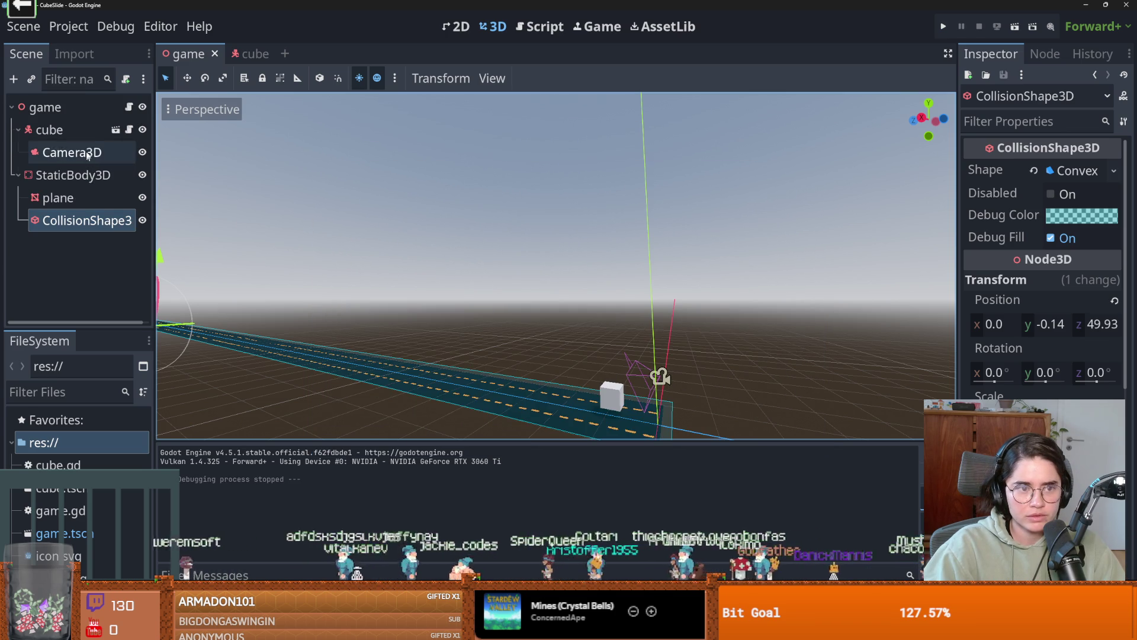
pyautogui.click(127, 130)
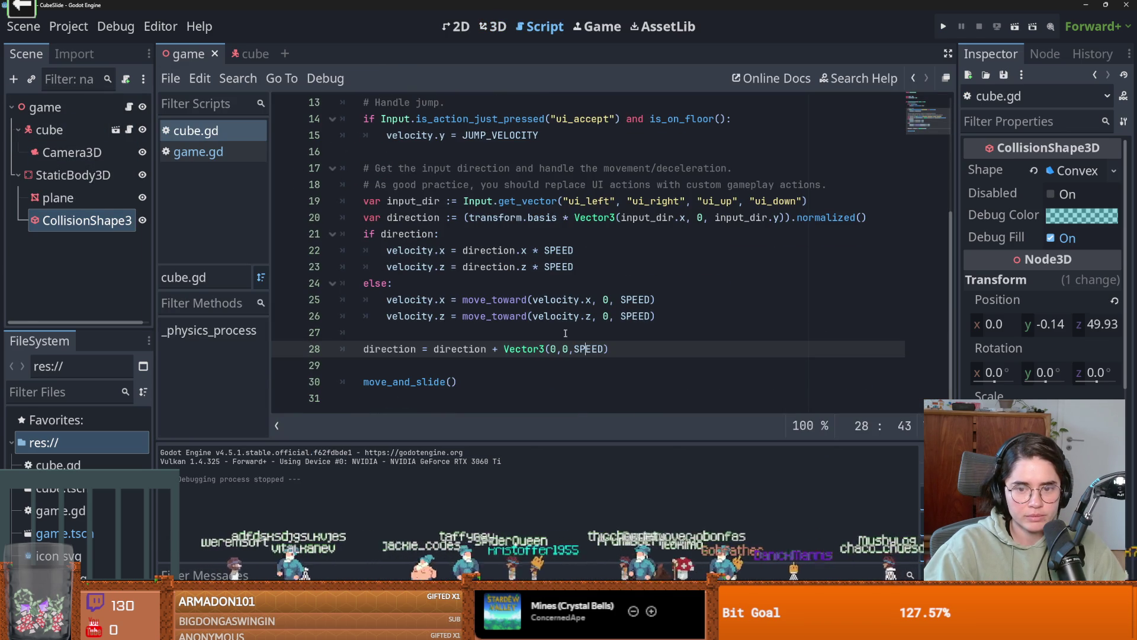
pyautogui.scroll(1, 583, 341)
pyautogui.scroll(3, 584, 339)
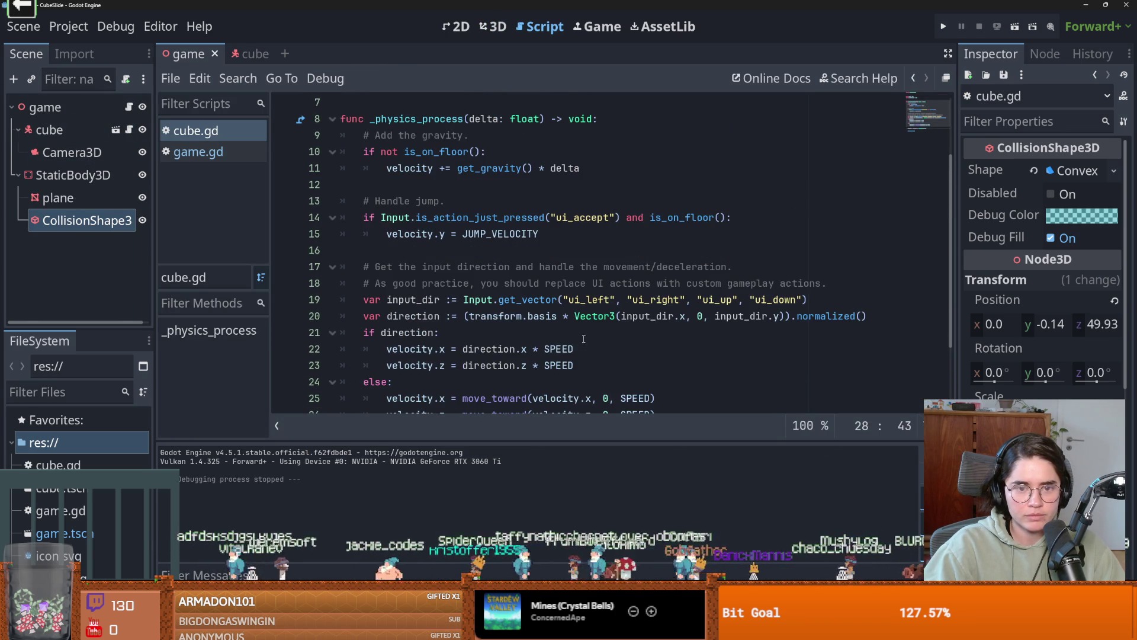
pyautogui.scroll(-4, 426, 169)
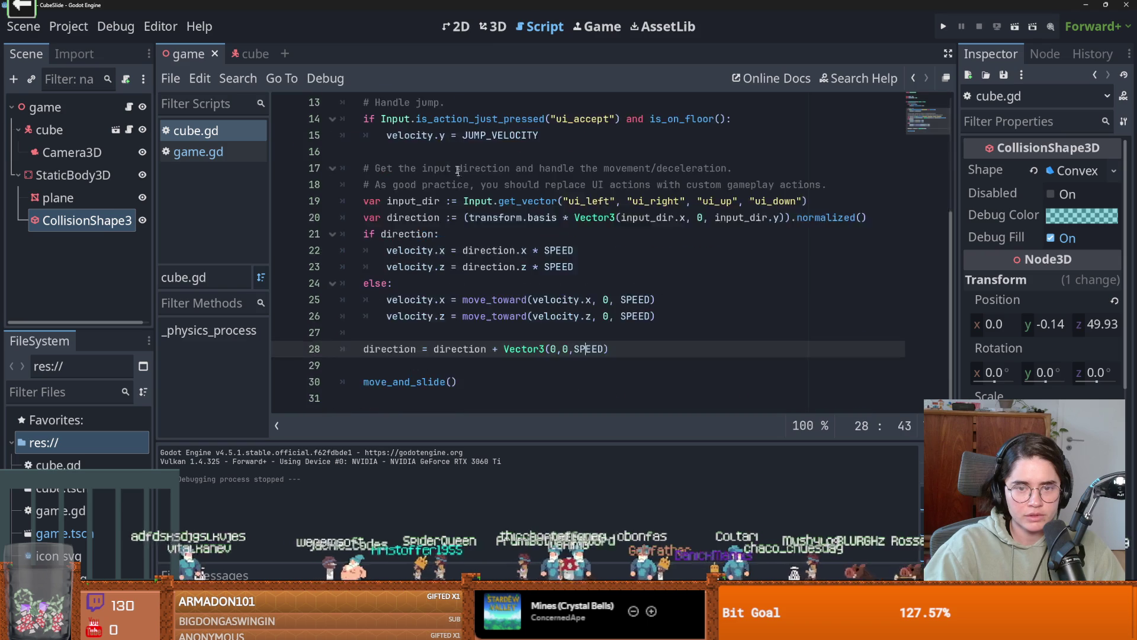
pyautogui.scroll(3, 408, 160)
pyautogui.click(393, 151)
pyautogui.write('v')
pyautogui.write('oveme')
pyautogui.write(' 1000')
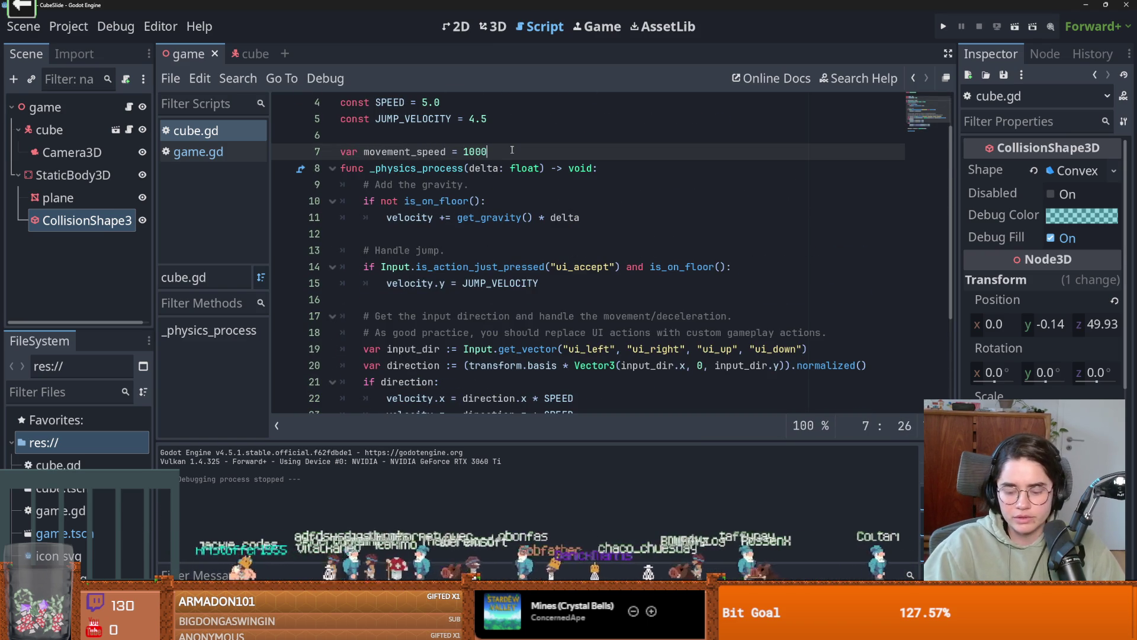
# - Use movement_speed in line 28's Vector3, then save and test-run the game
pyautogui.scroll(-3, 398, 148)
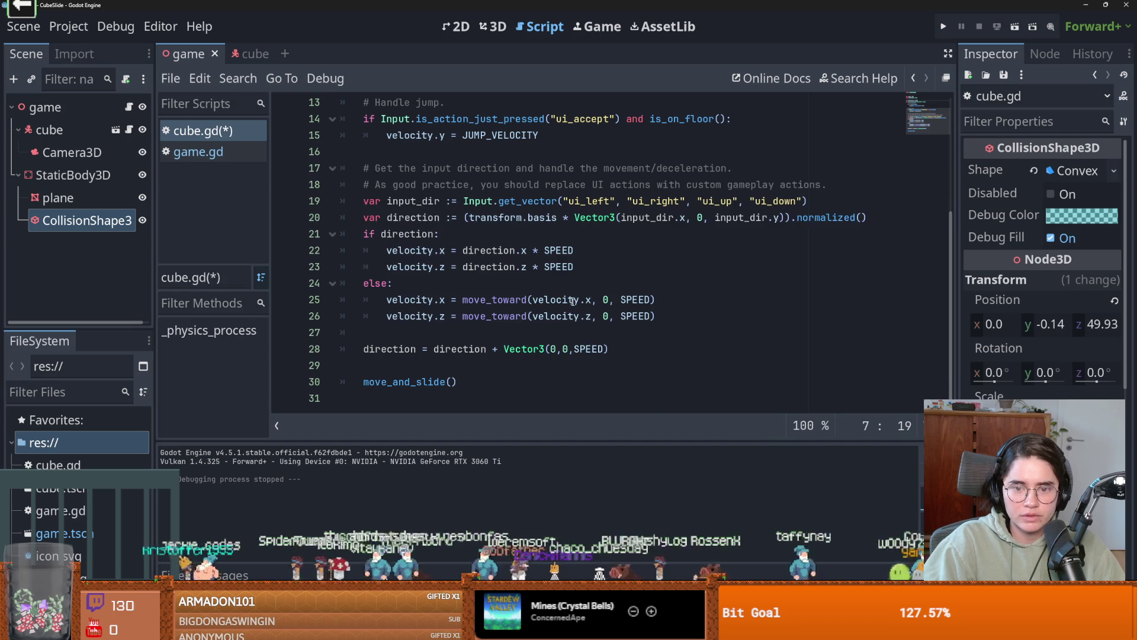
pyautogui.click(616, 349)
pyautogui.write('ent_speed)')
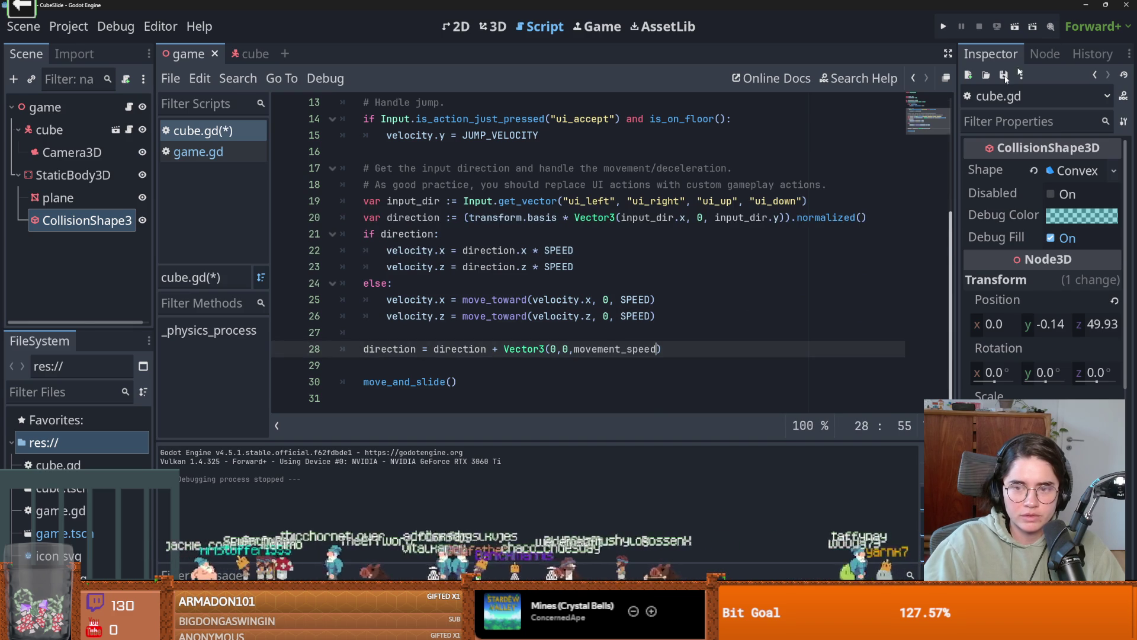
pyautogui.click(944, 26)
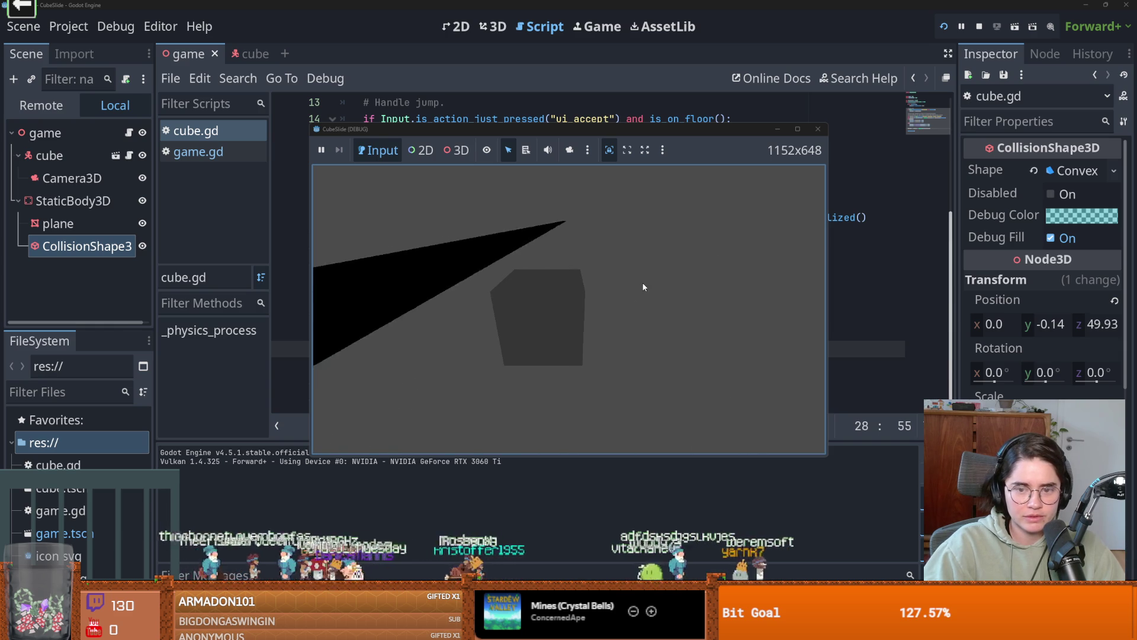
pyautogui.press('F8')
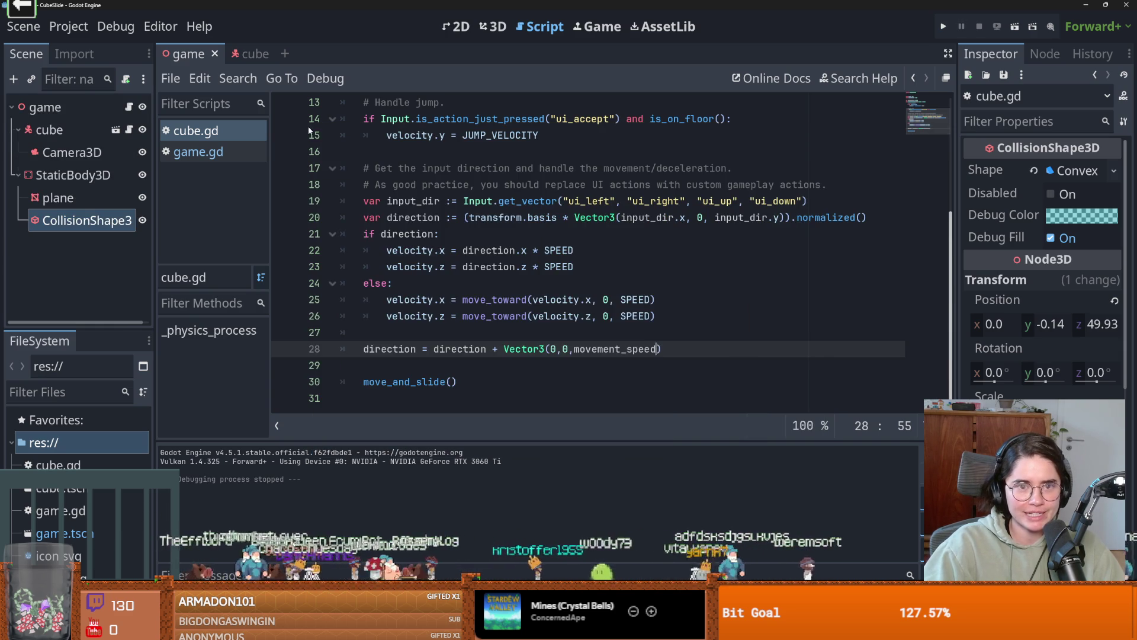
pyautogui.click(104, 112)
# - Select the game root node and collapse the cube and StaticBody3D children
pyautogui.scroll(-5, 412, 311)
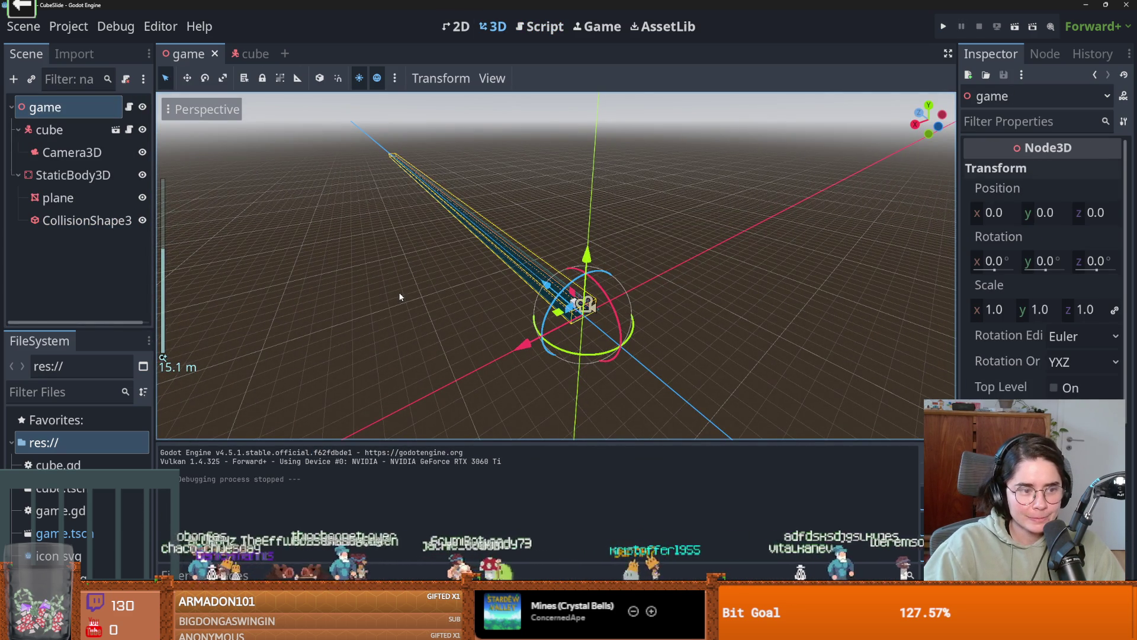
pyautogui.click(41, 108)
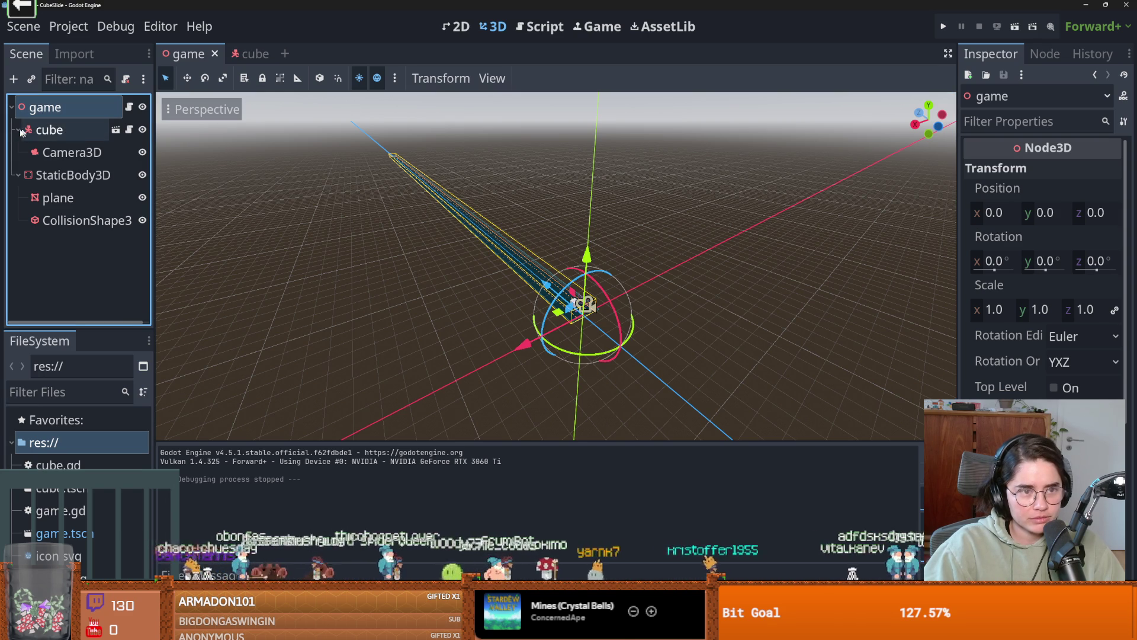
pyautogui.click(18, 129)
pyautogui.click(19, 152)
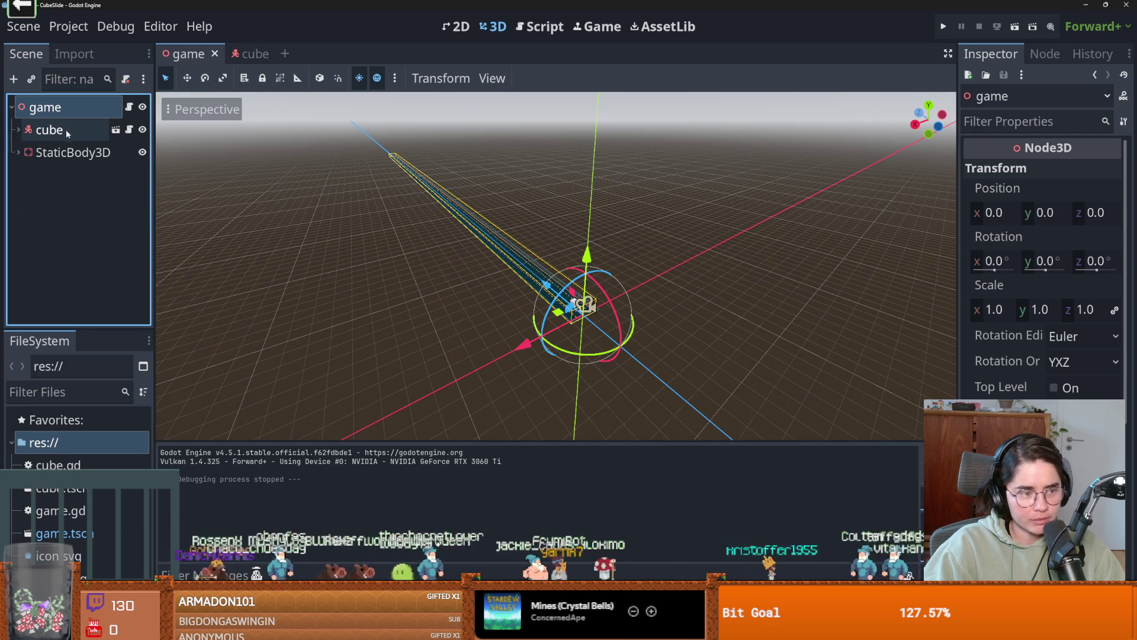
# - Add a DirectionalLight3D as a child of the game node
pyautogui.rightClick(116, 106)
pyautogui.click(107, 138)
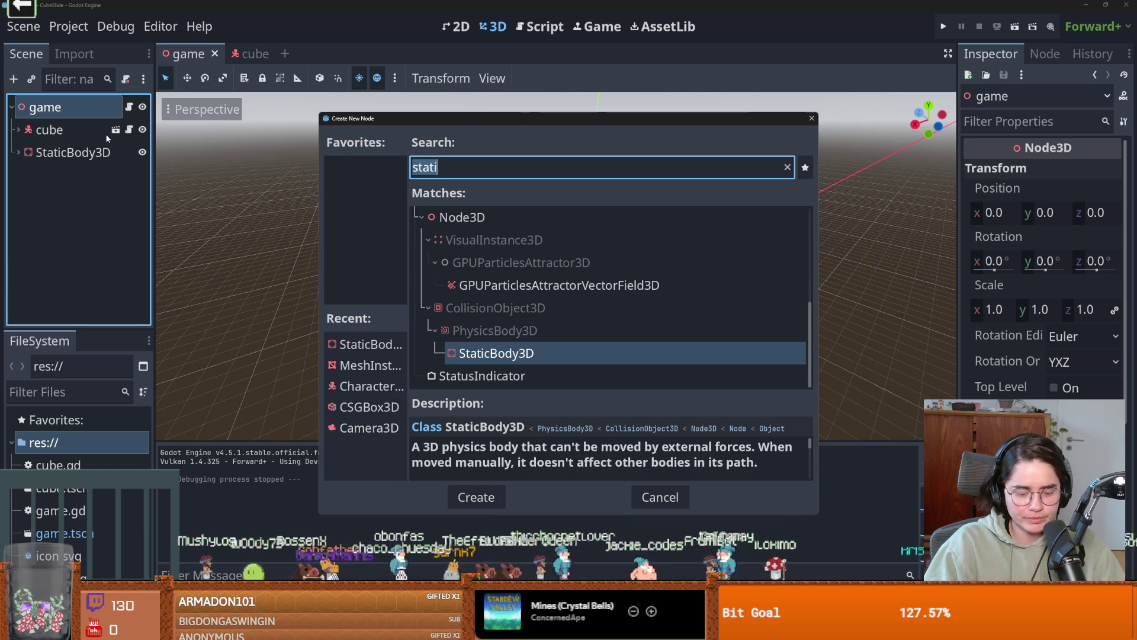
pyautogui.press('BackSpace')
pyautogui.write('light')
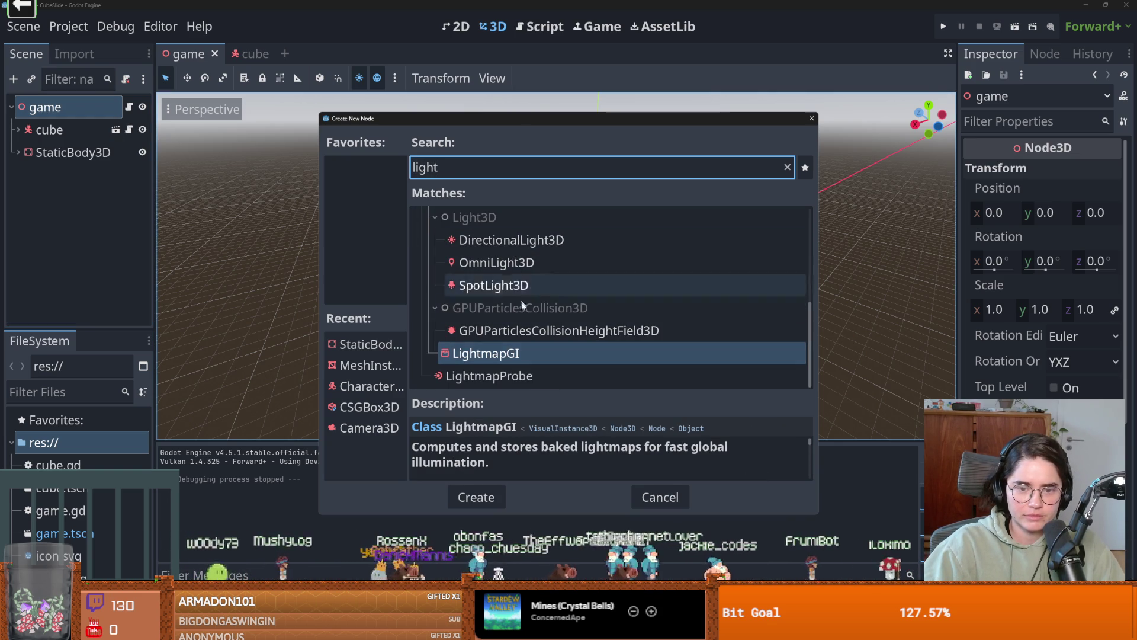
pyautogui.click(529, 248)
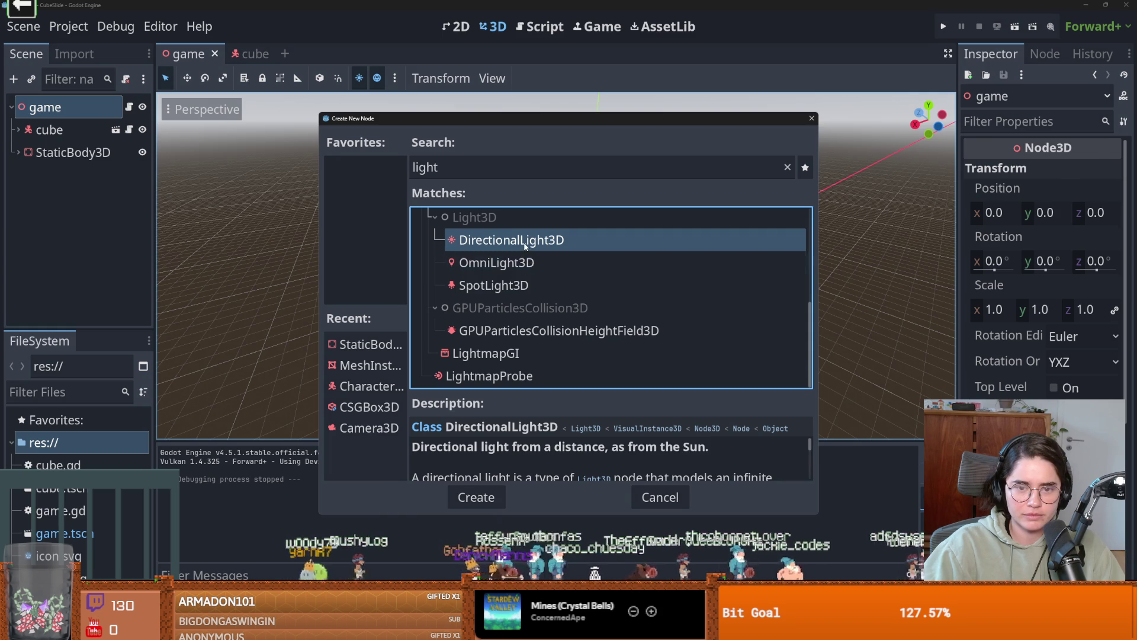
pyautogui.doubleClick(527, 249)
# - Raise the light above the scene and tilt it down toward the road
pyautogui.moveTo(554, 263); pyautogui.dragTo(566, 157)
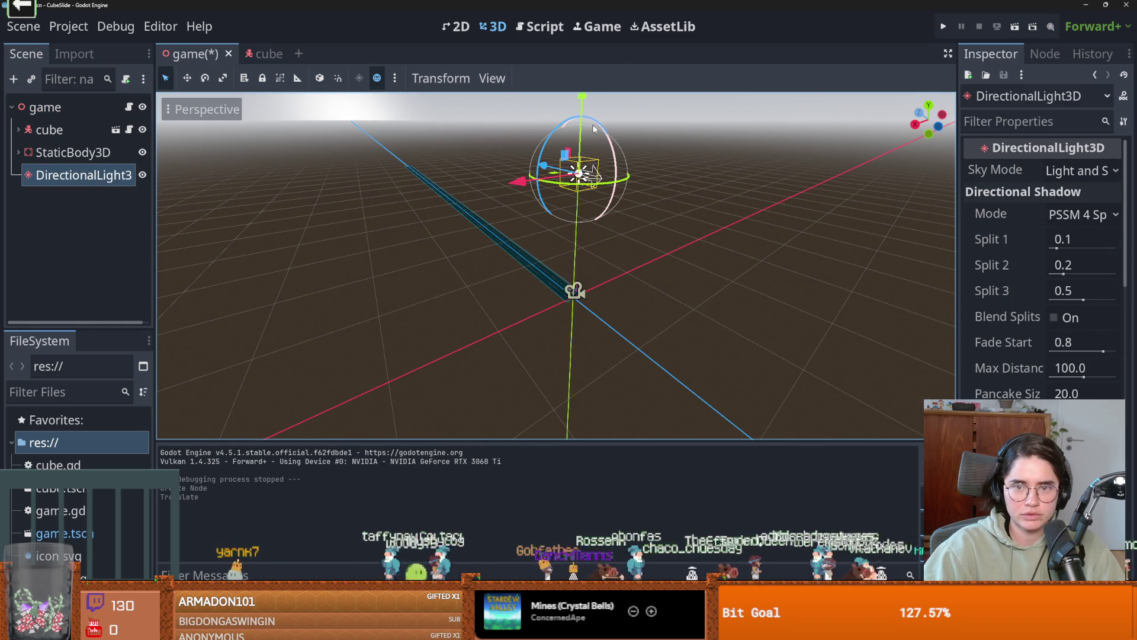
pyautogui.moveTo(610, 144)
pyautogui.mouseDown()
pyautogui.moveTo(634, 185)
pyautogui.moveTo(607, 361)
pyautogui.moveTo(599, 293)
pyautogui.mouseUp()
pyautogui.scroll(-5, 599, 294)
pyautogui.moveTo(546, 205)
pyautogui.mouseDown()
pyautogui.moveTo(559, 118)
pyautogui.moveTo(562, 128)
pyautogui.mouseUp()
pyautogui.click(19, 130)
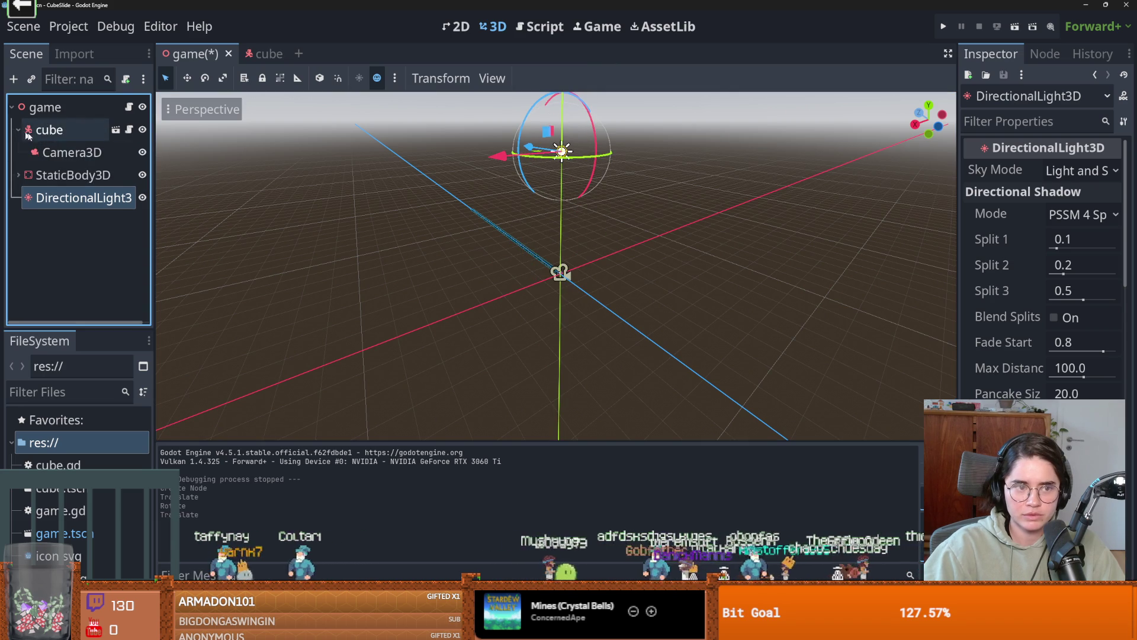
pyautogui.click(69, 152)
# - Run the game, steer the cube right and back left between lanes, then stop it
pyautogui.click(943, 27)
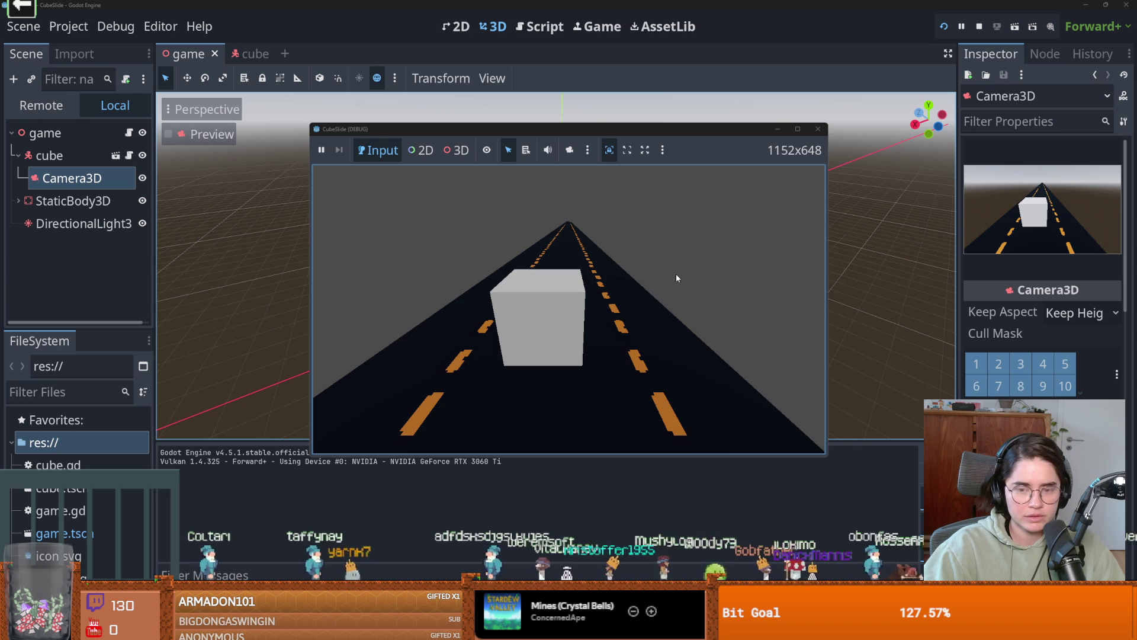
pyautogui.click(818, 129)
pyautogui.click(943, 26)
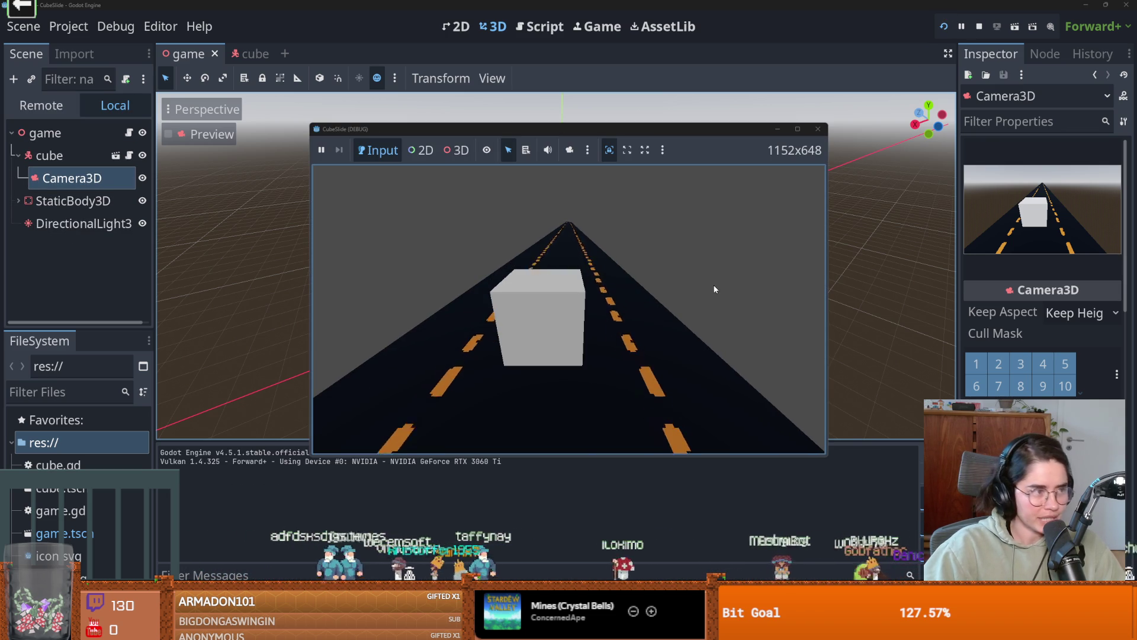
pyautogui.press('Right')
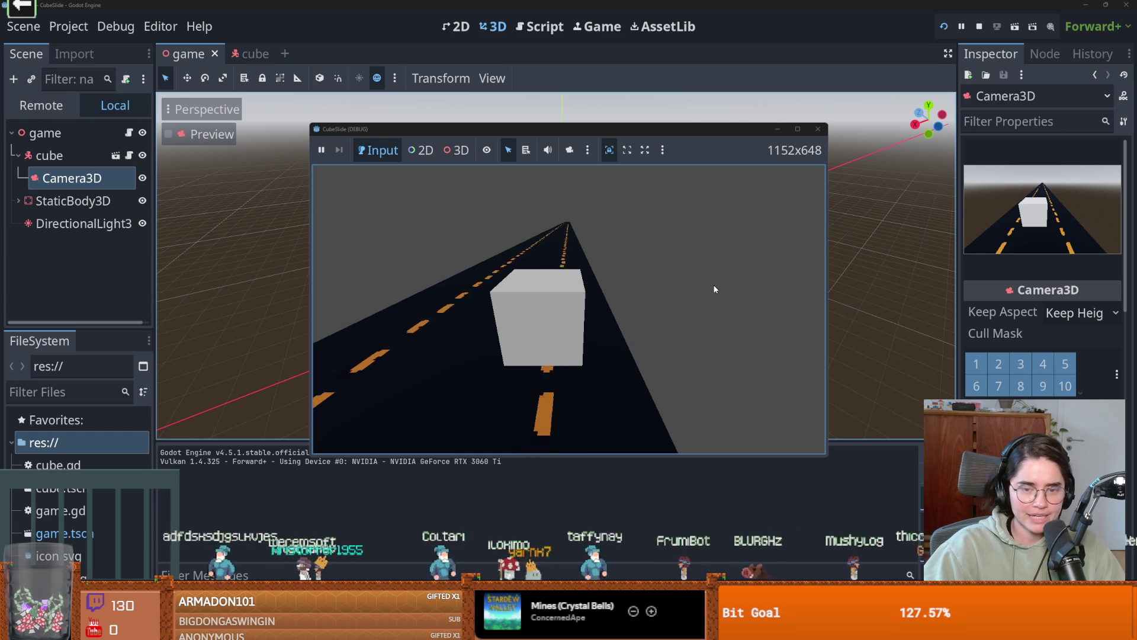
pyautogui.press('Left')
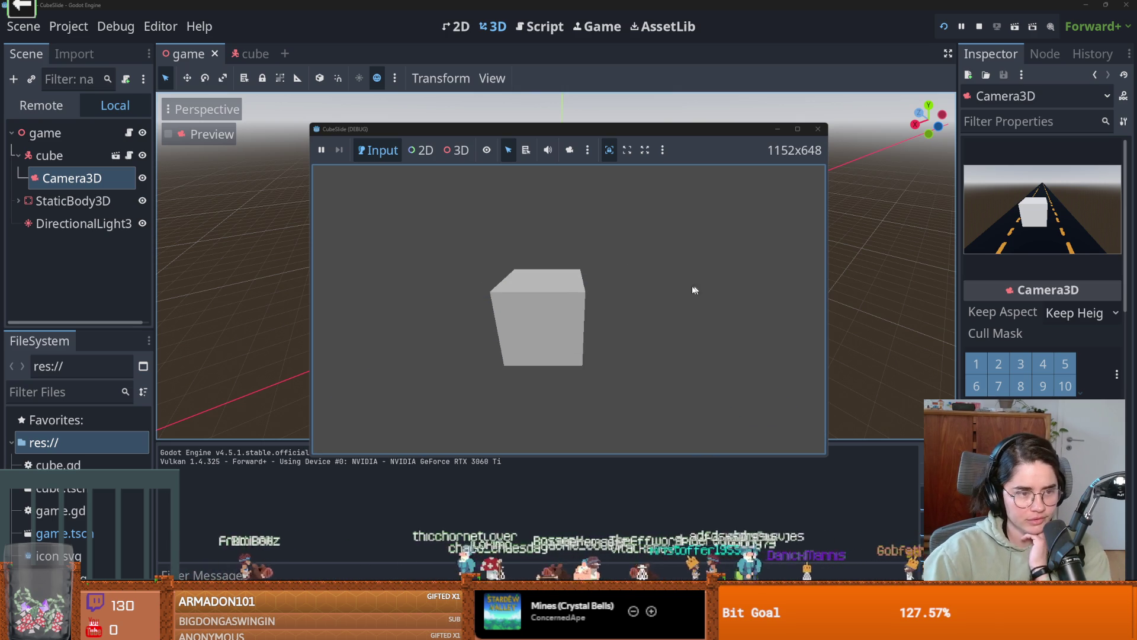
pyautogui.click(817, 129)
pyautogui.scroll(4, 388, 306)
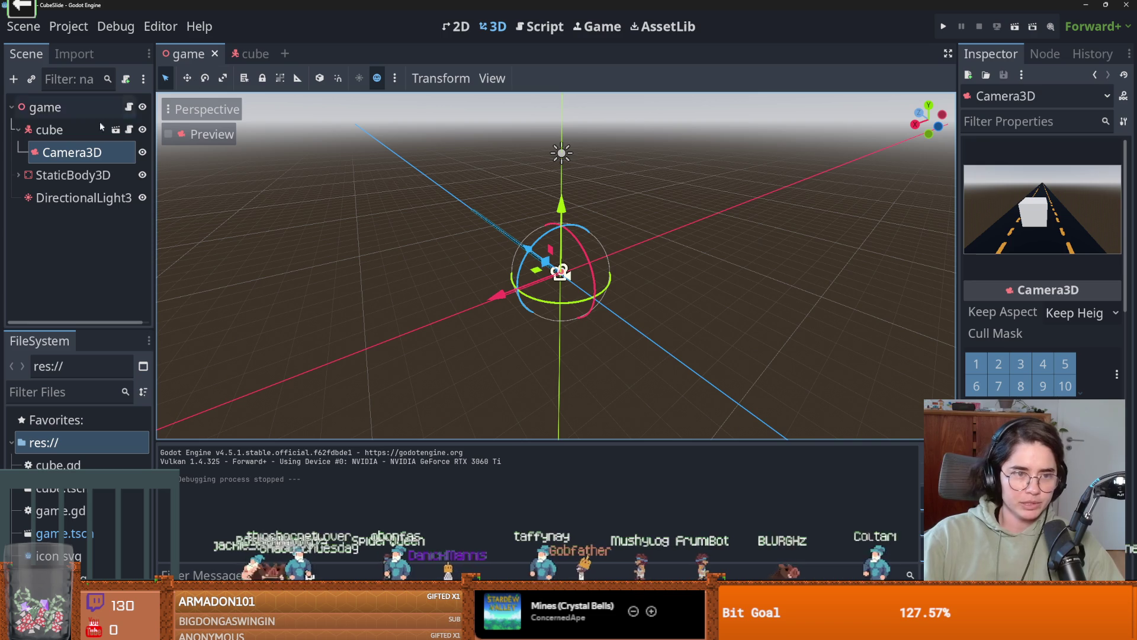
pyautogui.click(249, 59)
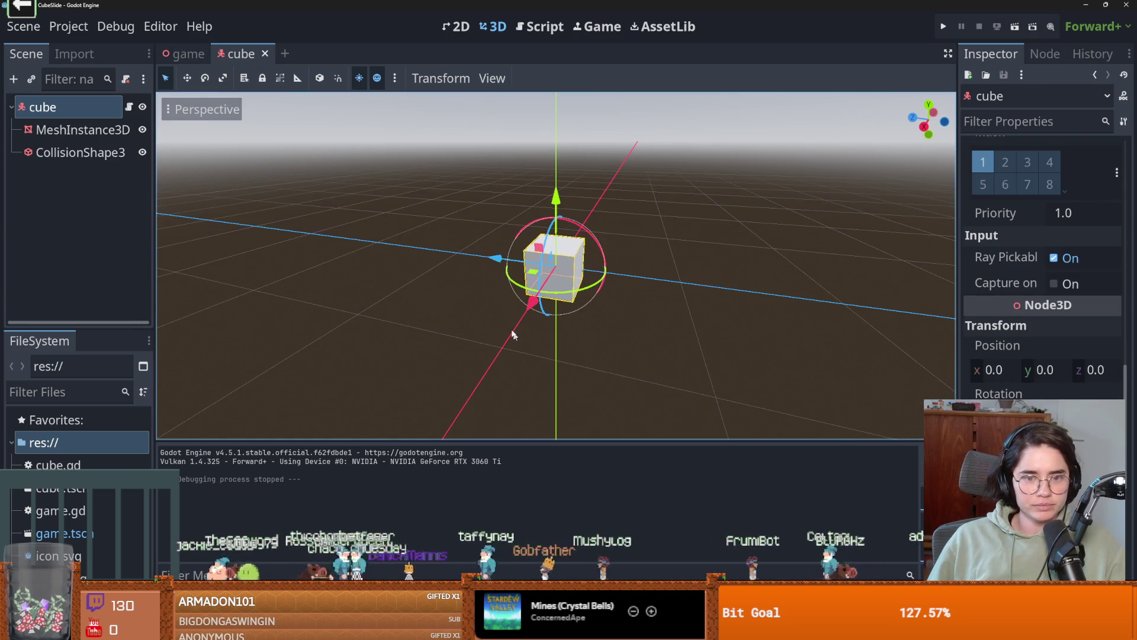
# - Replace the first 'direction' on line 28 with 'velocity' in cube.gd
pyautogui.click(129, 107)
pyautogui.doubleClick(467, 349)
pyautogui.doubleClick(384, 350)
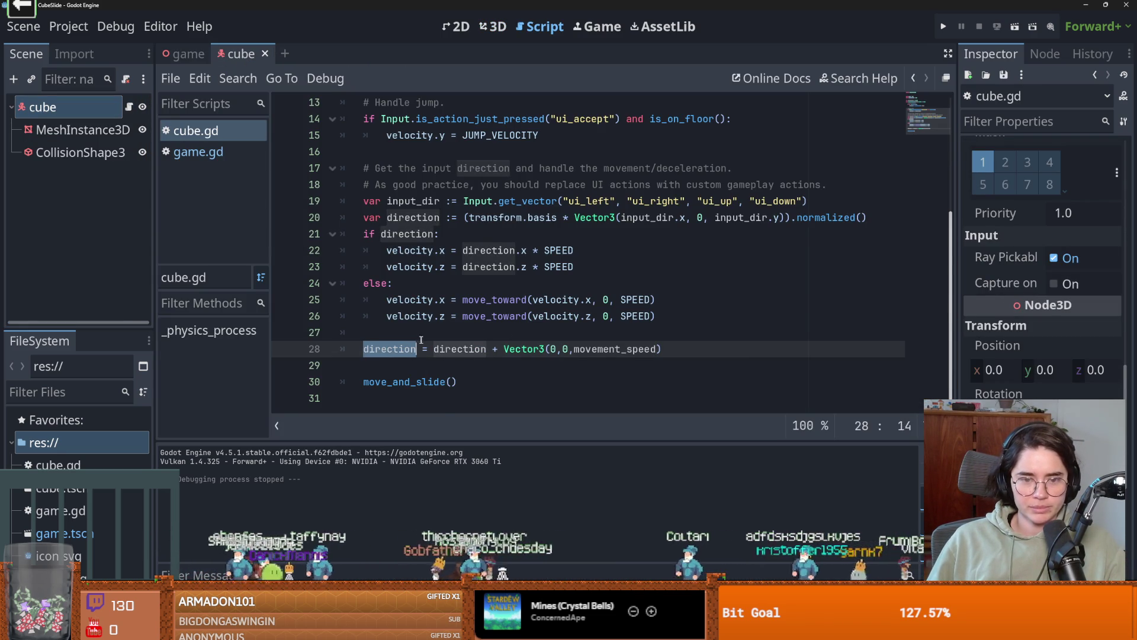
pyautogui.doubleClick(414, 300)
pyautogui.hotkey('ctrl', 'c')
pyautogui.doubleClick(390, 349)
pyautogui.hotkey('ctrl', 'v')
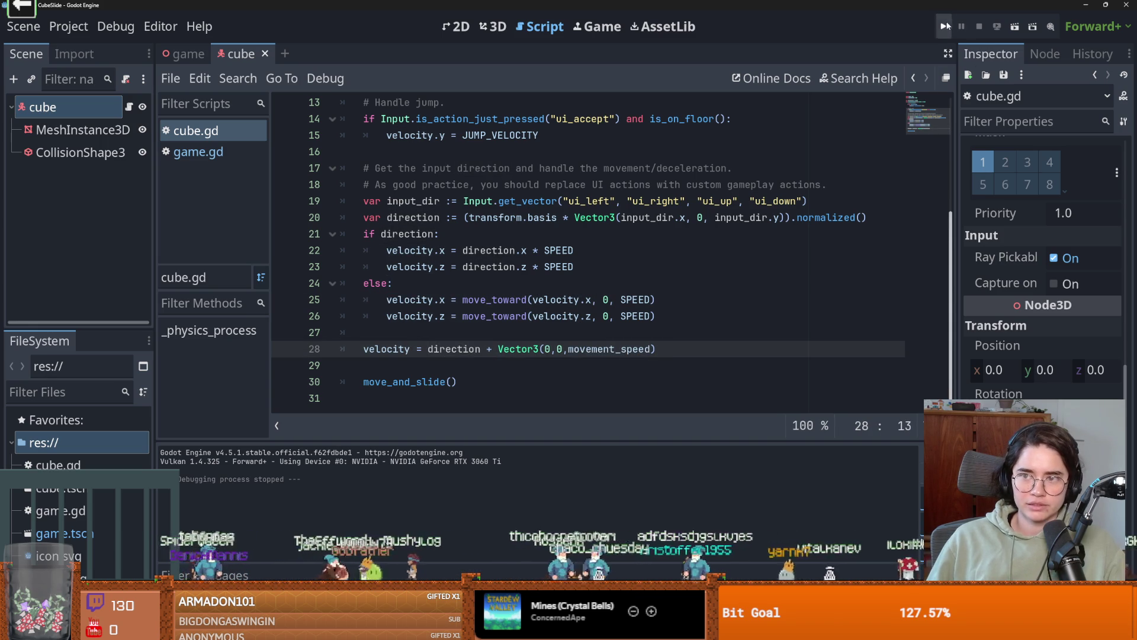
# - Change movement_speed from 1000 to 5, then save and run the game
pyautogui.scroll(4, 430, 263)
pyautogui.click(492, 201)
pyautogui.doubleClick(474, 202)
pyautogui.write('5')
pyautogui.click(942, 25)
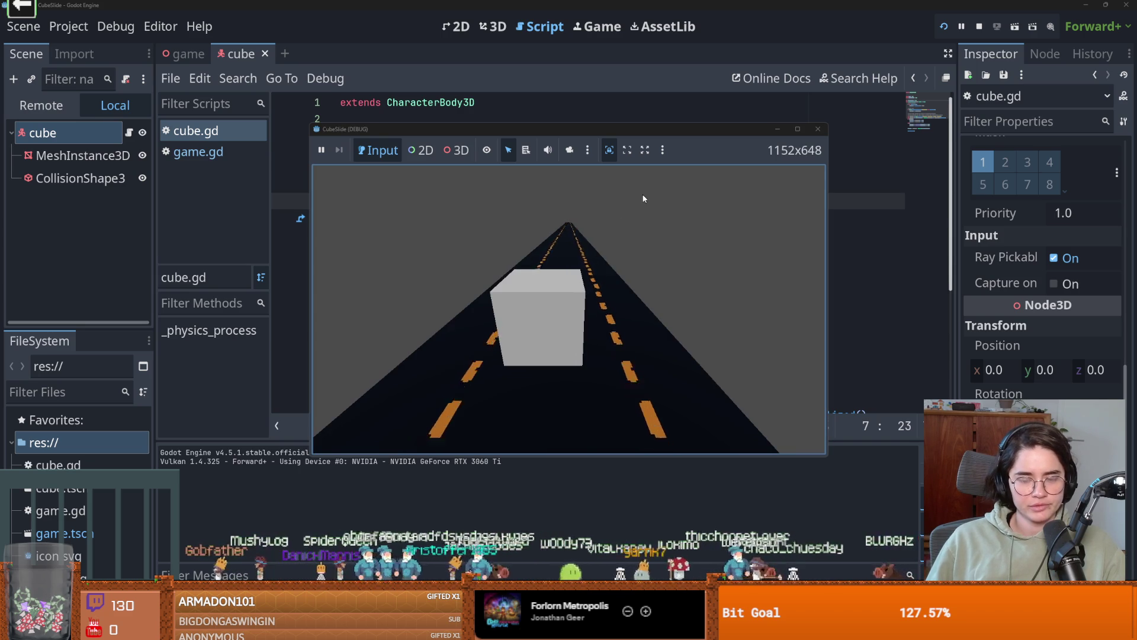
# - Steer the cube right, then stop the running test game
pyautogui.press('Right')
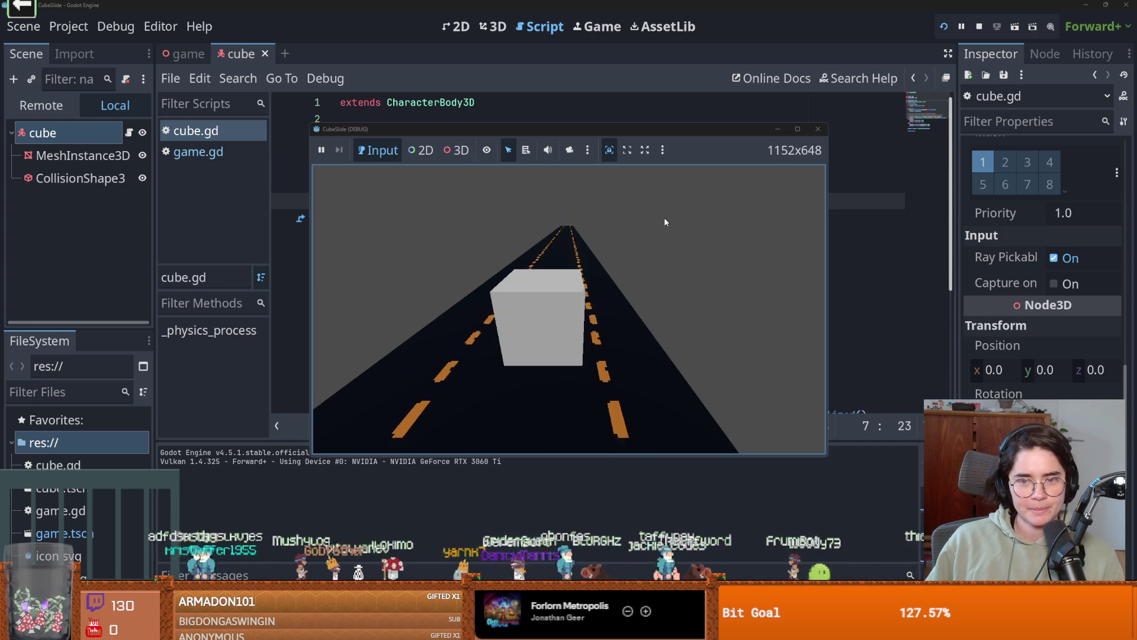
pyautogui.click(817, 130)
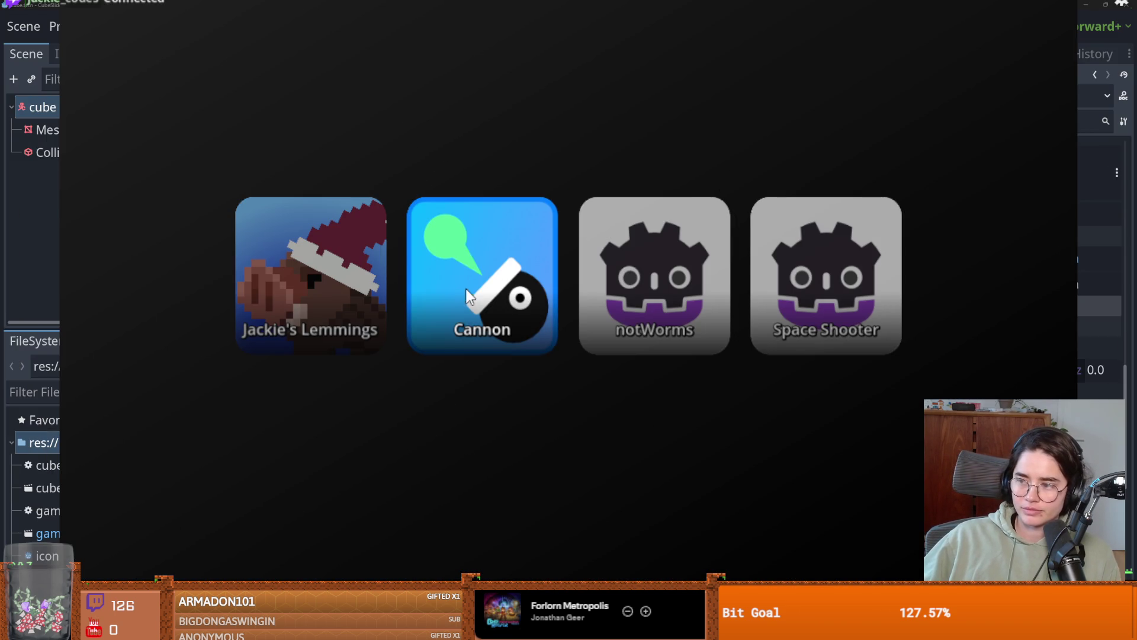
# - Launch the Cannon game from the launcher
pyautogui.click(468, 291)
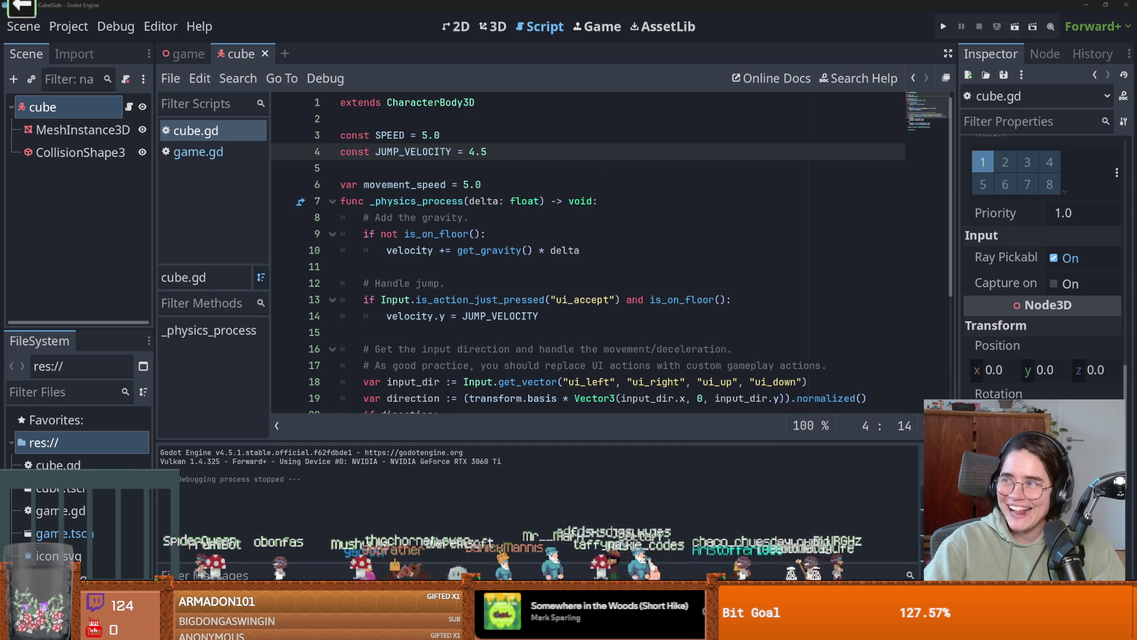
# - Switch from Godot to the road.png texture in Aseprite
pyautogui.hotkey('alt', 'Tab')
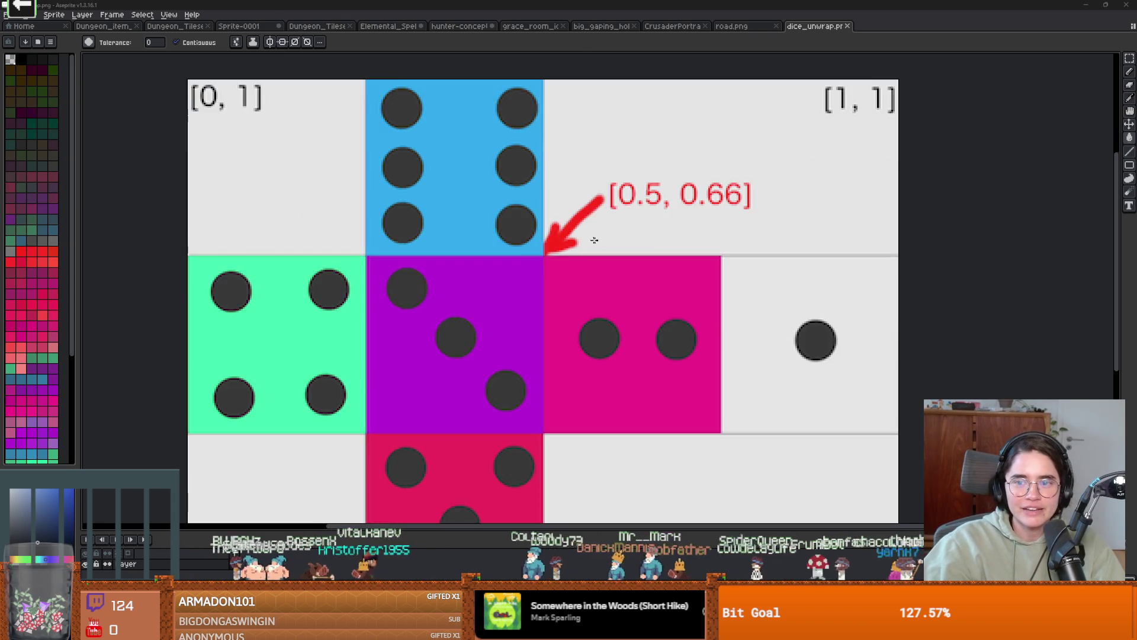
# - Save the image as dice_unwrap.png in Programs > 2026 > cube-slide
pyautogui.press('v')
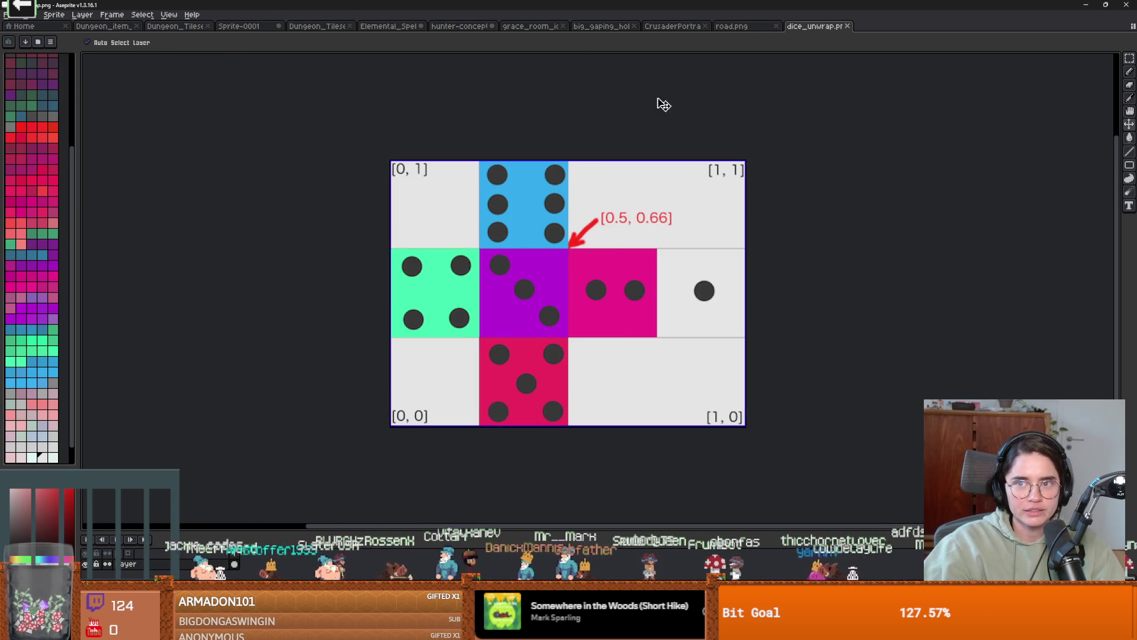
pyautogui.click(8, 14)
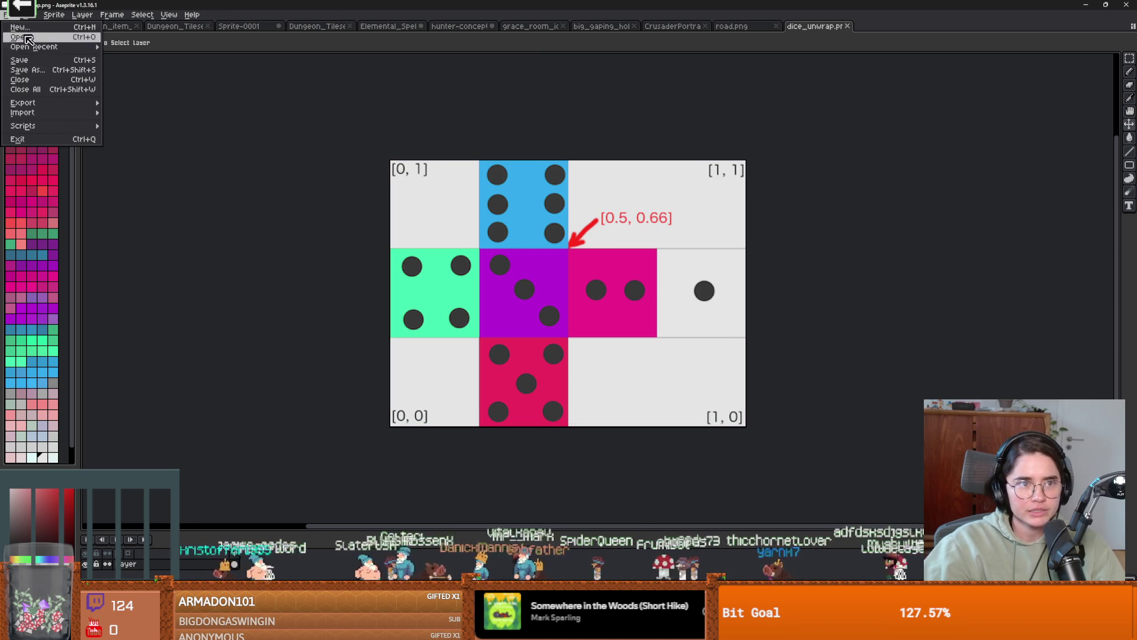
pyautogui.click(50, 73)
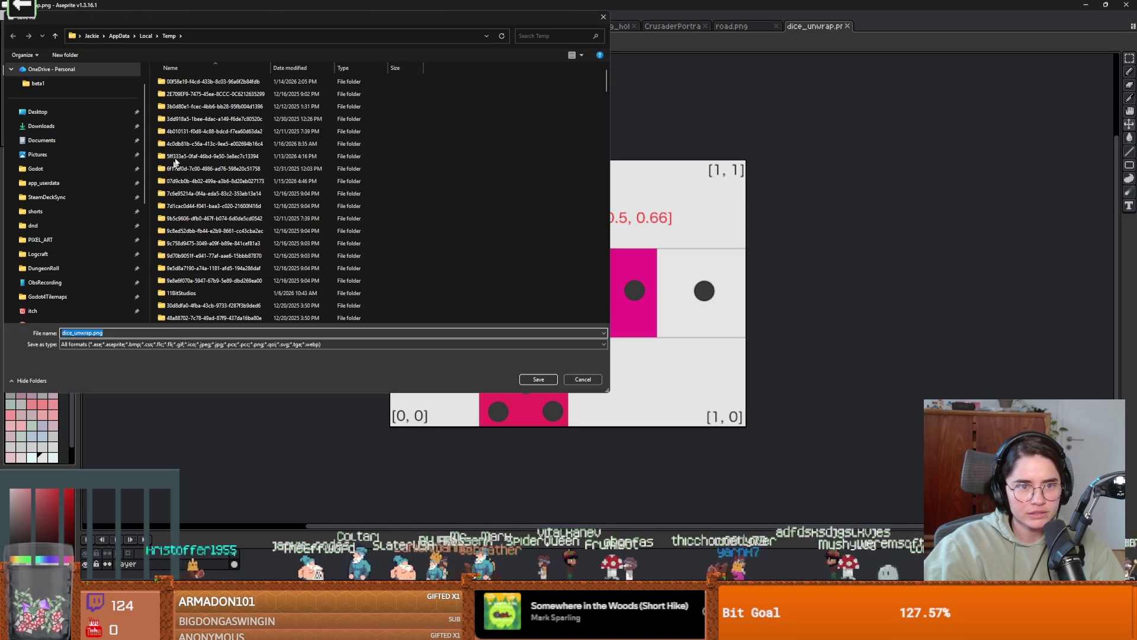
pyautogui.scroll(-4, 76, 213)
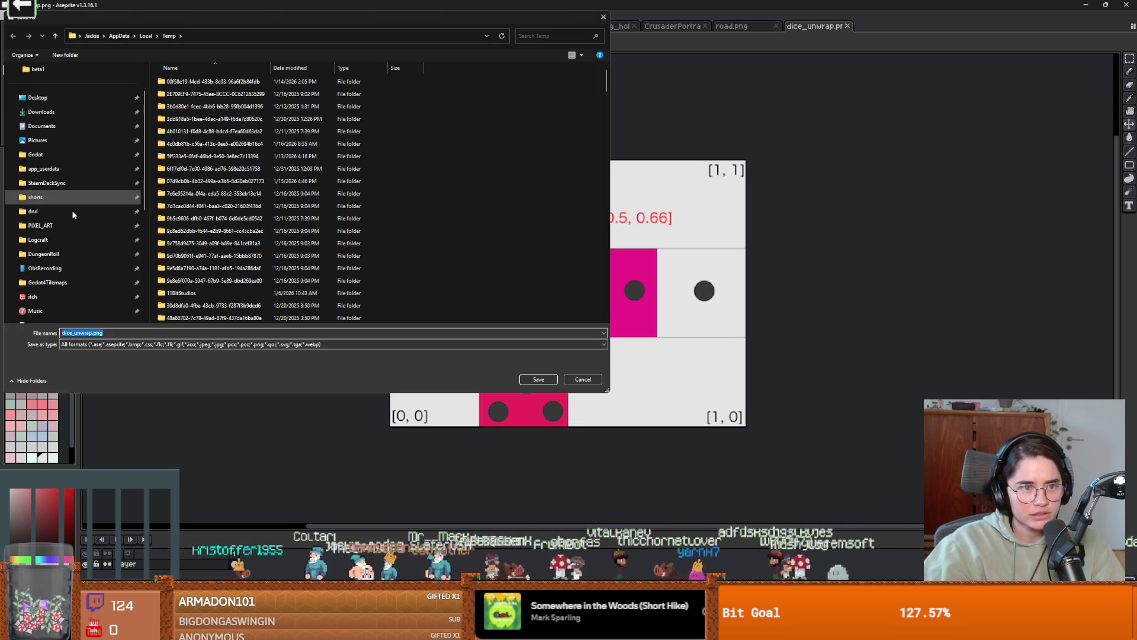
pyautogui.scroll(3, 69, 224)
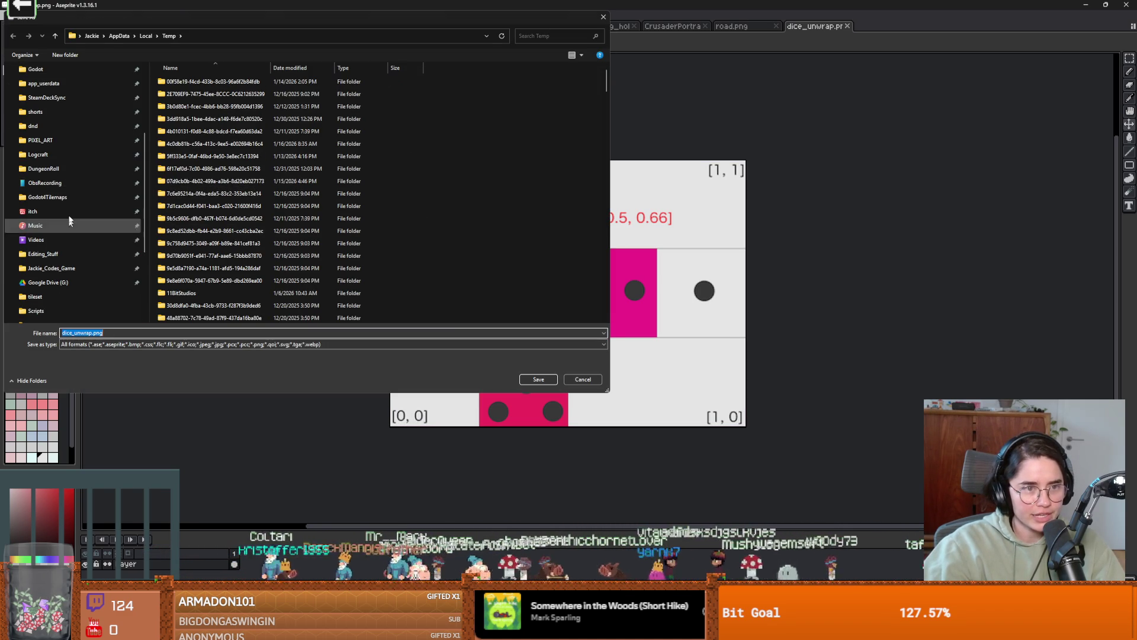
pyautogui.click(52, 169)
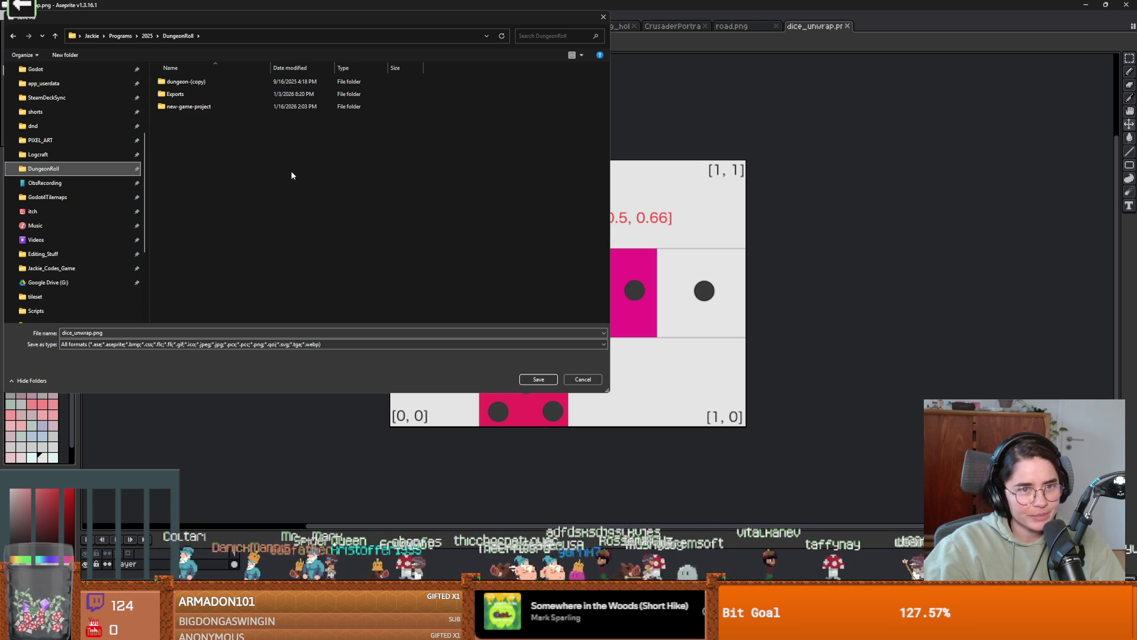
pyautogui.click(123, 35)
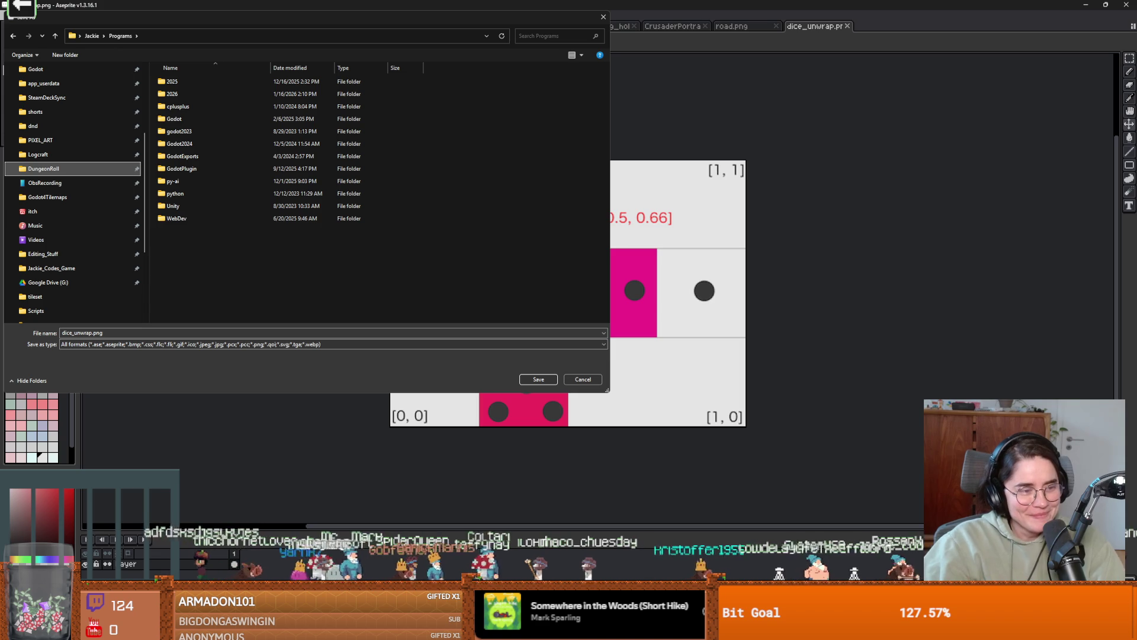
pyautogui.doubleClick(193, 94)
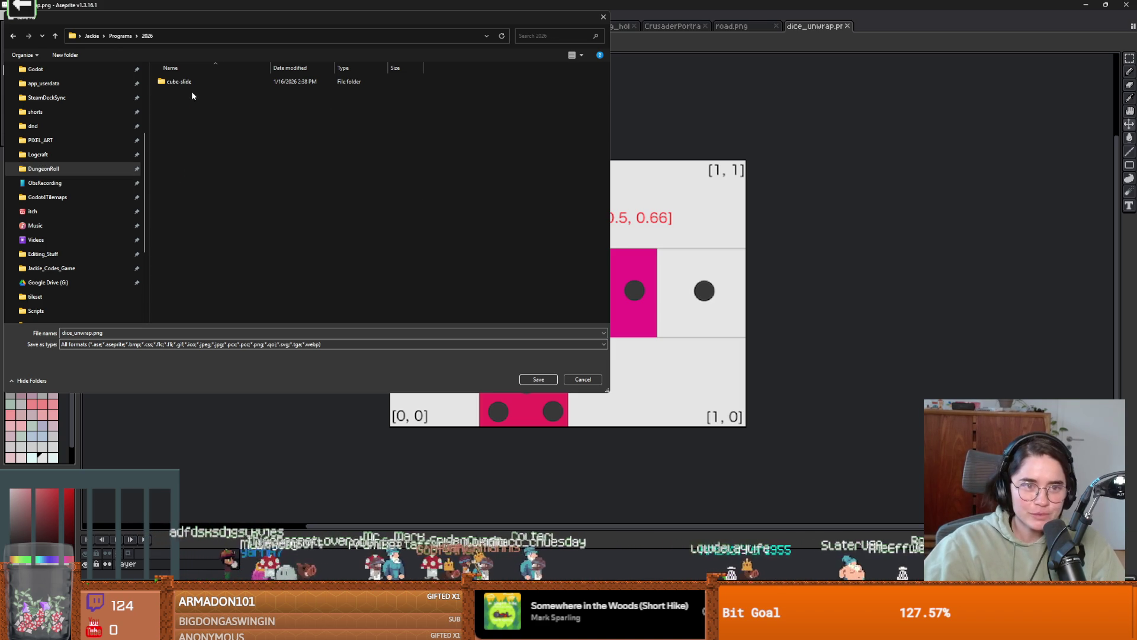
pyautogui.doubleClick(196, 81)
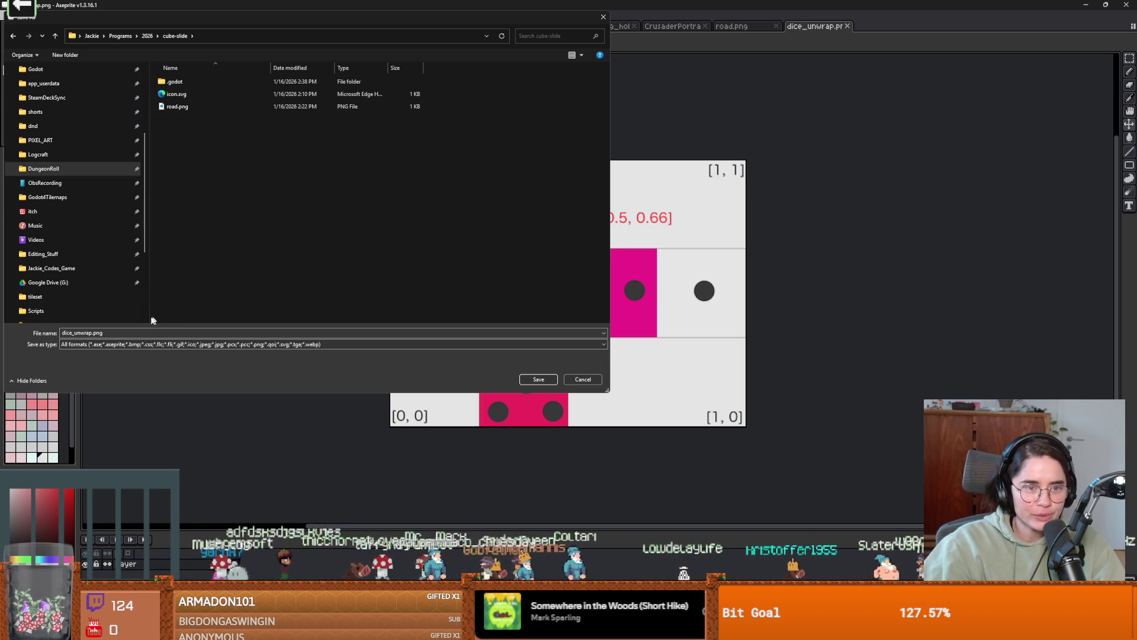
pyautogui.click(538, 379)
pyautogui.hotkey('alt', 'Tab')
pyautogui.click(77, 129)
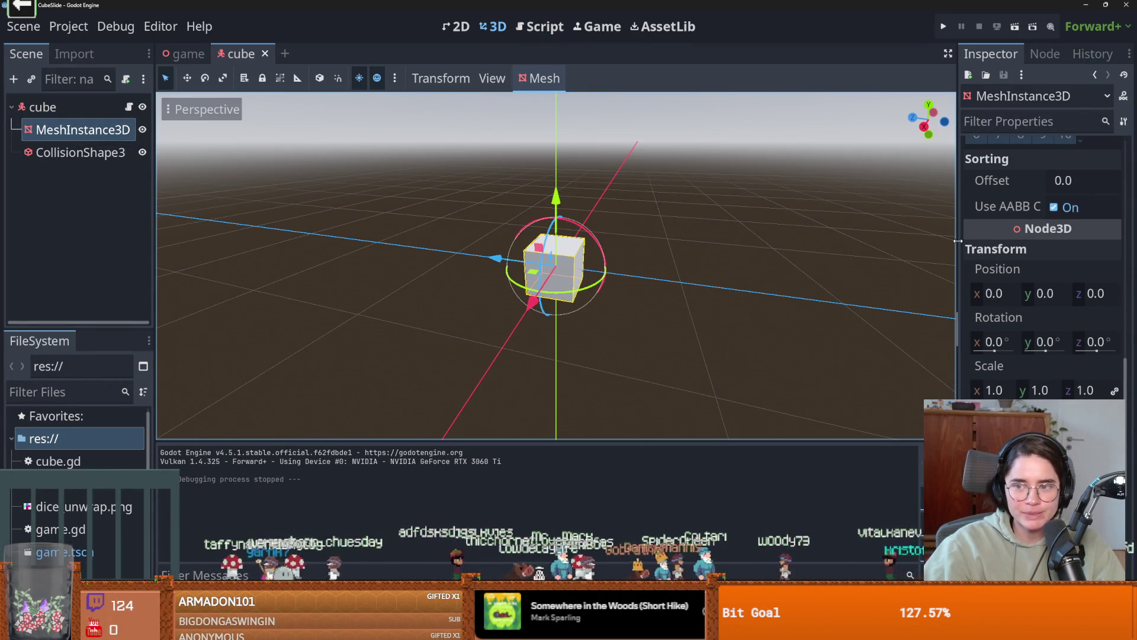
# - Give the cube's BoxMesh a new StandardMaterial3D
pyautogui.moveTo(958, 240); pyautogui.dragTo(665, 240)
pyautogui.scroll(10, 920, 301)
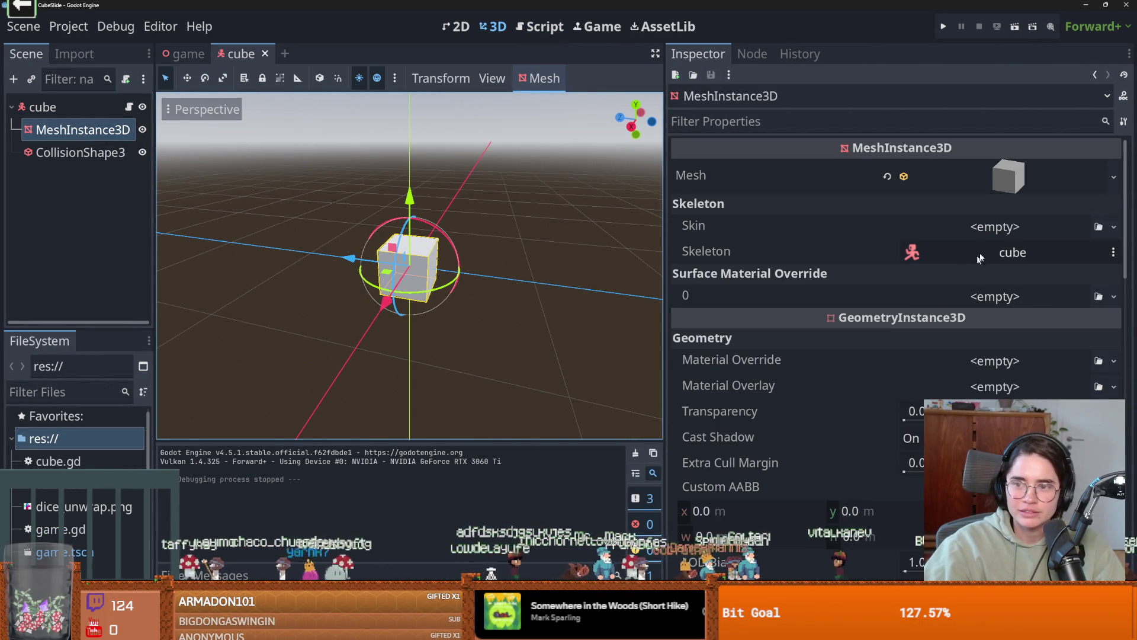
pyautogui.click(1010, 177)
pyautogui.scroll(-5, 1010, 237)
pyautogui.scroll(10, 972, 393)
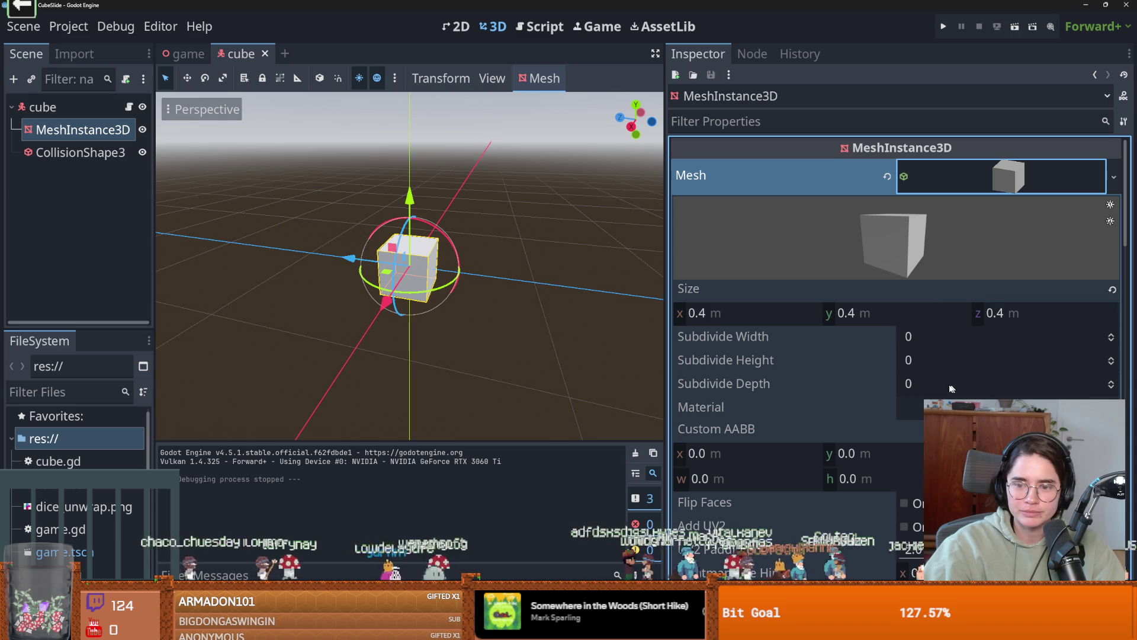
pyautogui.click(971, 407)
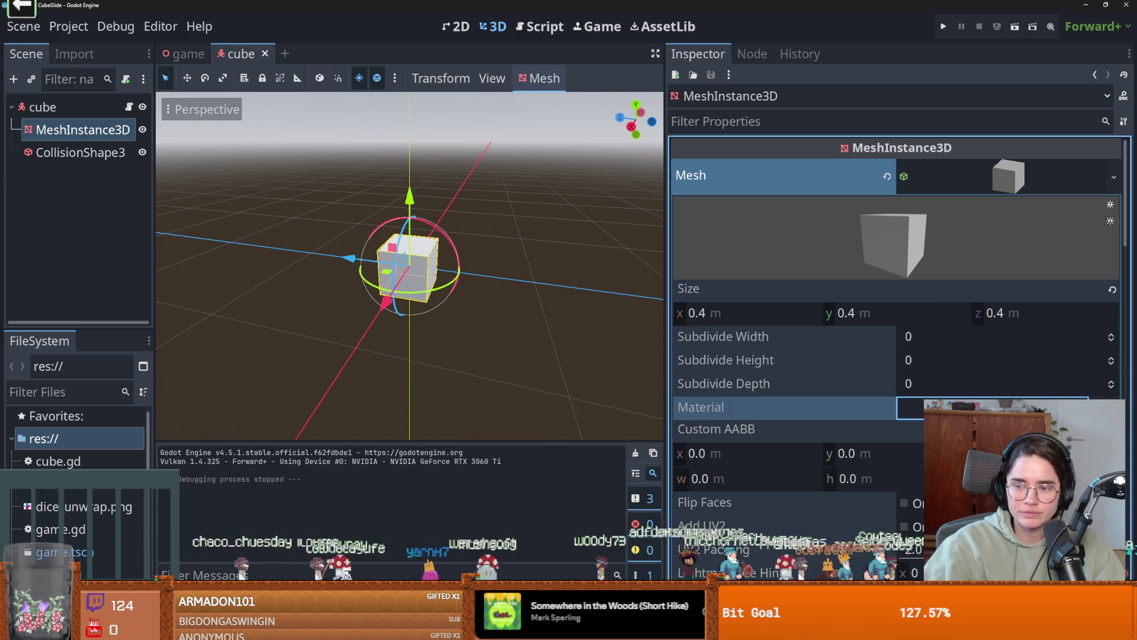
pyautogui.click(1007, 407)
# - Load dice_unwrap.png as the material's albedo texture
pyautogui.scroll(-5, 895, 356)
pyautogui.scroll(-15, 895, 355)
pyautogui.scroll(12, 894, 355)
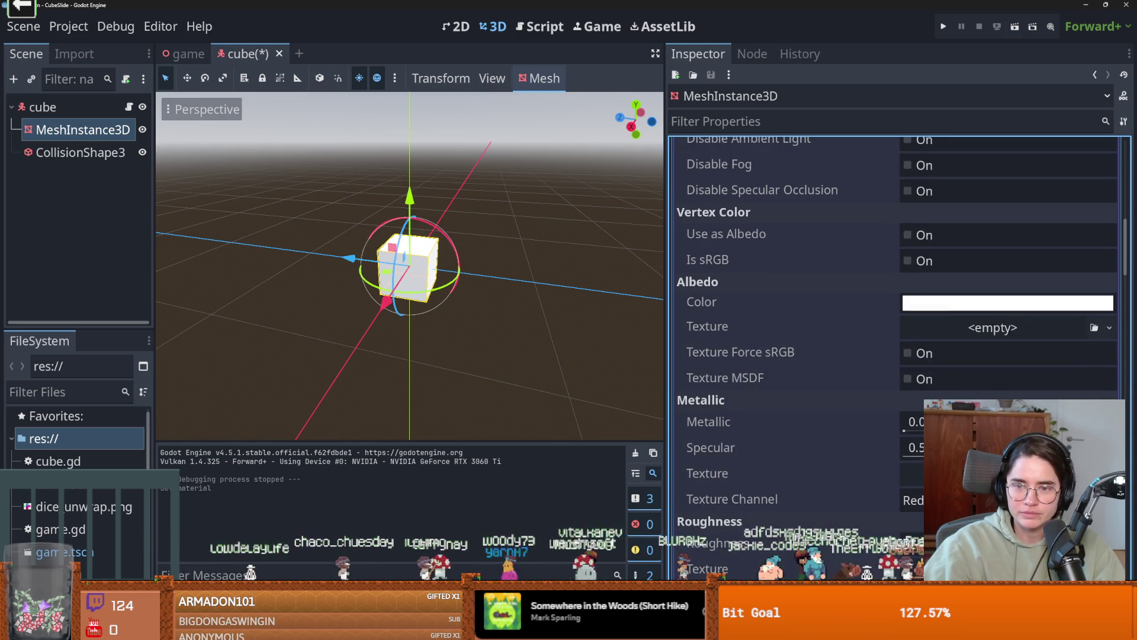
pyautogui.click(1109, 328)
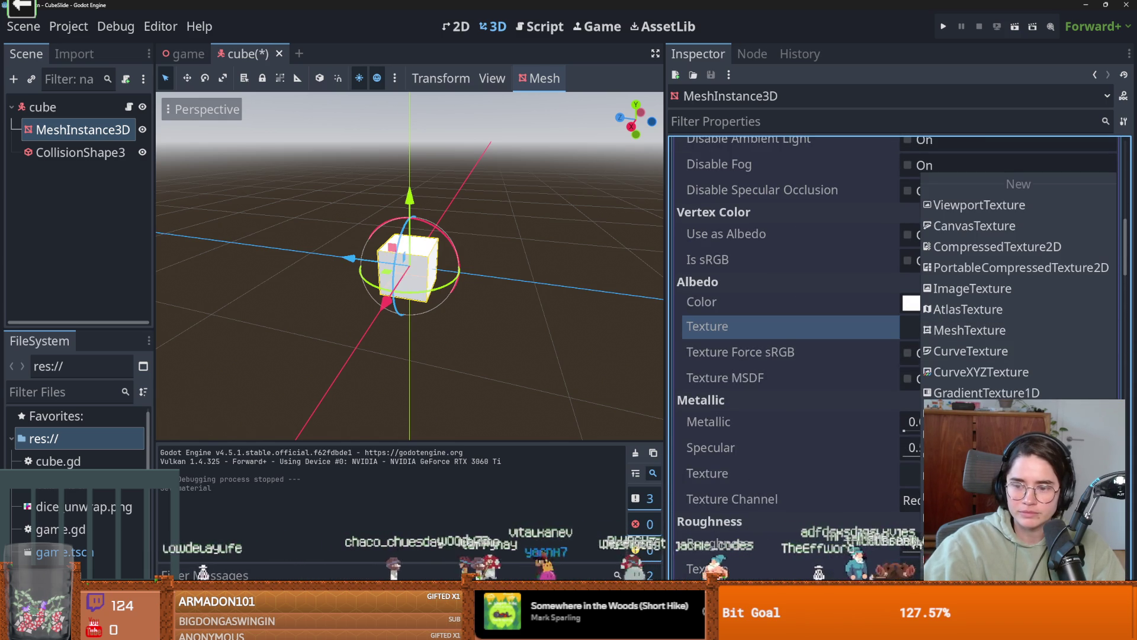
pyautogui.click(1007, 557)
pyautogui.doubleClick(544, 204)
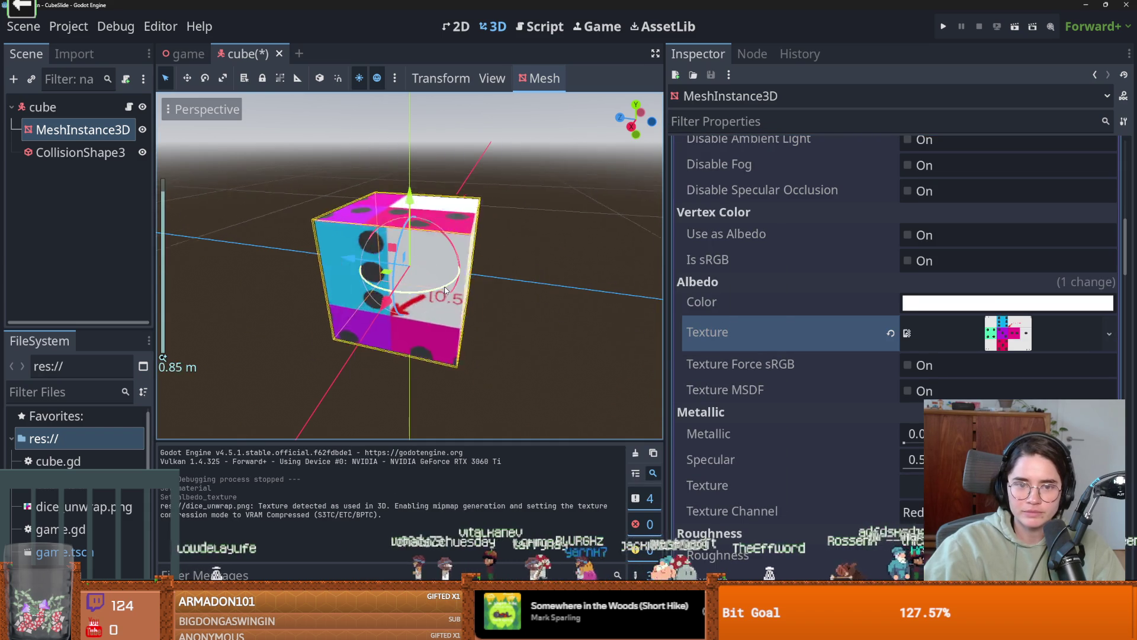
pyautogui.scroll(10, 444, 290)
pyautogui.scroll(-8, 447, 286)
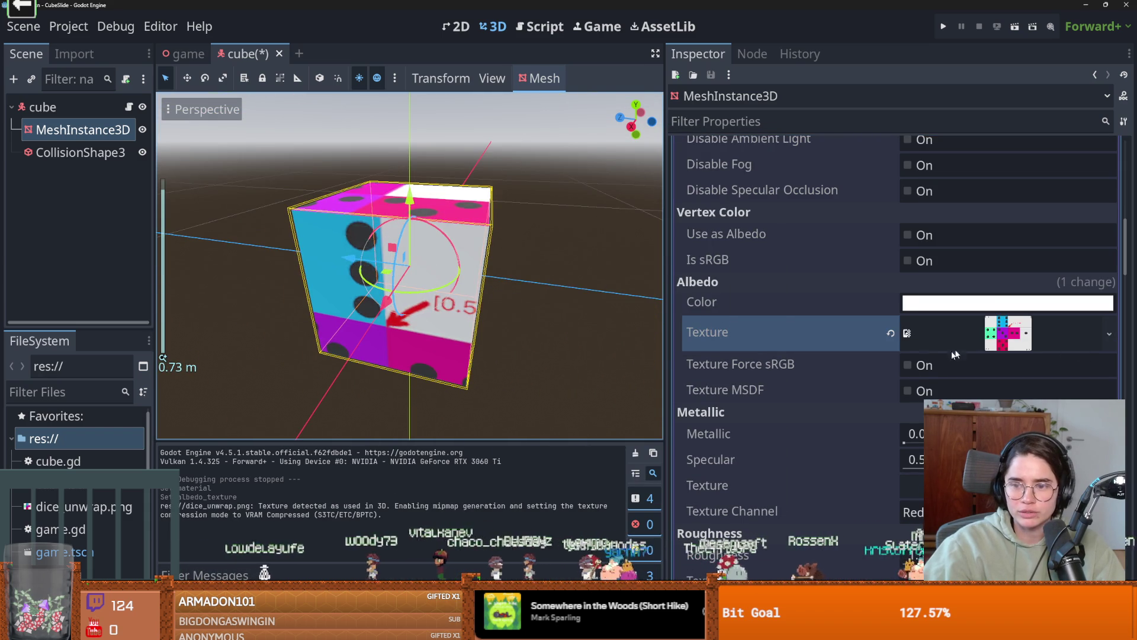
# - Turn off texture repeat and set the texture filter to Nearest
pyautogui.click(908, 365)
pyautogui.click(909, 367)
pyautogui.click(909, 390)
pyautogui.click(909, 391)
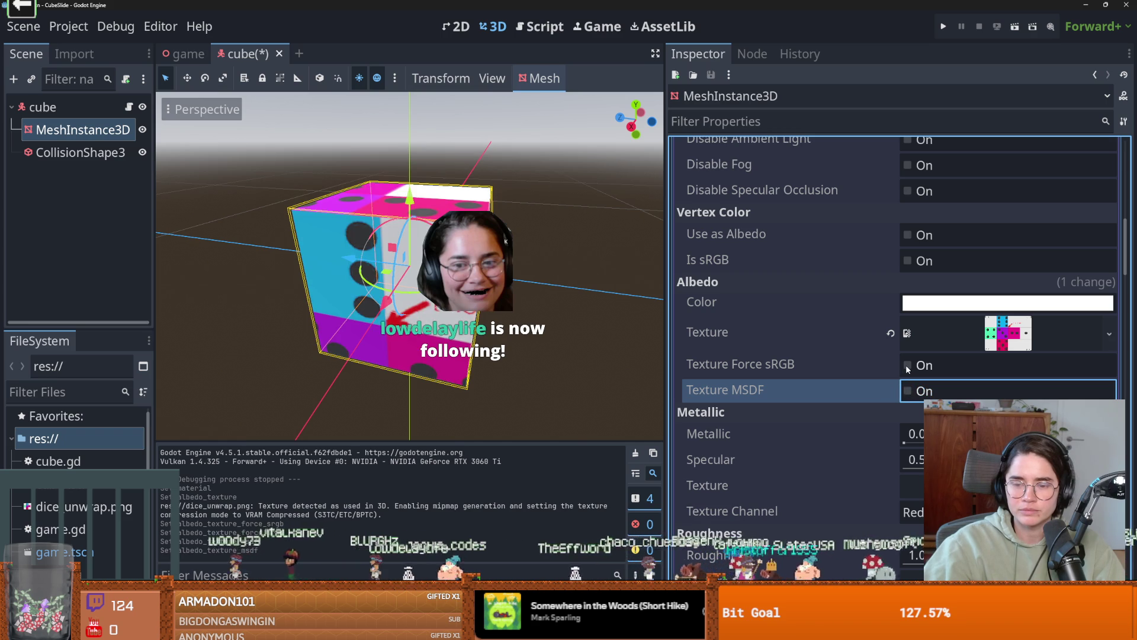
pyautogui.scroll(-10, 905, 365)
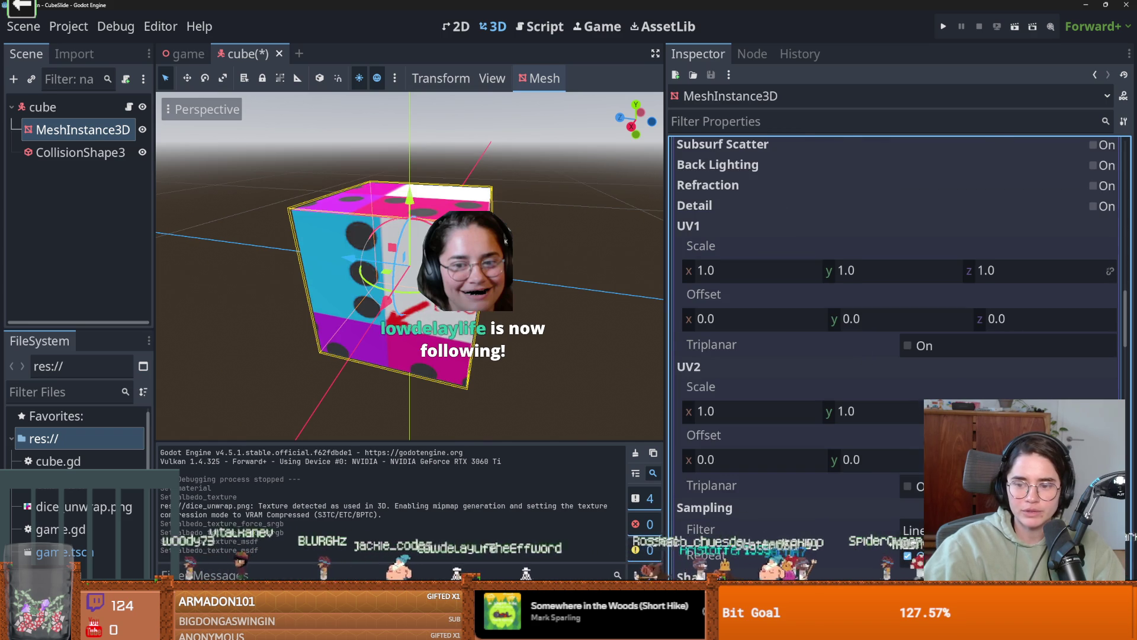
pyautogui.scroll(-3, 863, 355)
pyautogui.click(908, 379)
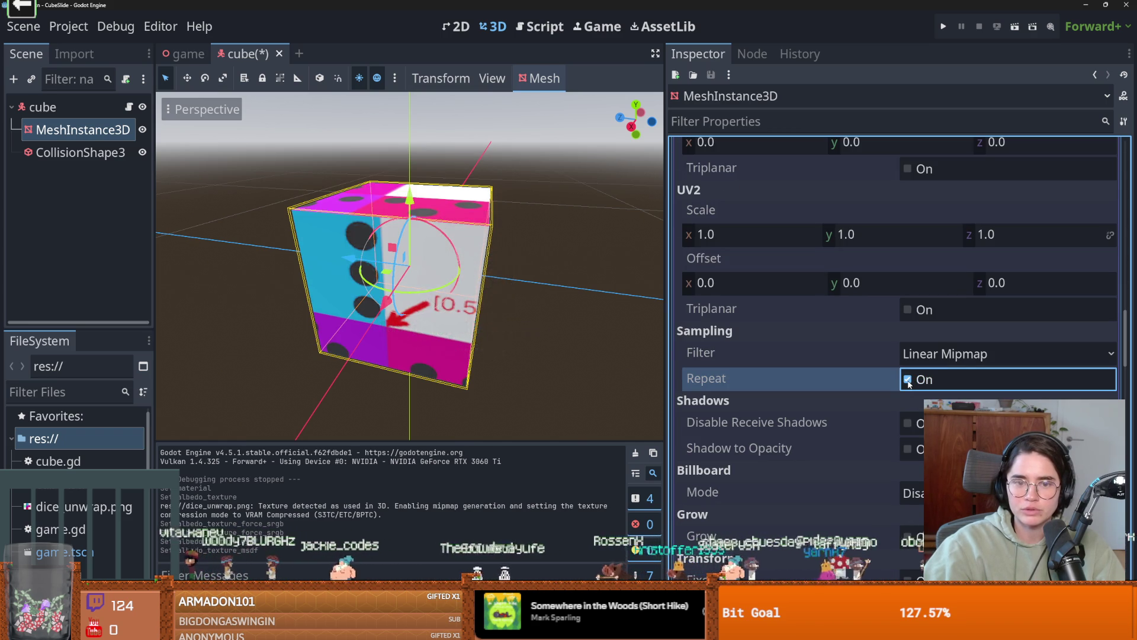
pyautogui.click(921, 355)
pyautogui.click(935, 379)
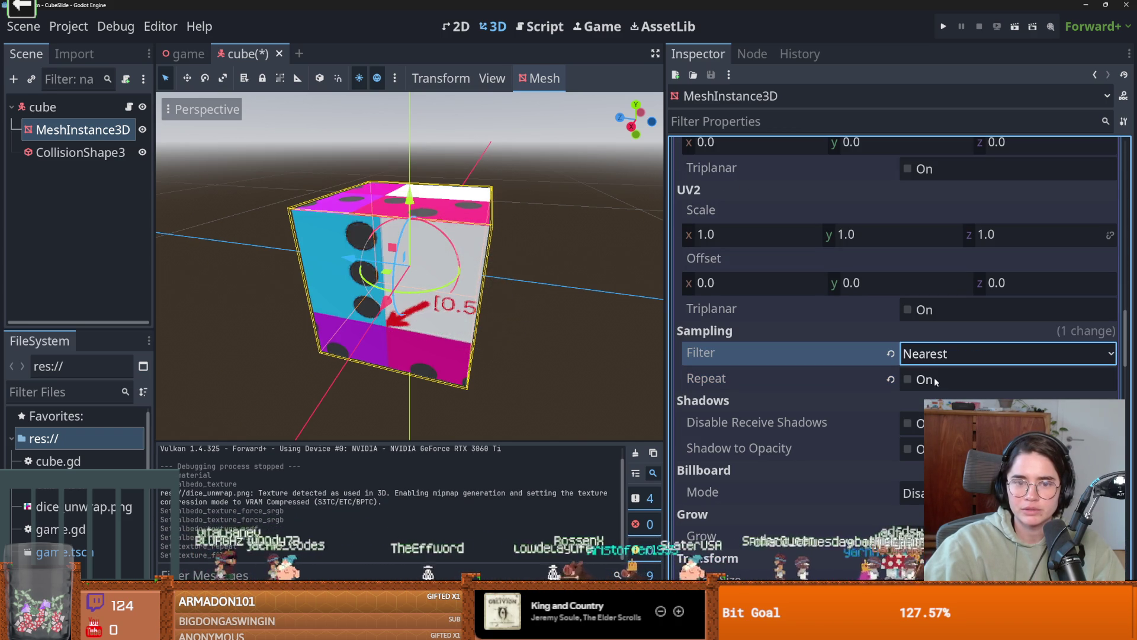
pyautogui.scroll(2, 841, 359)
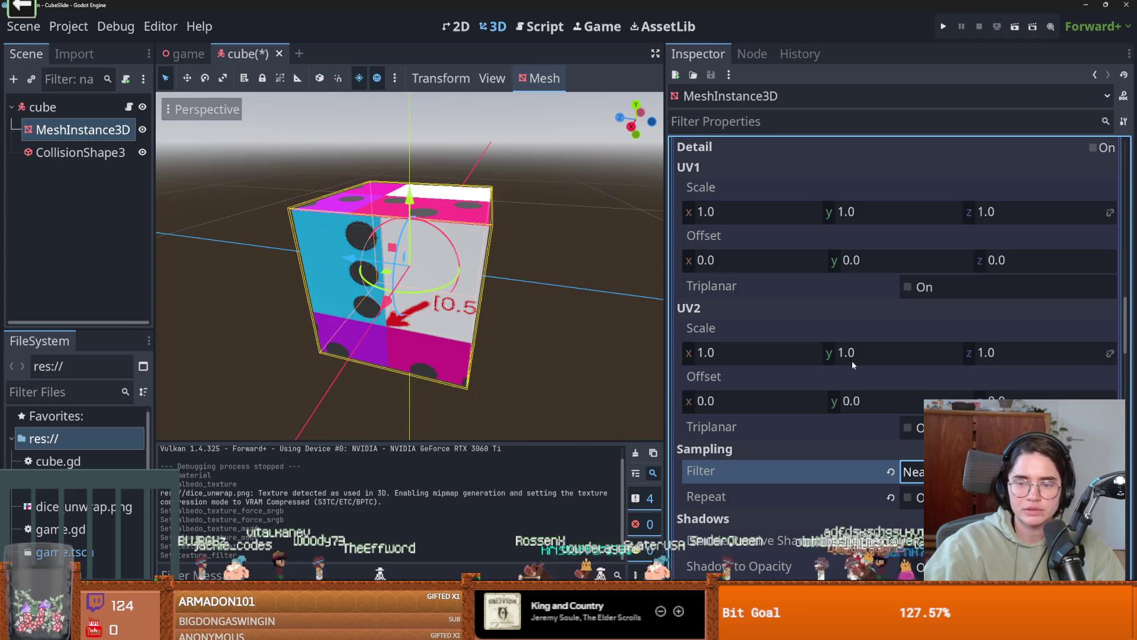
pyautogui.hotkey('alt', 'Tab')
# - Clear the blank [1,1] area and the [1,0] spare tile to transparency
pyautogui.scroll(2, 480, 193)
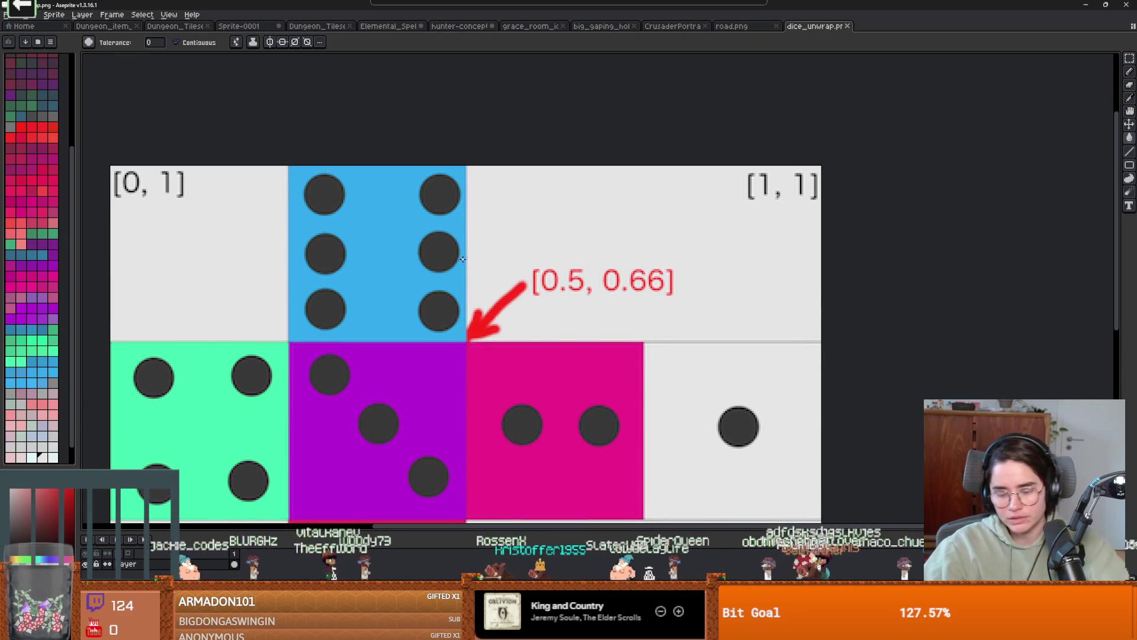
pyautogui.moveTo(468, 165)
pyautogui.mouseDown()
pyautogui.moveTo(910, 358)
pyautogui.moveTo(932, 334)
pyautogui.mouseUp()
pyautogui.press('Delete')
pyautogui.scroll(-2, 771, 449)
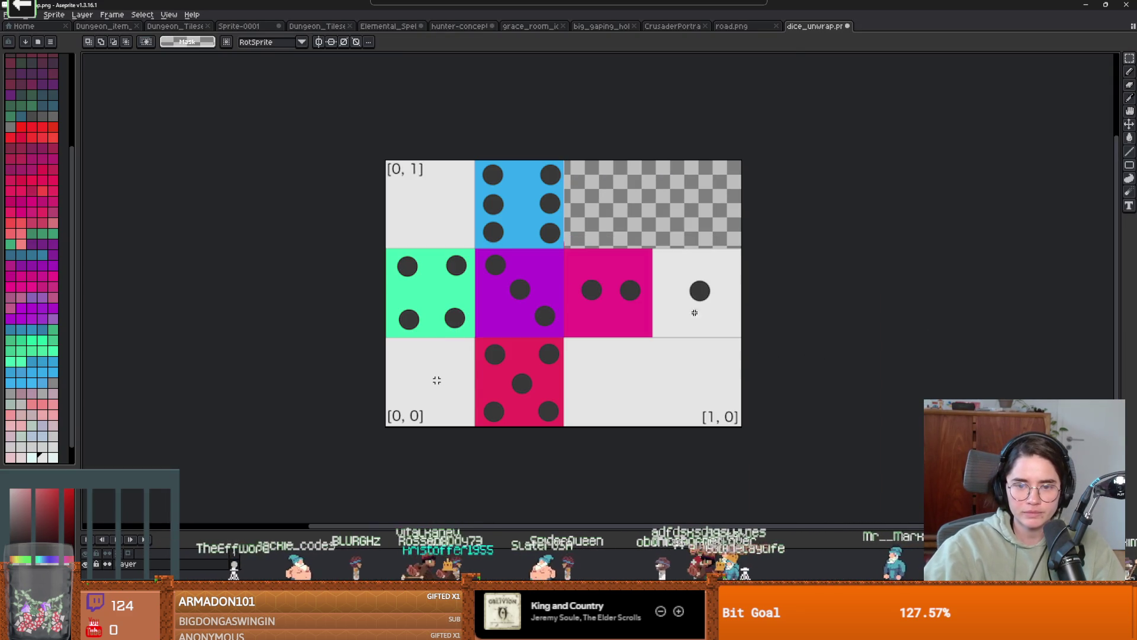
pyautogui.moveTo(744, 428)
pyautogui.mouseDown()
pyautogui.moveTo(569, 351)
pyautogui.moveTo(564, 336)
pyautogui.mouseUp()
pyautogui.press('Delete')
# - Erase the white [0,0] and [0,1] tiles to transparency
pyautogui.scroll(2, 466, 436)
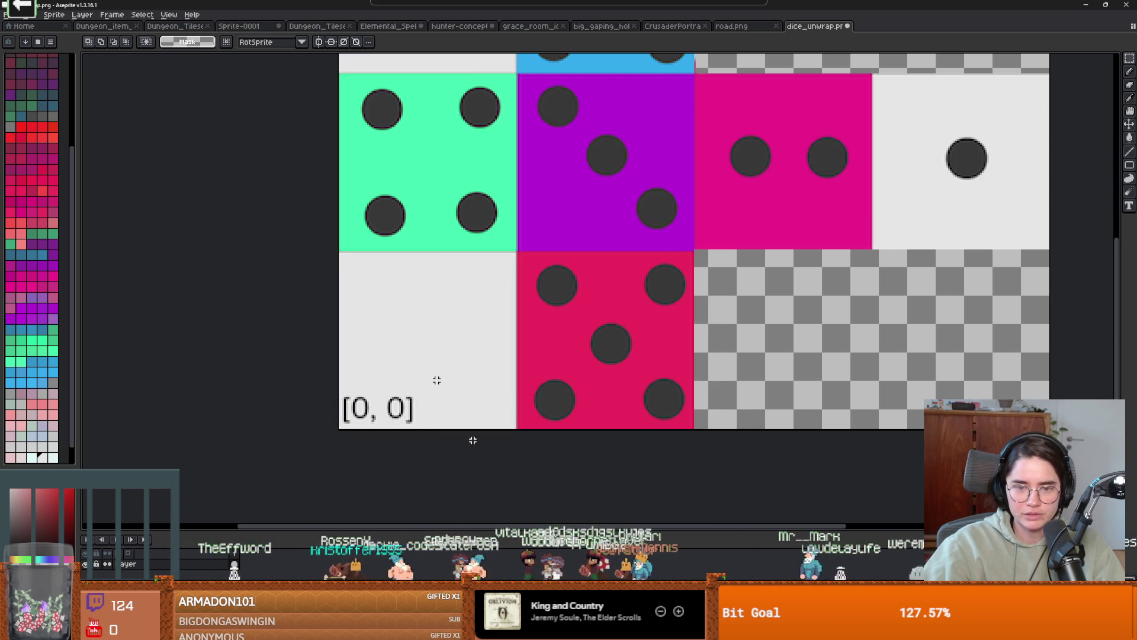
pyautogui.moveTo(515, 430)
pyautogui.mouseDown()
pyautogui.moveTo(345, 244)
pyautogui.moveTo(323, 253)
pyautogui.mouseUp()
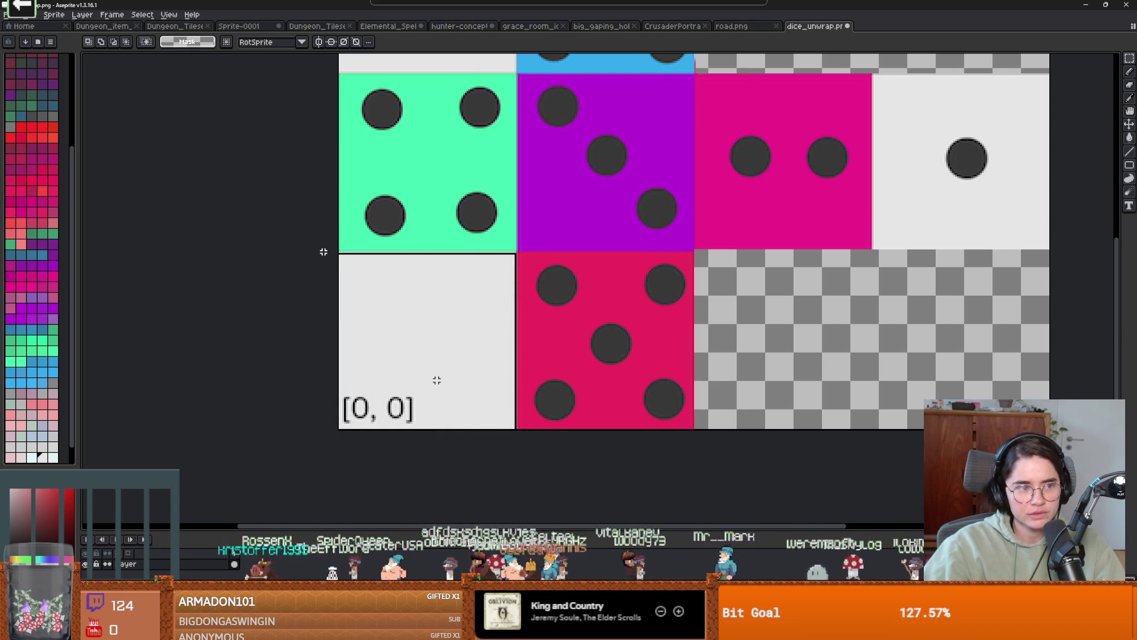
pyautogui.press('Delete')
pyautogui.scroll(2, 325, 248)
pyautogui.scroll(-1, 363, 330)
pyautogui.moveTo(326, 229)
pyautogui.mouseDown()
pyautogui.moveTo(408, 299)
pyautogui.moveTo(406, 317)
pyautogui.mouseUp()
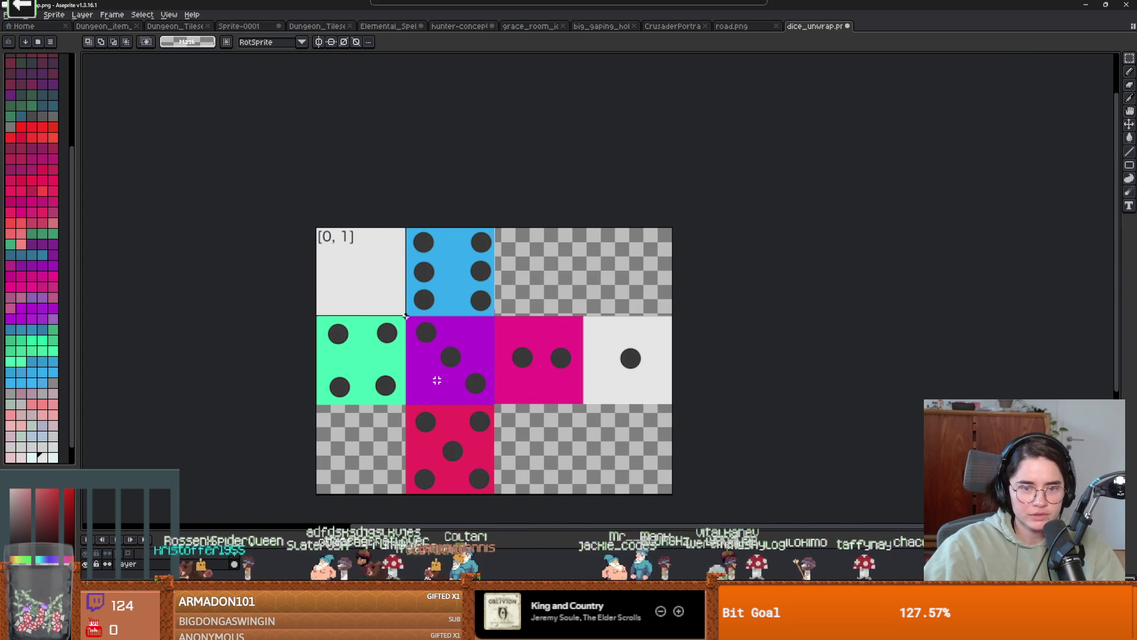
pyautogui.scroll(3, 406, 317)
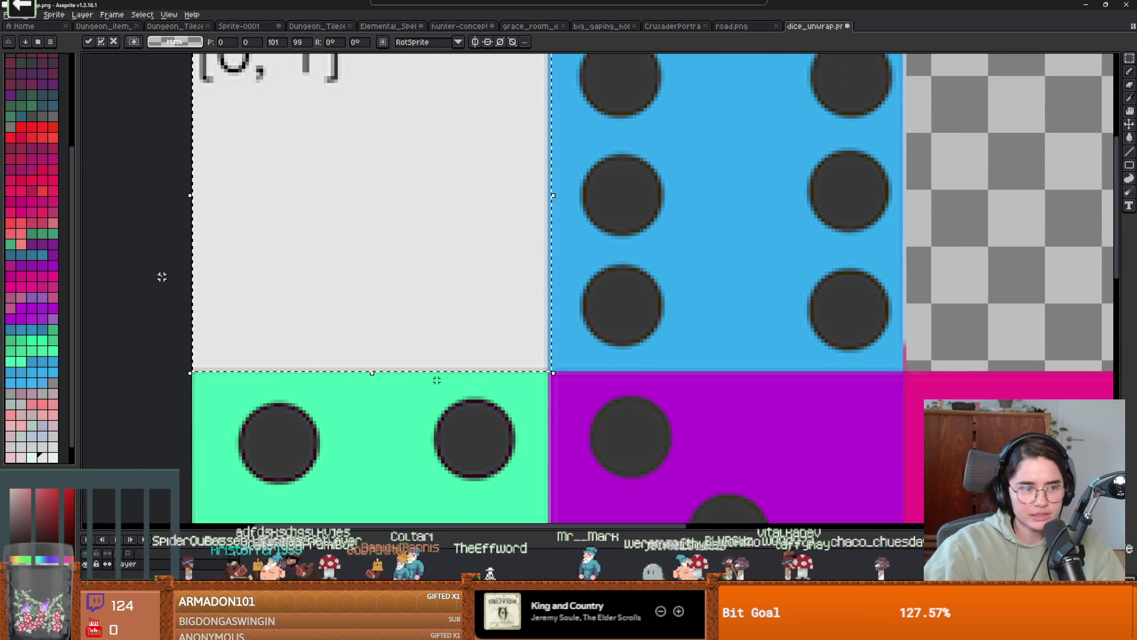
pyautogui.scroll(-1, 249, 178)
pyautogui.moveTo(248, 120); pyautogui.dragTo(516, 386)
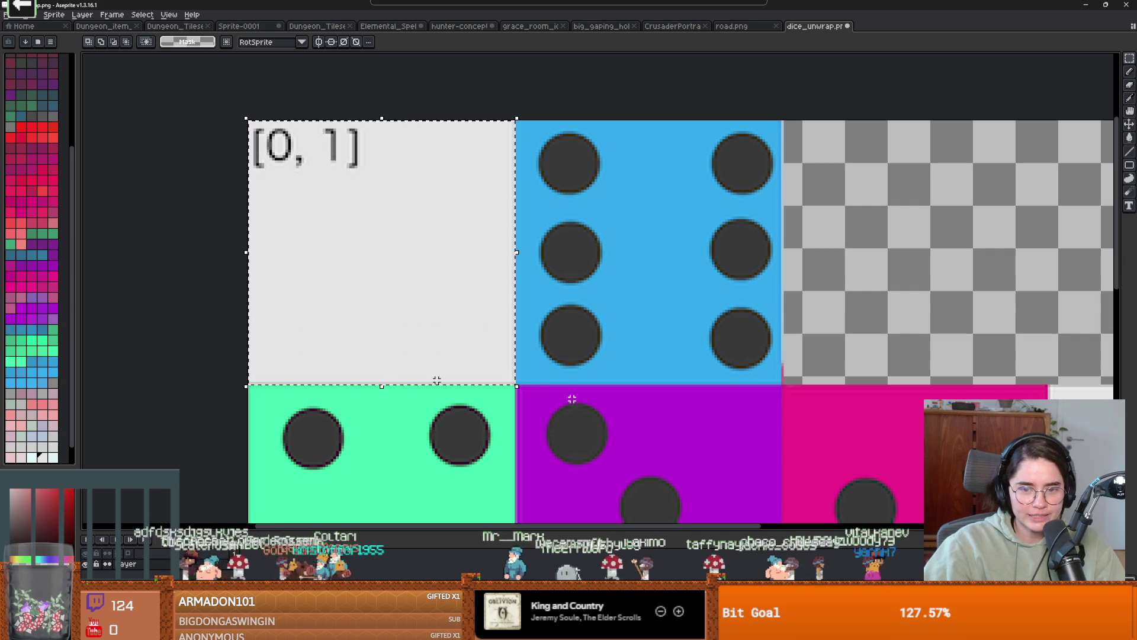
pyautogui.press('Delete')
# - Bring the rest of the unwrap into view, then return to the Godot editor
pyautogui.scroll(-2, 561, 399)
pyautogui.scroll(1, 705, 403)
pyautogui.moveTo(561, 433); pyautogui.dragTo(638, 431)
pyautogui.rightClick(519, 391)
pyautogui.click(559, 332)
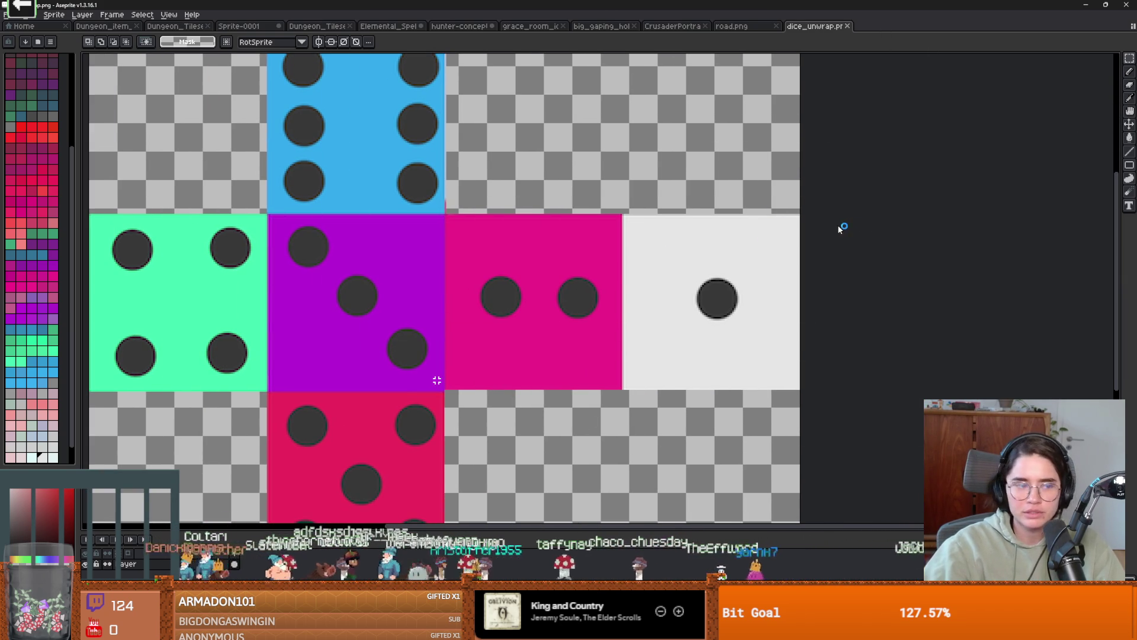
pyautogui.hotkey('alt', 'Tab')
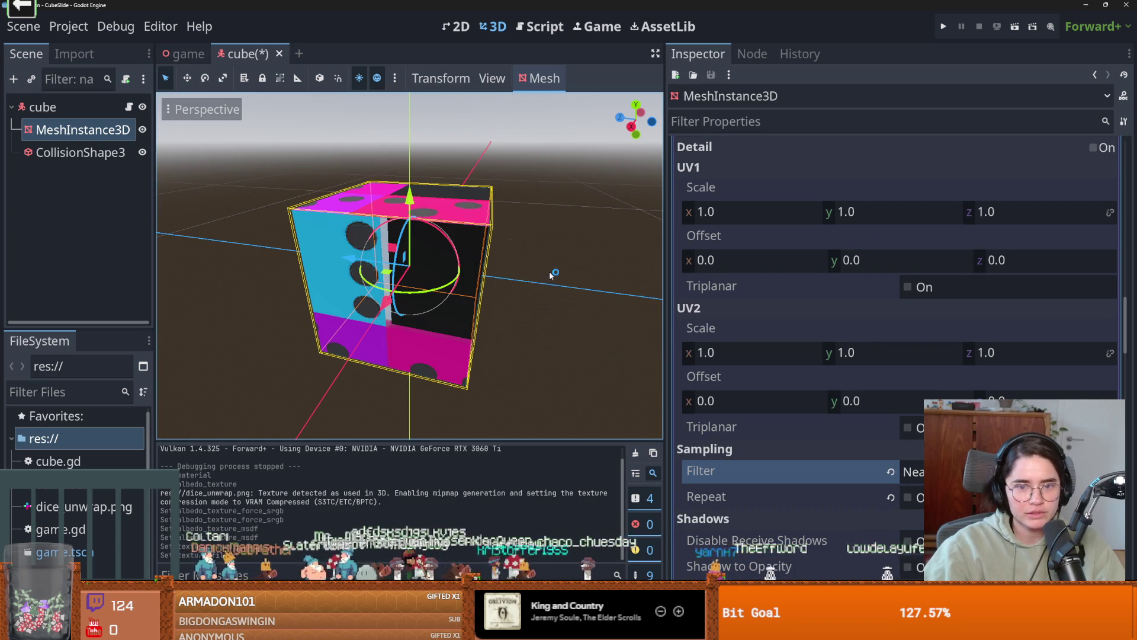
# - Revert the cube material's texture filter to default and clear its dice albedo texture
pyautogui.moveTo(520, 297)
pyautogui.mouseDown()
pyautogui.moveTo(545, 209)
pyautogui.moveTo(590, 288)
pyautogui.mouseUp()
pyautogui.scroll(-2, 590, 289)
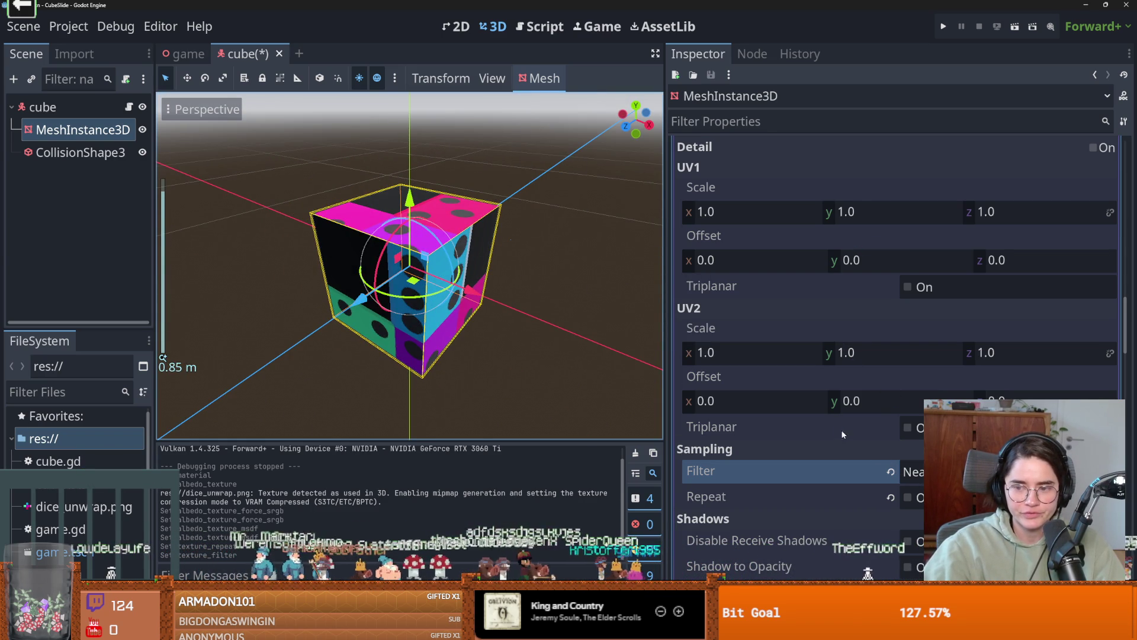
pyautogui.click(891, 470)
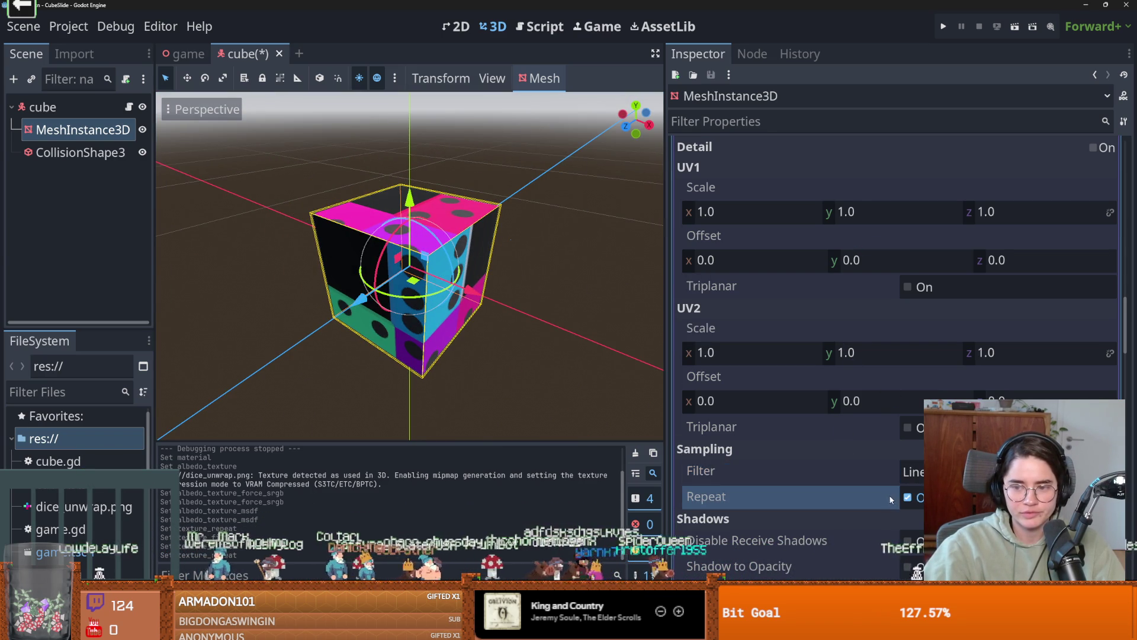
pyautogui.scroll(5, 813, 465)
pyautogui.scroll(7, 815, 458)
pyautogui.scroll(-2, 815, 458)
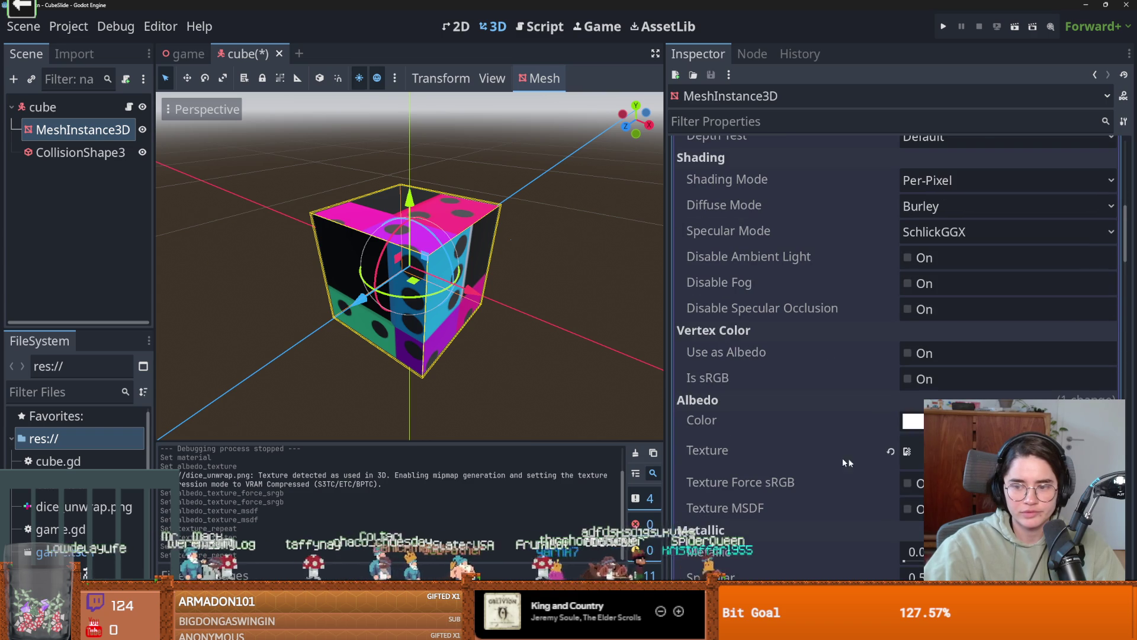
pyautogui.click(890, 452)
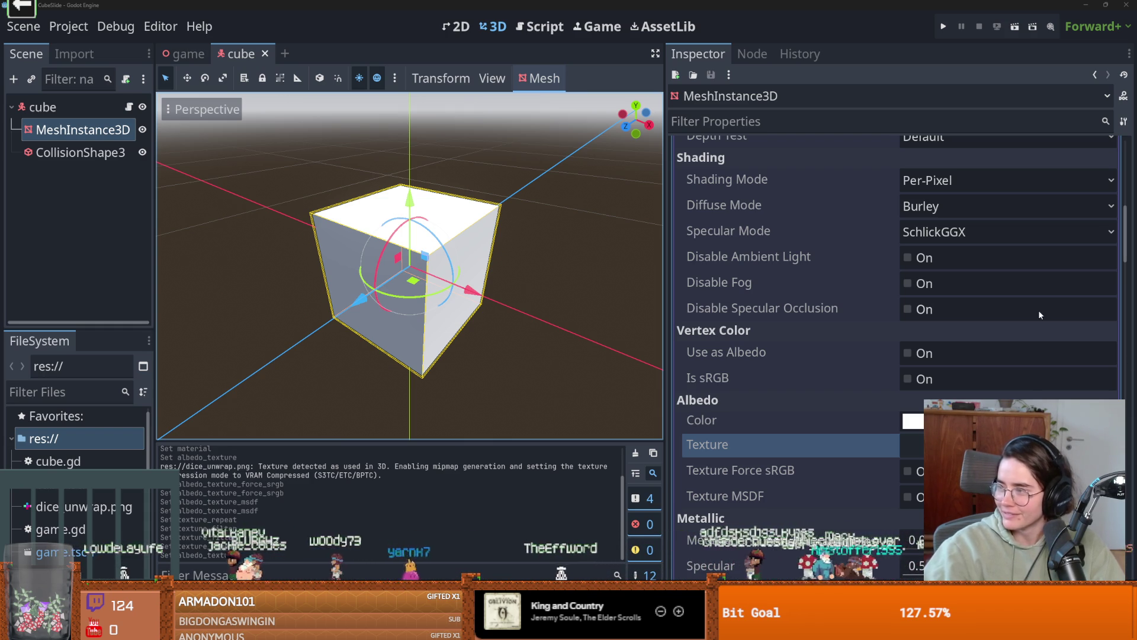
pyautogui.moveTo(587, 313)
pyautogui.mouseDown()
pyautogui.moveTo(485, 318)
pyautogui.moveTo(524, 321)
pyautogui.mouseUp()
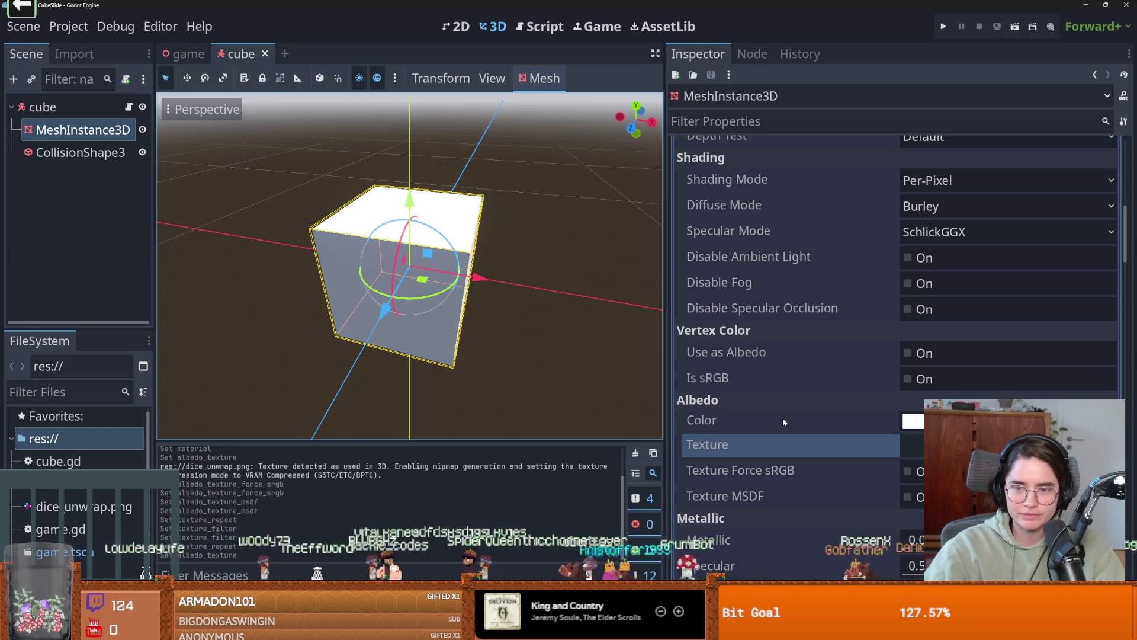
pyautogui.scroll(5, 783, 418)
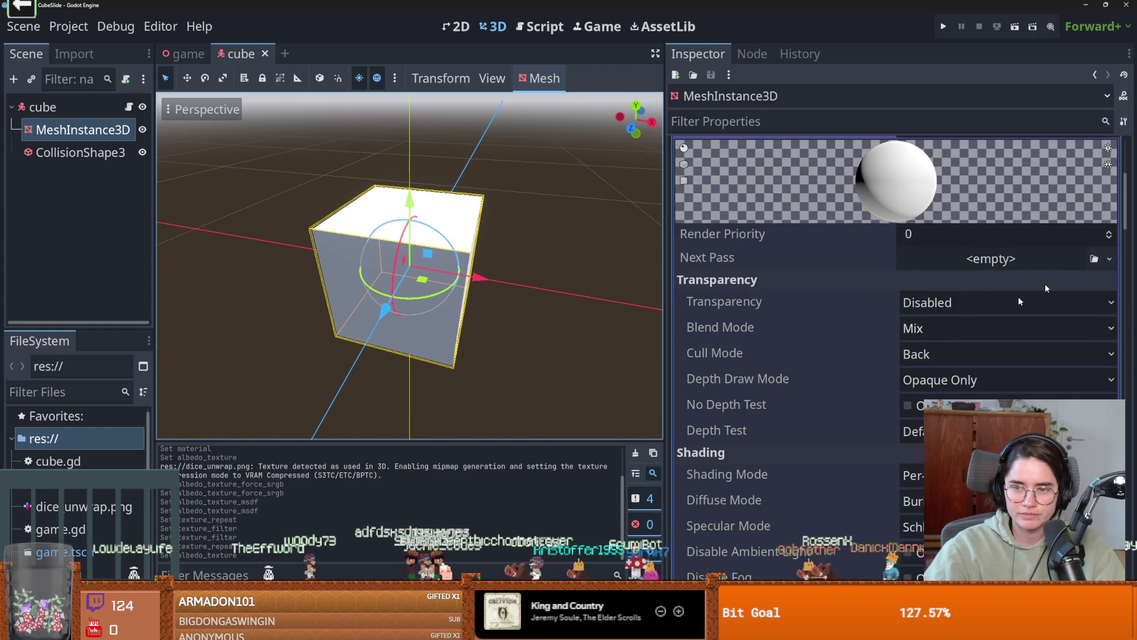
pyautogui.click(1108, 260)
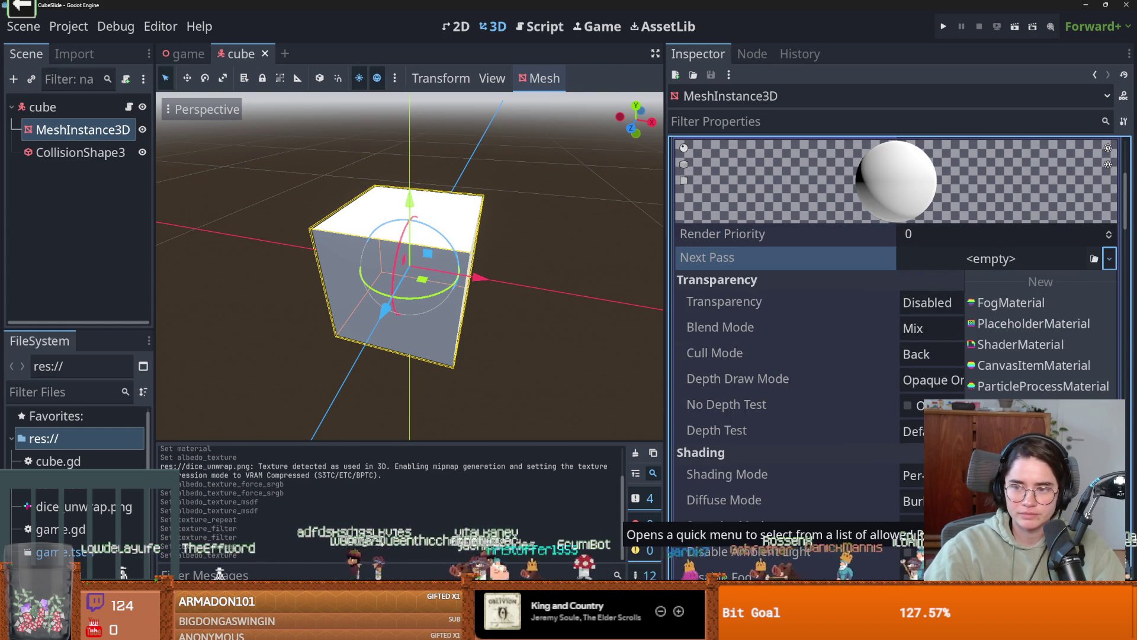
pyautogui.click(820, 284)
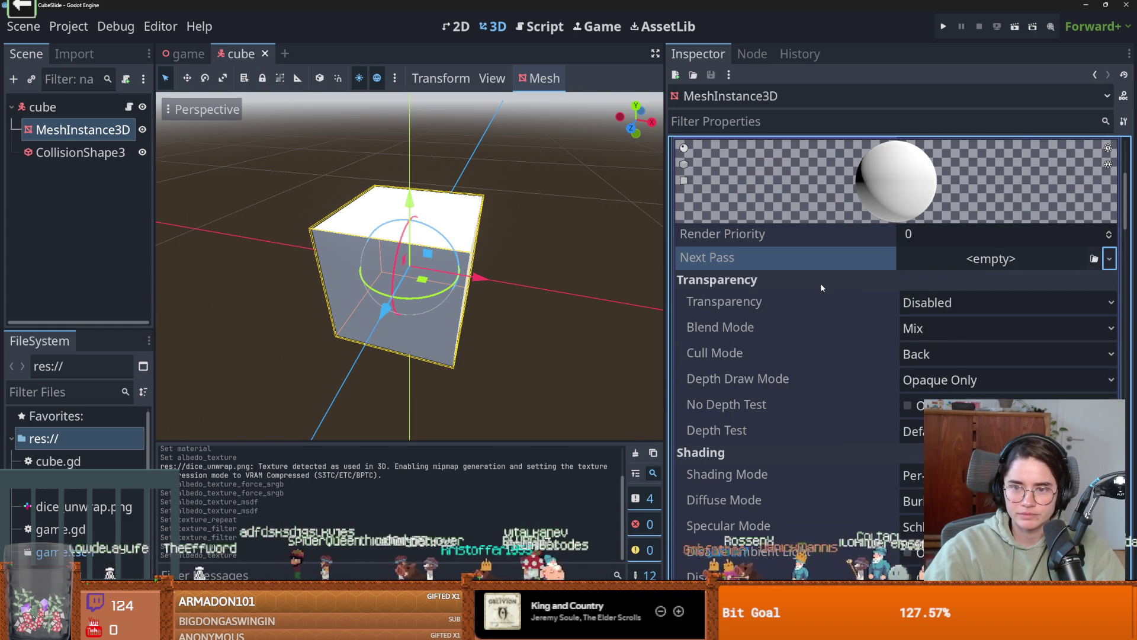
pyautogui.scroll(-10, 827, 304)
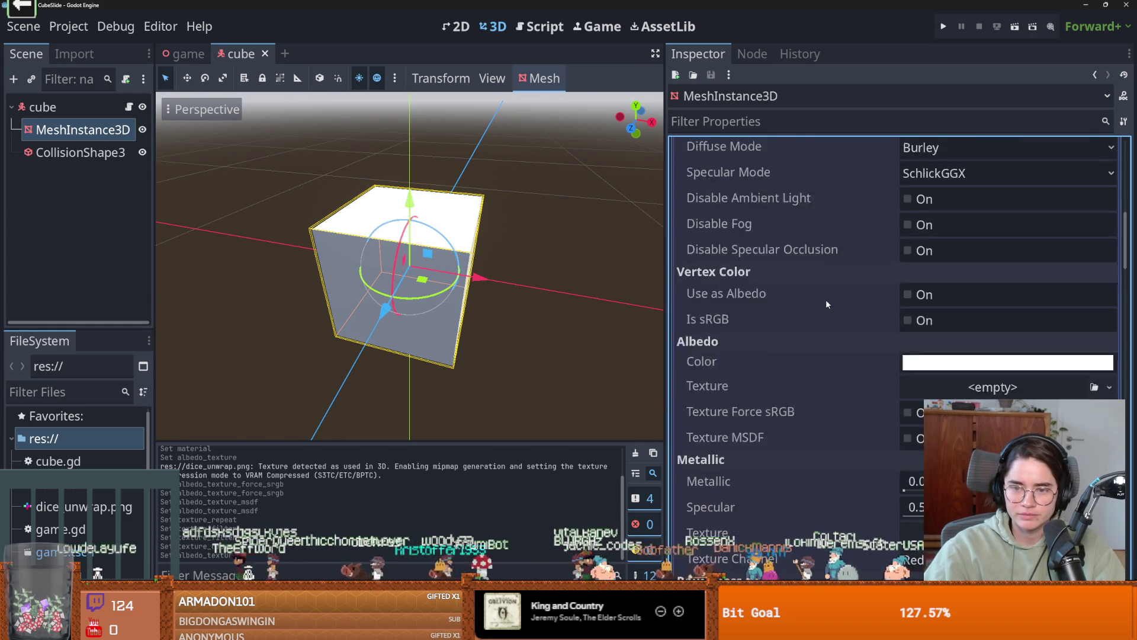
pyautogui.scroll(-12, 824, 302)
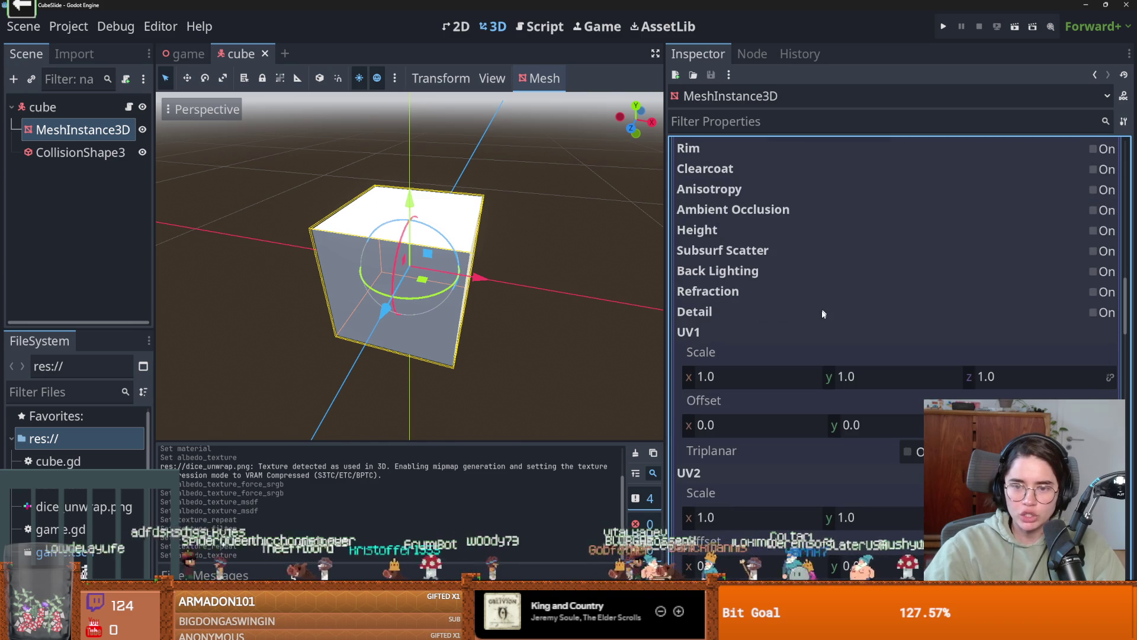
pyautogui.scroll(-5, 822, 318)
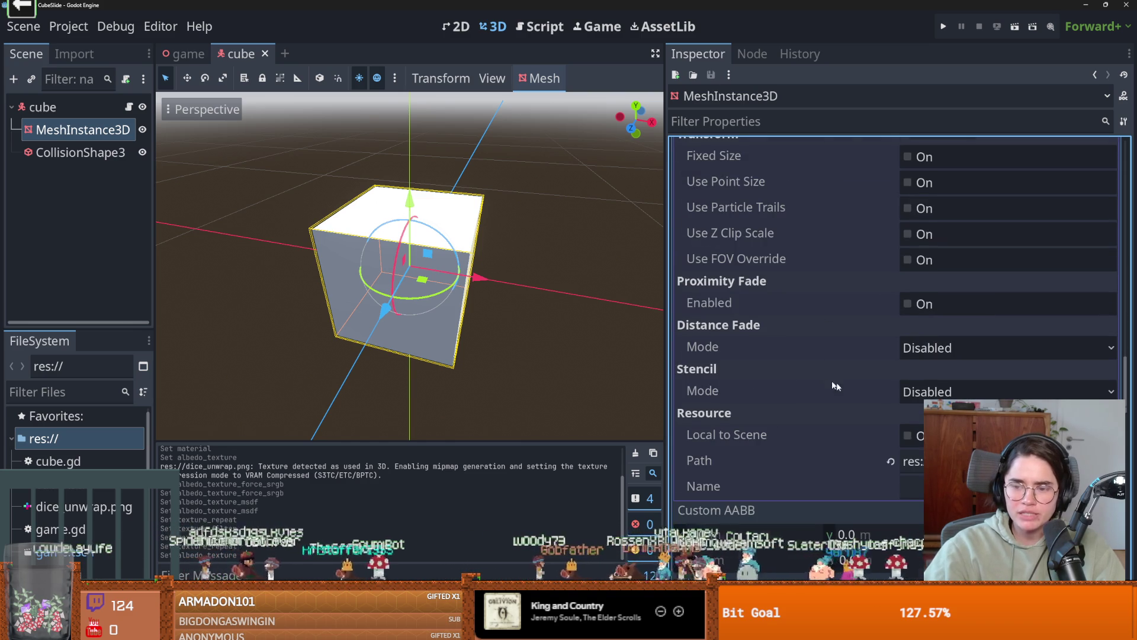
pyautogui.scroll(20, 856, 393)
pyautogui.scroll(15, 900, 367)
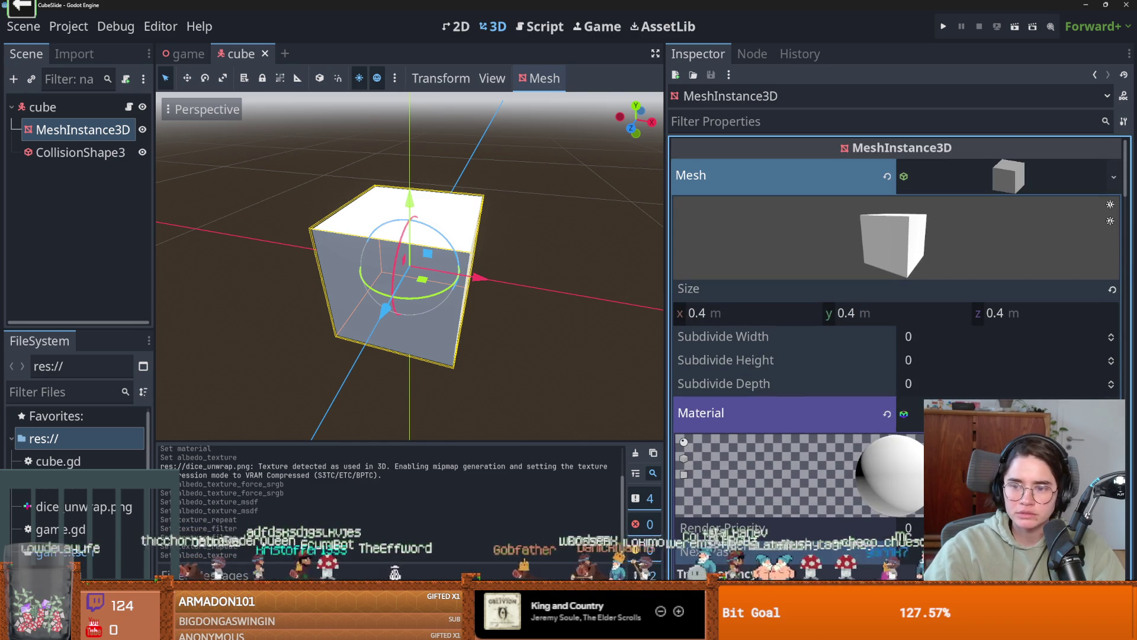
pyautogui.click(913, 413)
pyautogui.scroll(-5, 885, 414)
pyautogui.scroll(3, 884, 406)
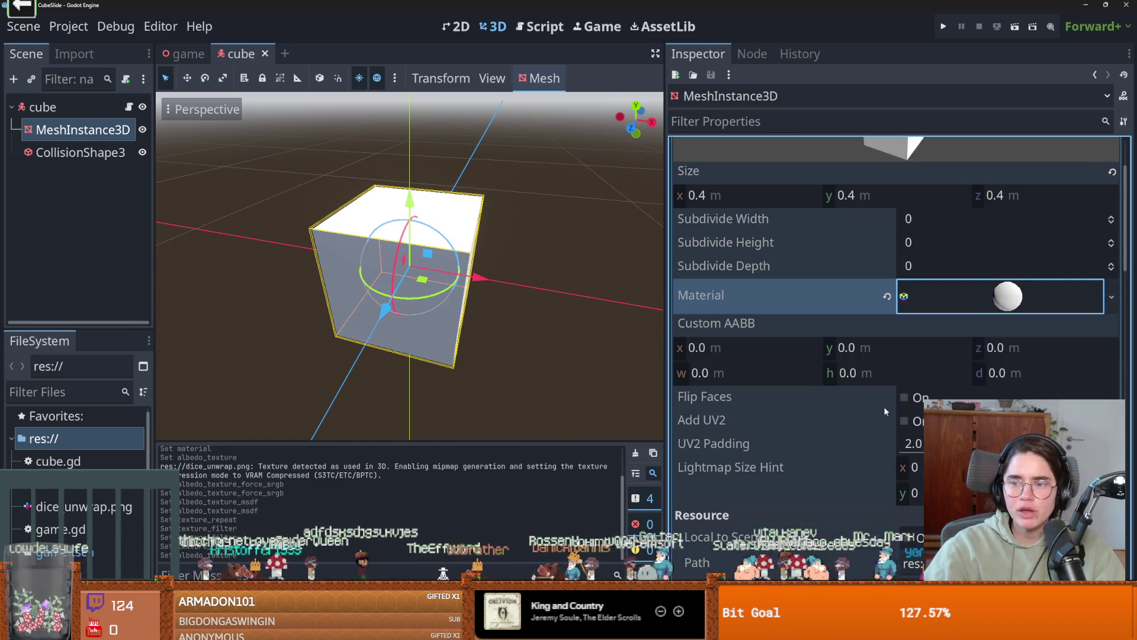
pyautogui.click(960, 296)
pyautogui.scroll(-5, 910, 403)
pyautogui.scroll(5, 993, 369)
pyautogui.scroll(2, 1017, 372)
pyautogui.scroll(-10, 1018, 372)
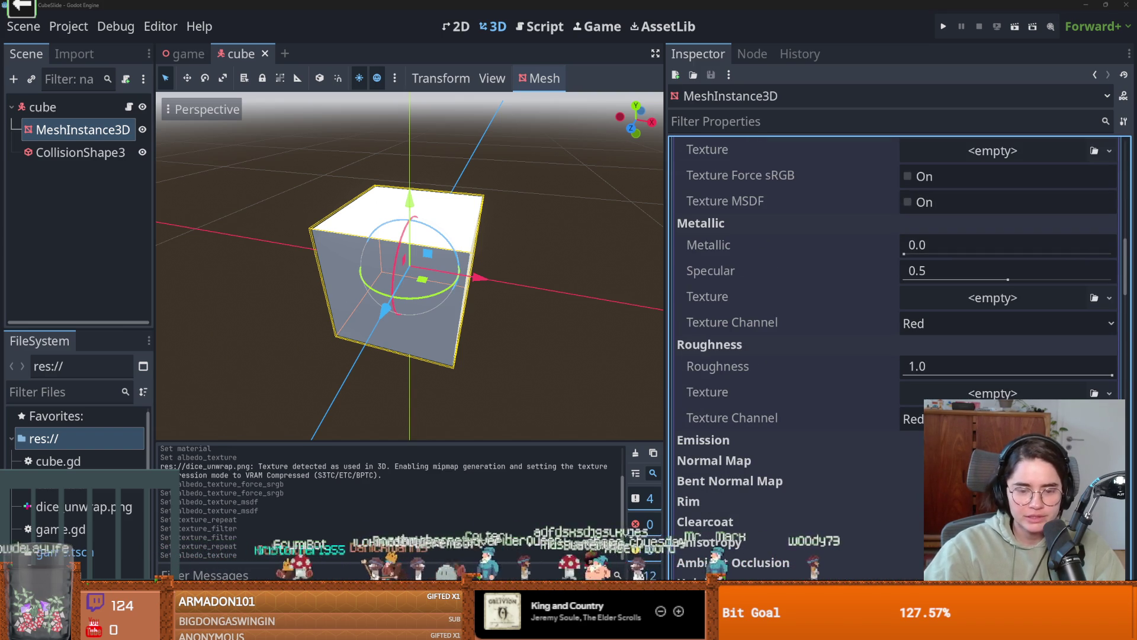
pyautogui.hotkey('alt', 'Tab')
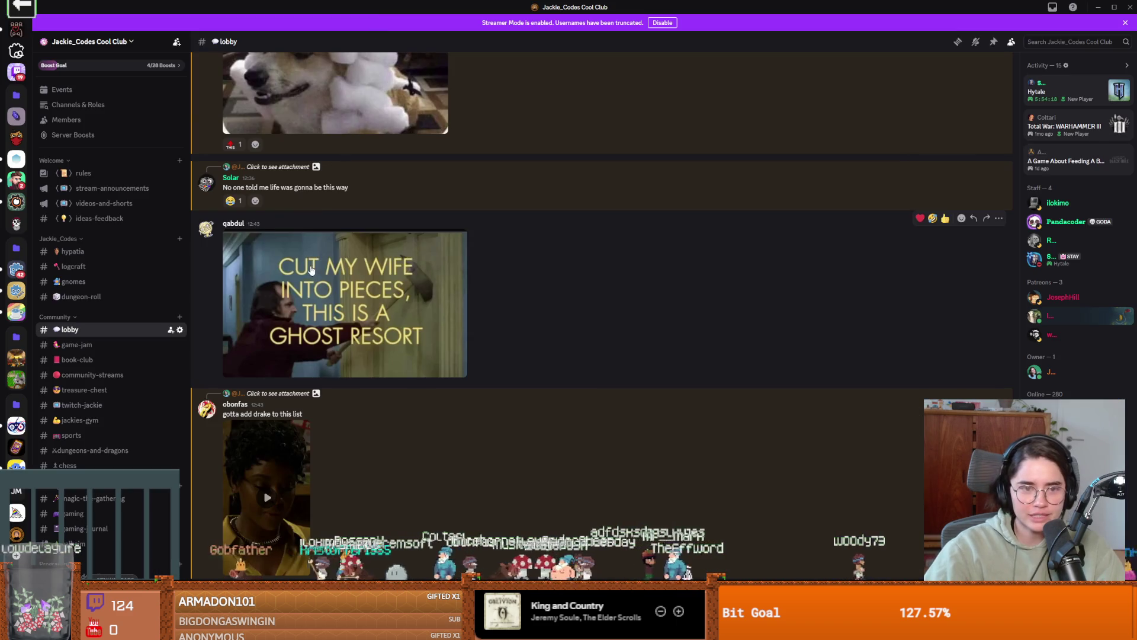
pyautogui.click(320, 296)
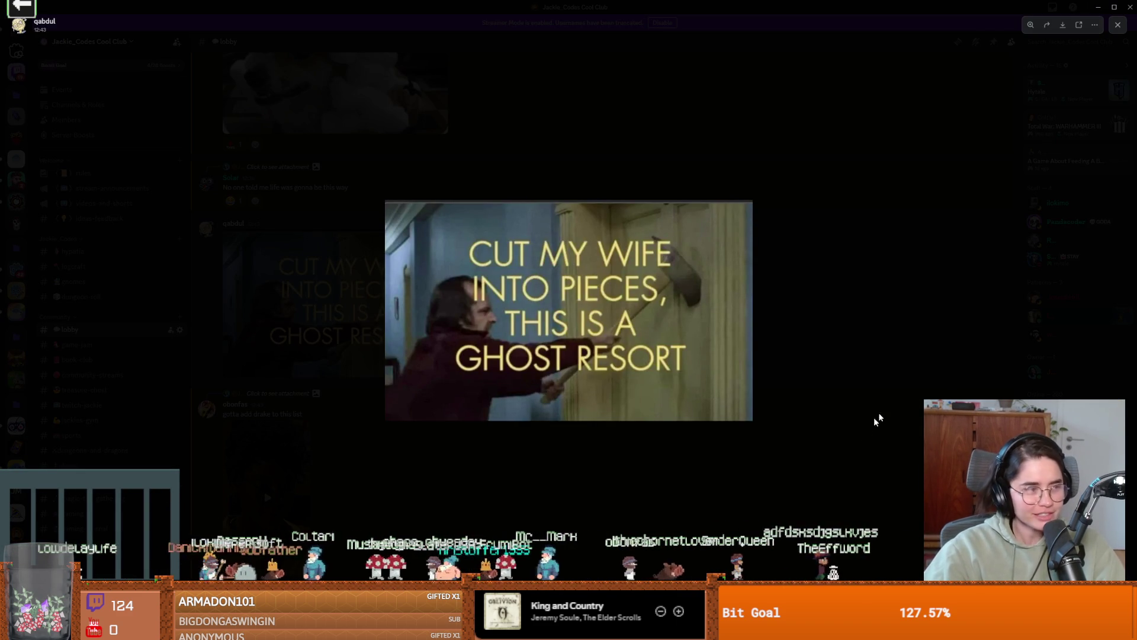
pyautogui.click(880, 380)
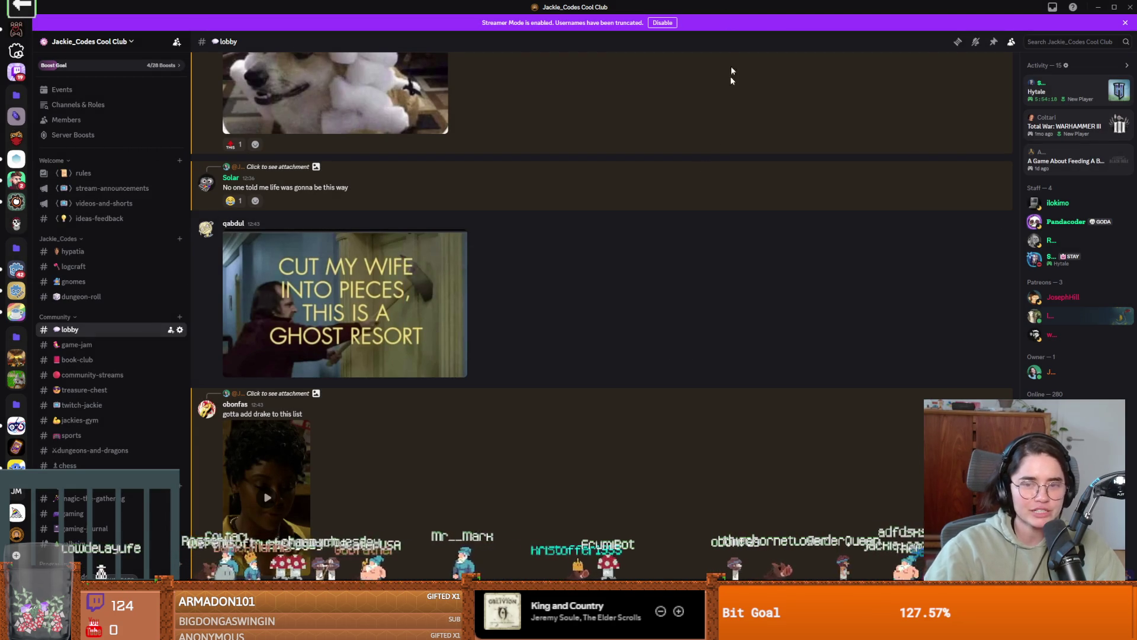
pyautogui.hotkey('alt', 'Tab')
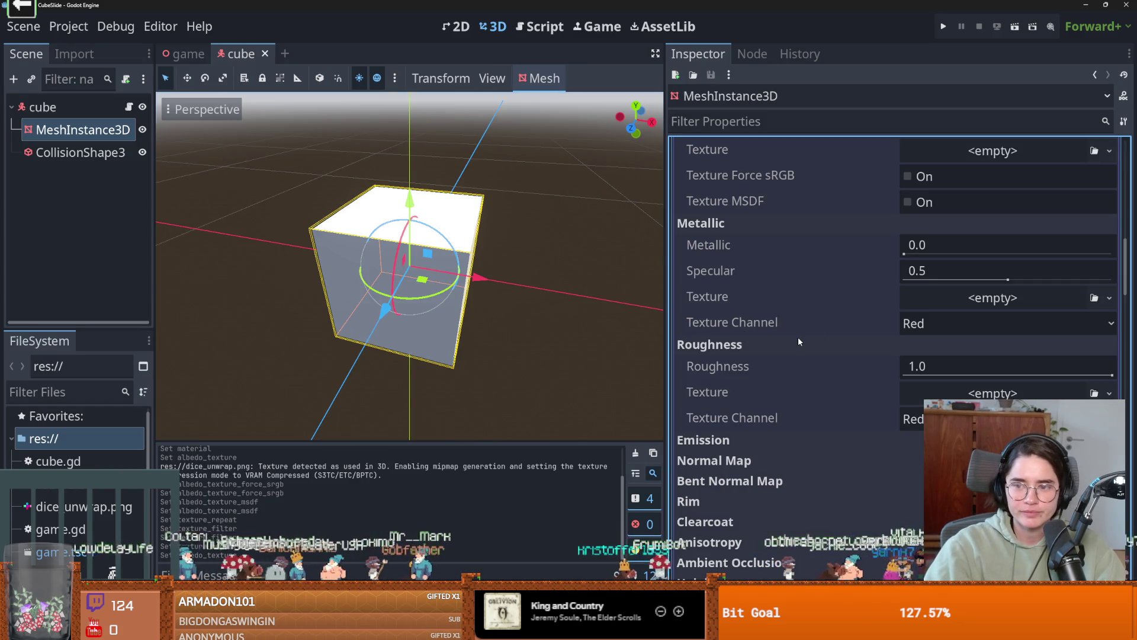
# - Try dice_unwrap.png as the cube material's normal map, then undo it and disable the normal map
pyautogui.click(792, 322)
pyautogui.scroll(-2, 746, 355)
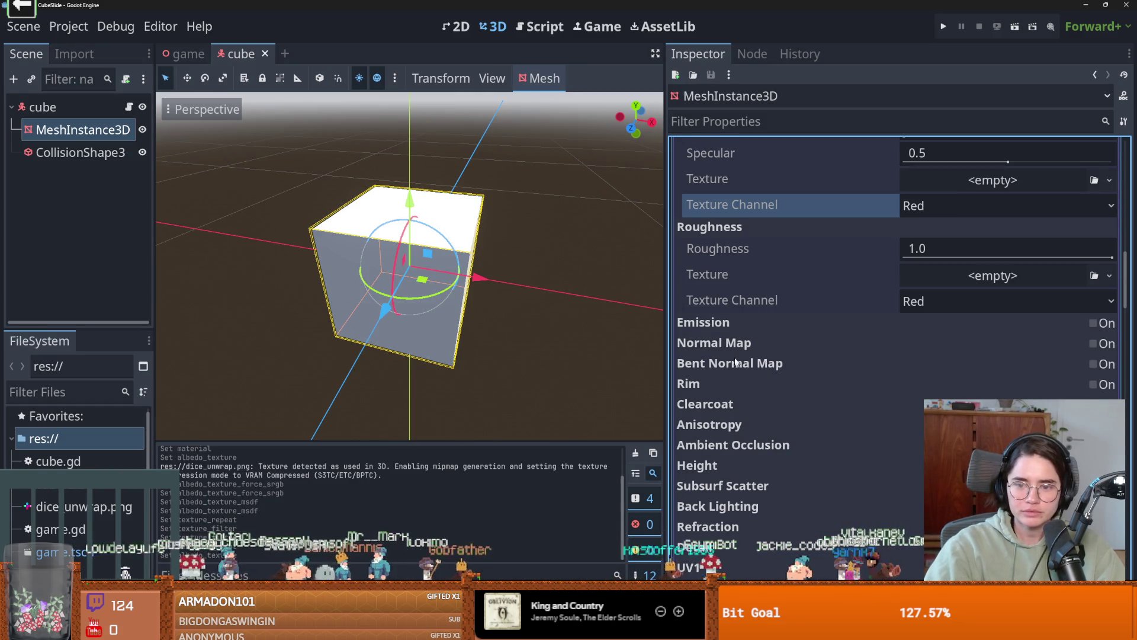
pyautogui.click(1096, 344)
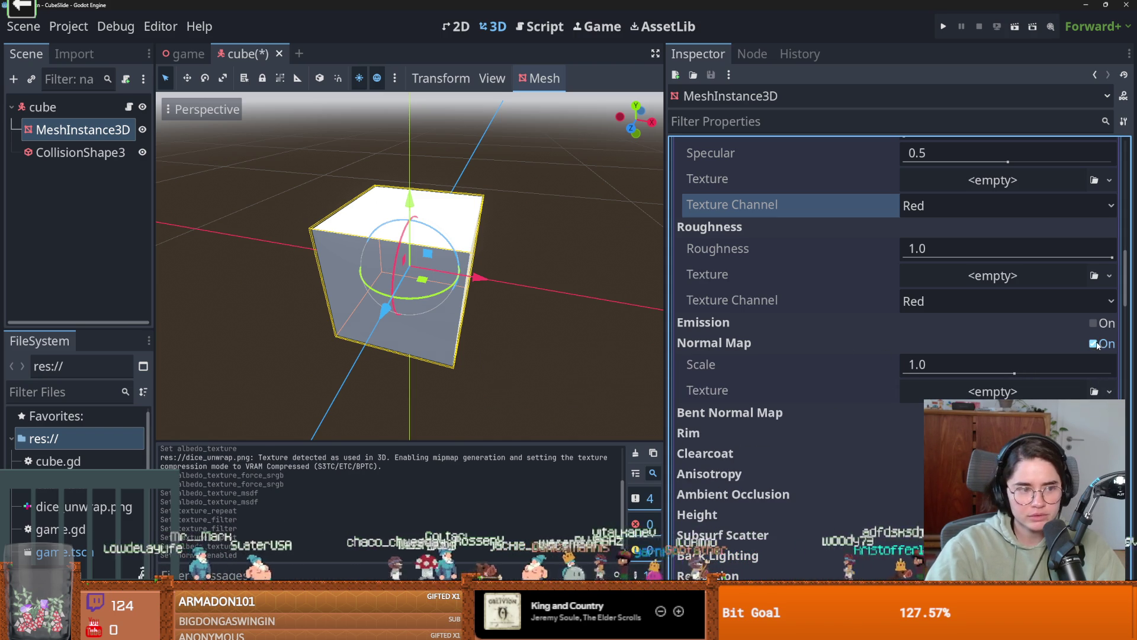
pyautogui.click(1109, 393)
pyautogui.click(1019, 534)
pyautogui.click(407, 200)
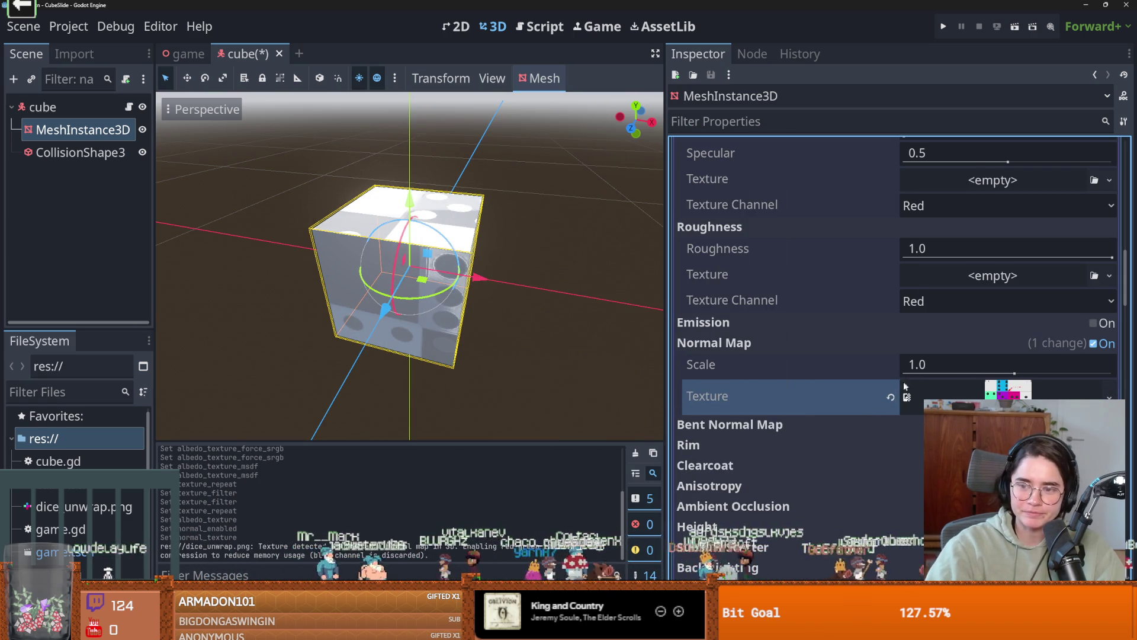
pyautogui.hotkey('ctrl', 'z')
pyautogui.click(1092, 343)
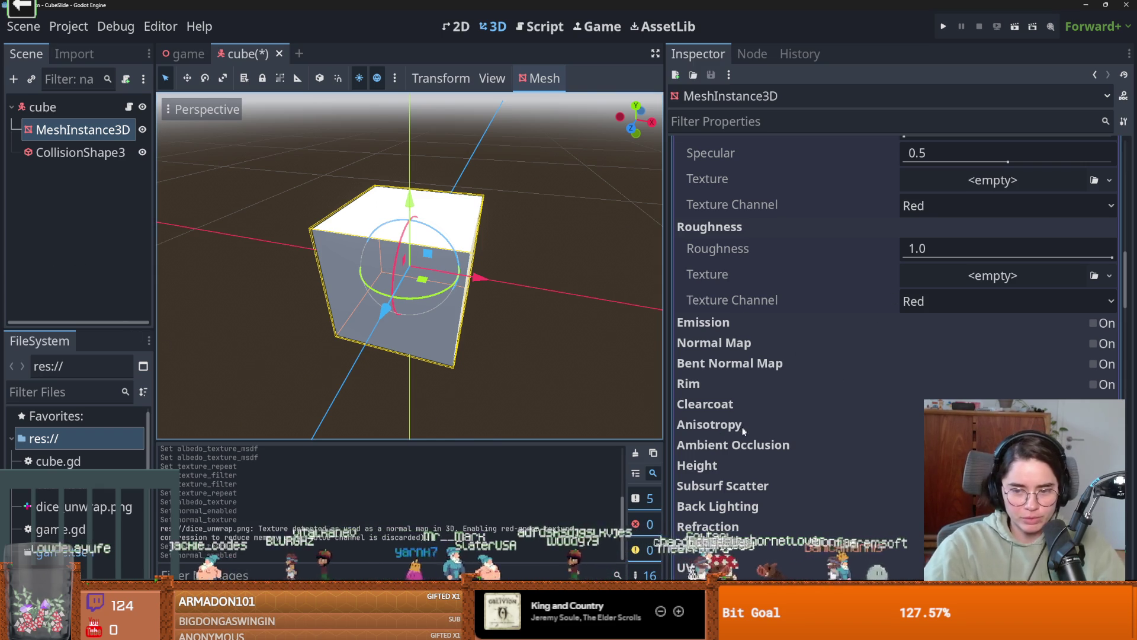
# - Scroll the material properties down to the Albedo section with its empty texture slot
pyautogui.scroll(-3, 735, 445)
pyautogui.scroll(-3, 723, 412)
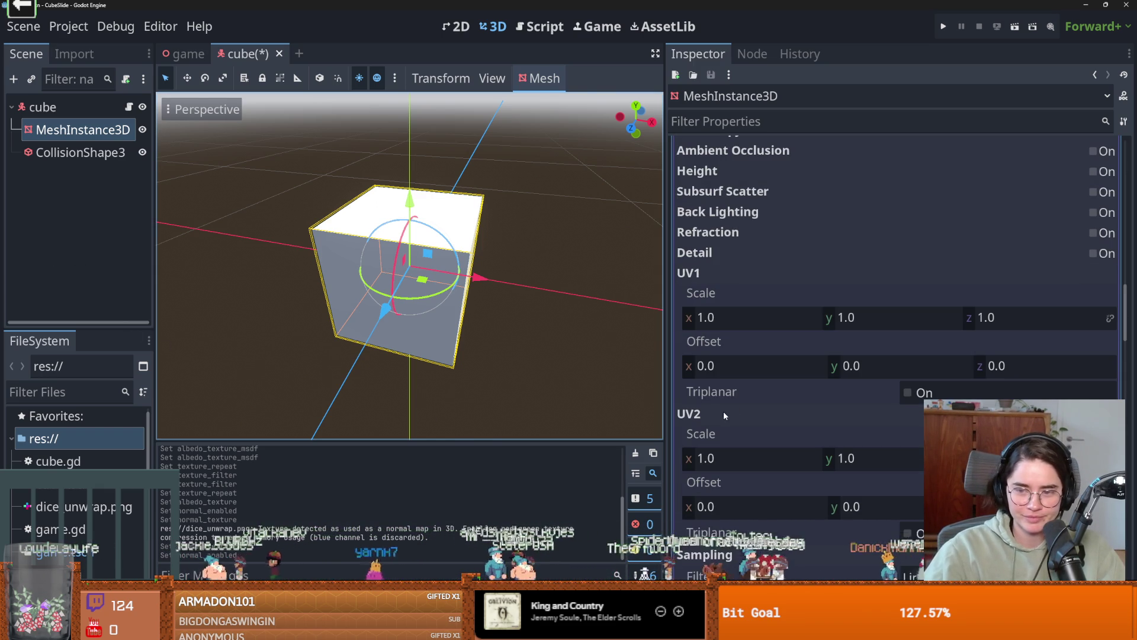
pyautogui.scroll(-10, 874, 406)
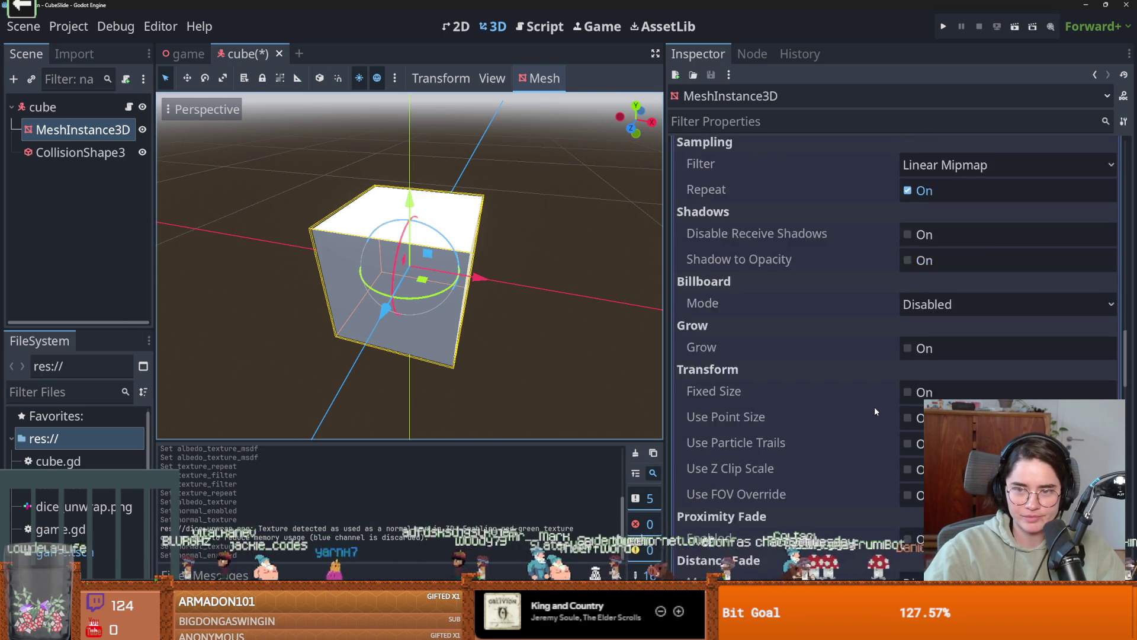
pyautogui.scroll(15, 874, 407)
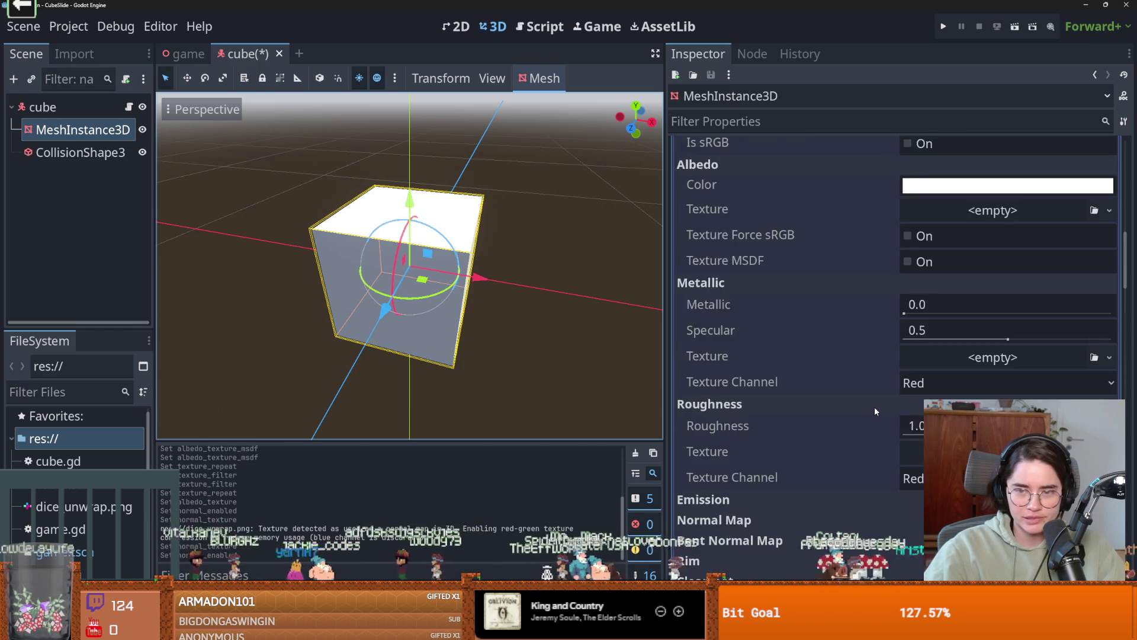
pyautogui.scroll(10, 875, 406)
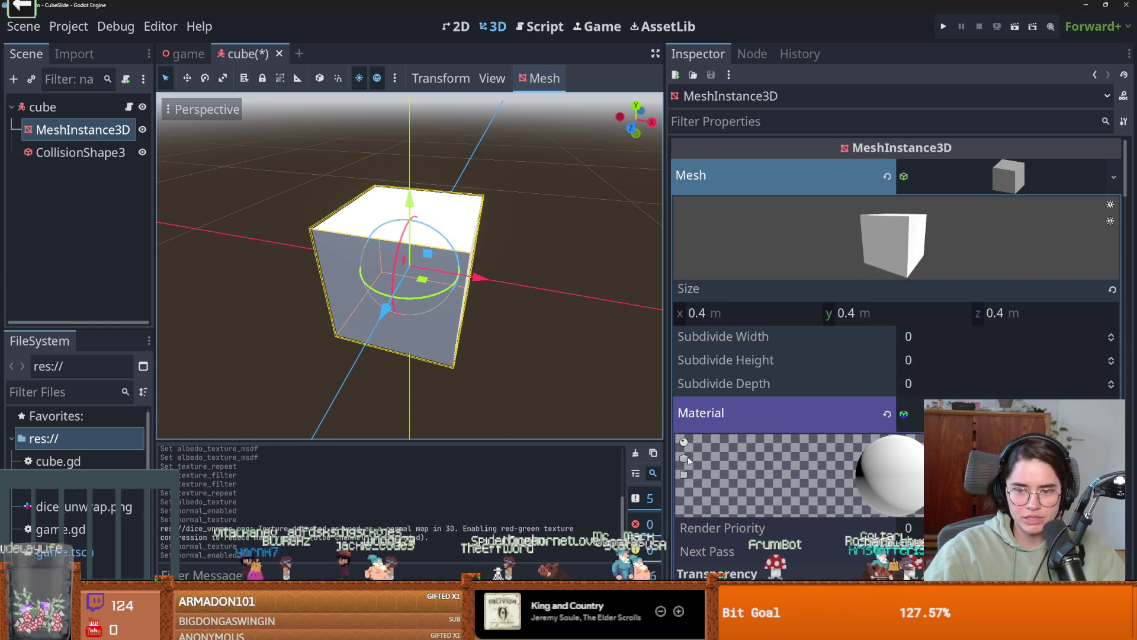
pyautogui.scroll(-8, 809, 457)
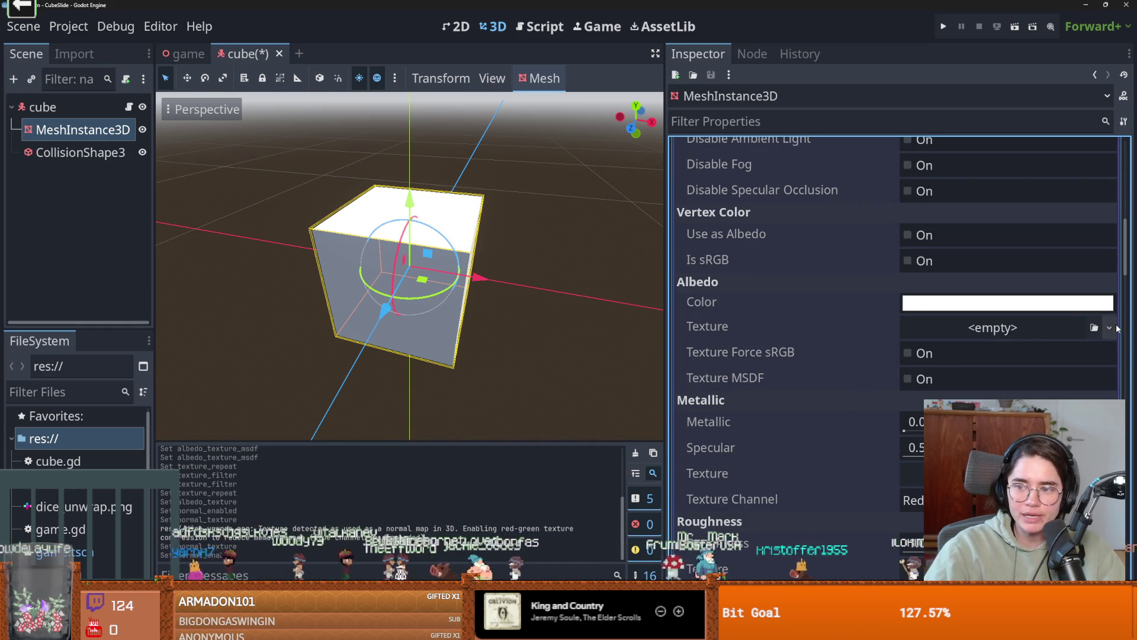
# - Assign dice_unwrap.png as the cube's albedo texture via Quick Load and check its preview
pyautogui.click(1110, 327)
pyautogui.click(978, 142)
pyautogui.doubleClick(408, 210)
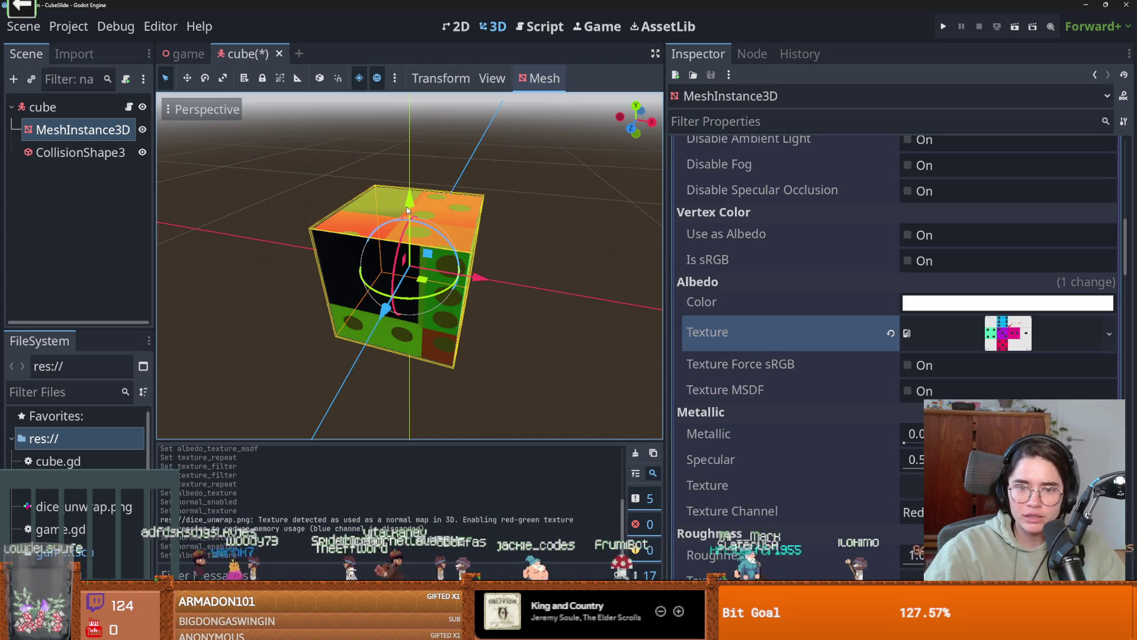
pyautogui.scroll(3, 577, 321)
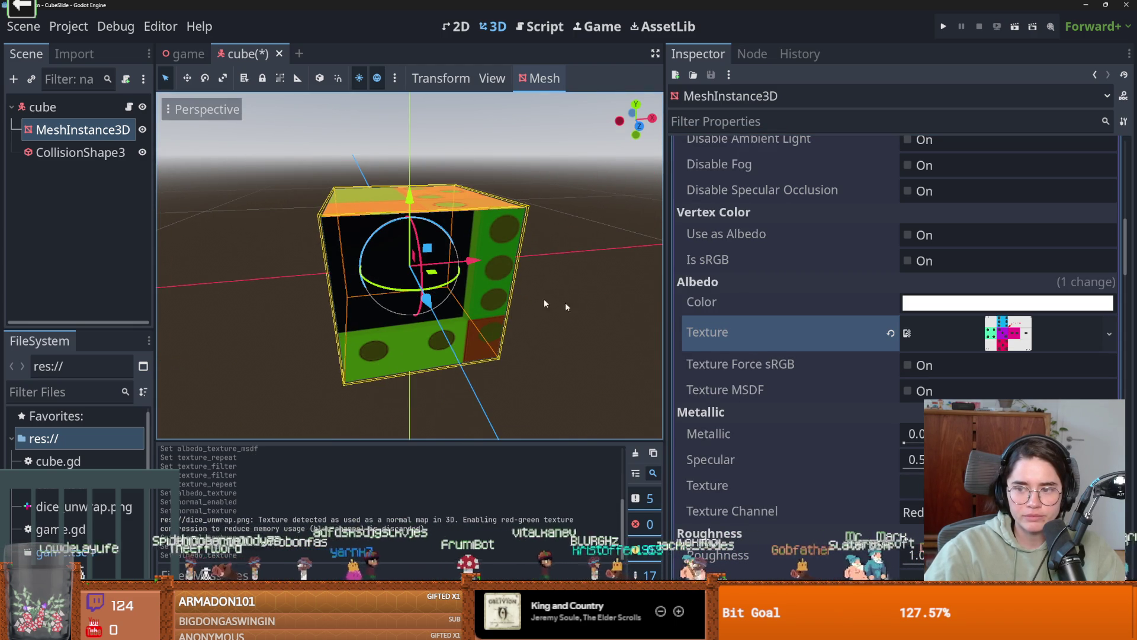
pyautogui.moveTo(77, 506)
pyautogui.mouseDown()
pyautogui.moveTo(534, 415)
pyautogui.moveTo(1055, 336)
pyautogui.moveTo(984, 334)
pyautogui.mouseUp()
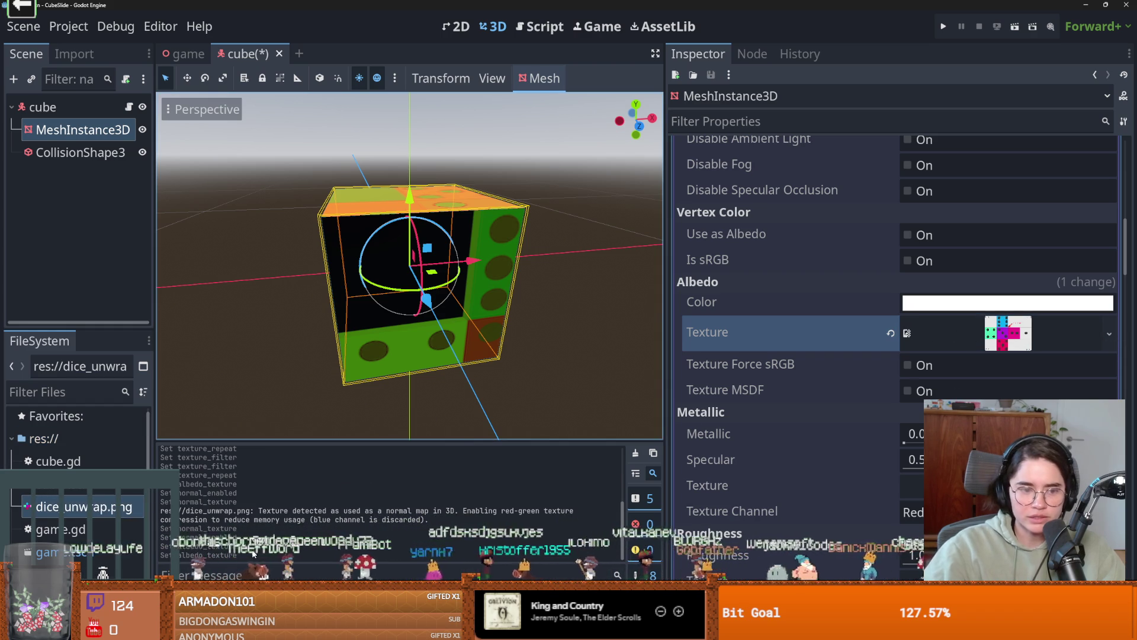
pyautogui.click(93, 508)
# - Save the textured cube scene and switch back to the game scene
pyautogui.moveTo(249, 385); pyautogui.dragTo(312, 379)
pyautogui.hotkey('ctrl', 's')
pyautogui.moveTo(387, 352); pyautogui.dragTo(340, 383)
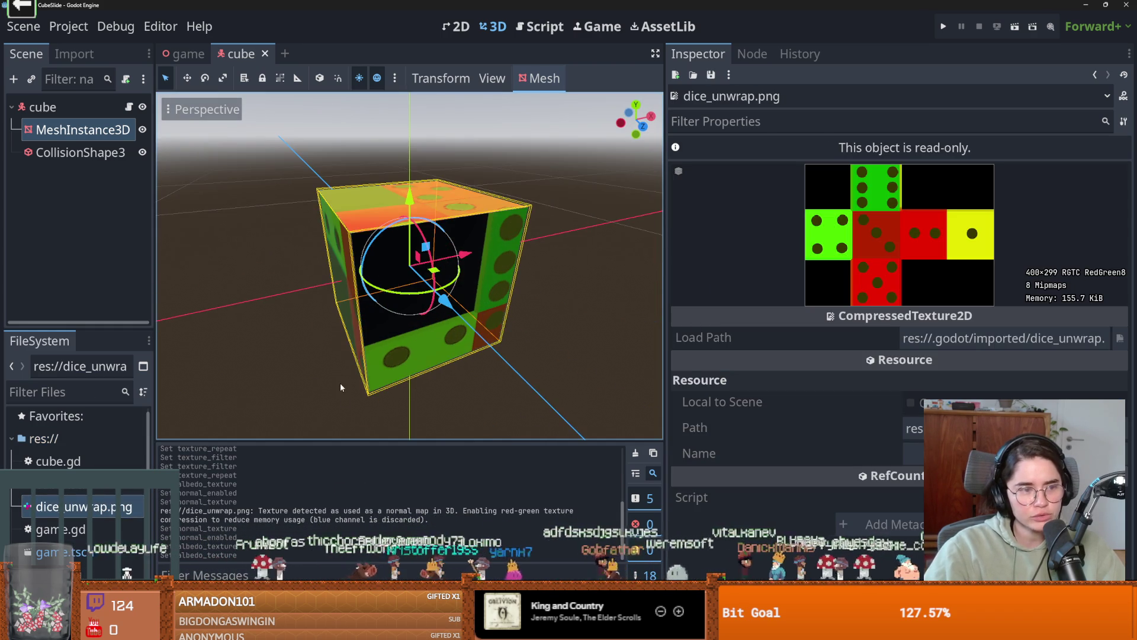
pyautogui.scroll(-2, 346, 386)
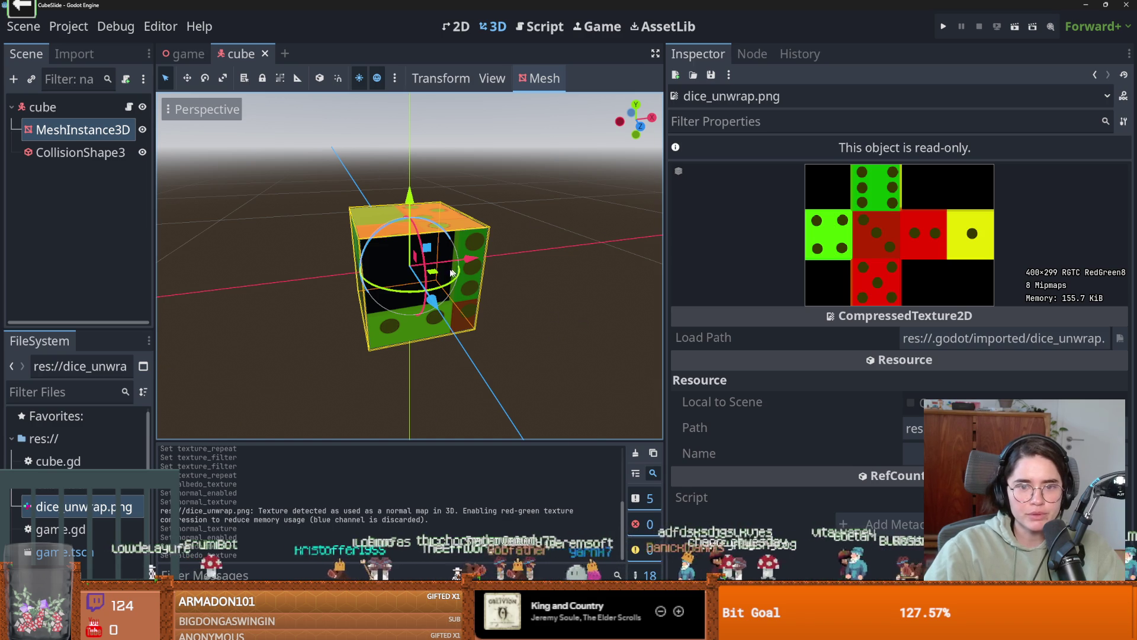
pyautogui.click(184, 53)
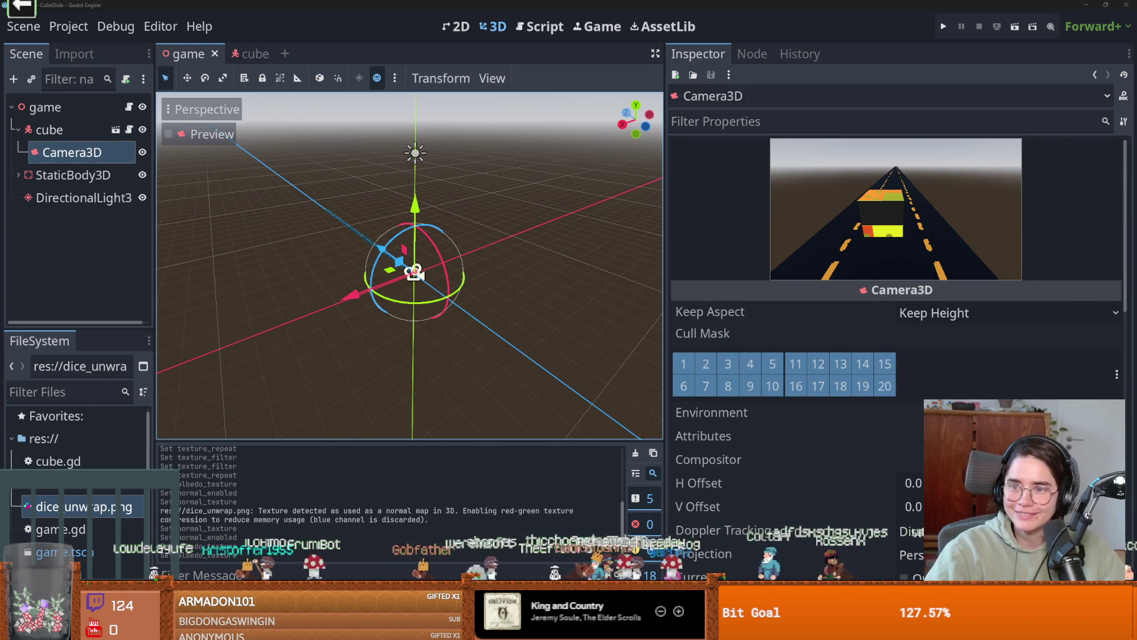
pyautogui.hotkey('alt', 'Tab')
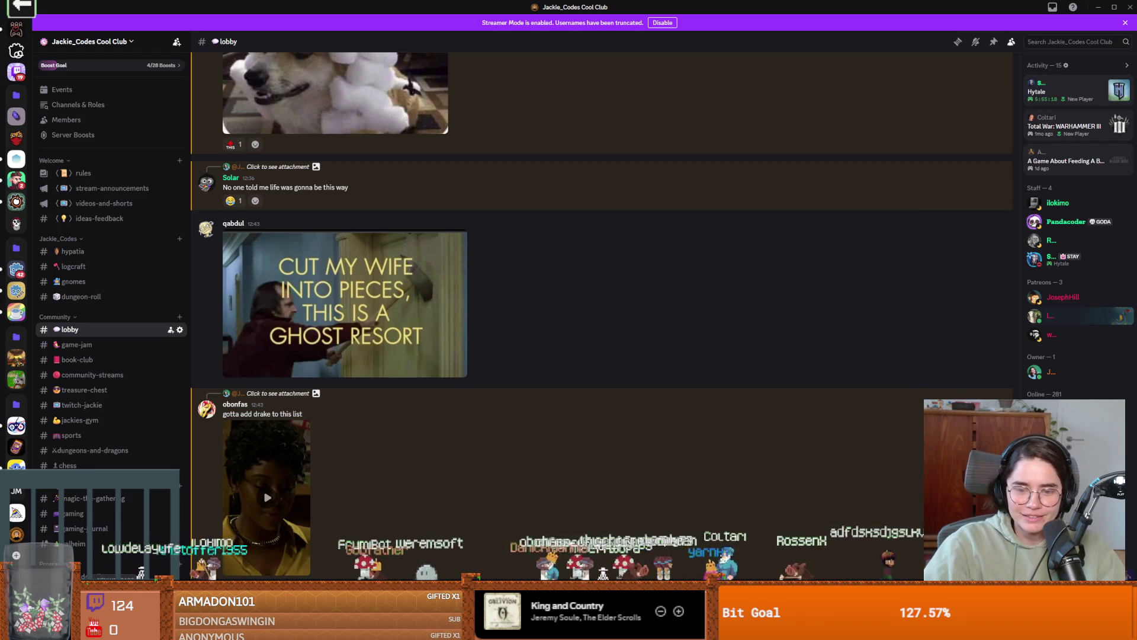
# - In Aseprite, copy the pink two-dot face into the top-left cell beside the blue six, then deselect
pyautogui.hotkey('alt', 'Tab')
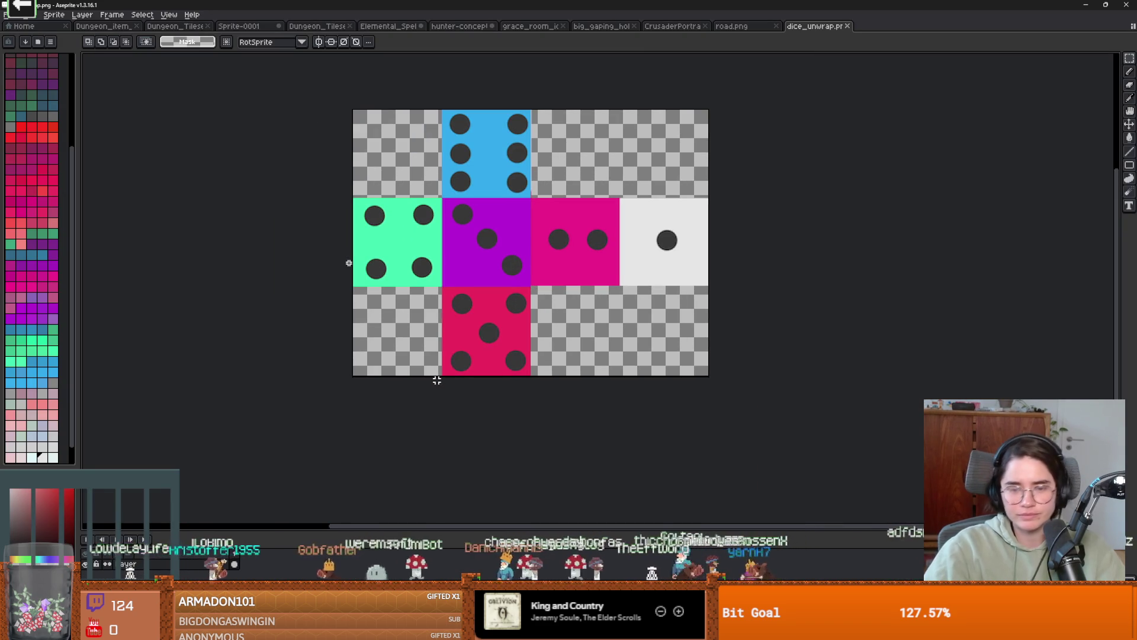
pyautogui.scroll(2, 344, 228)
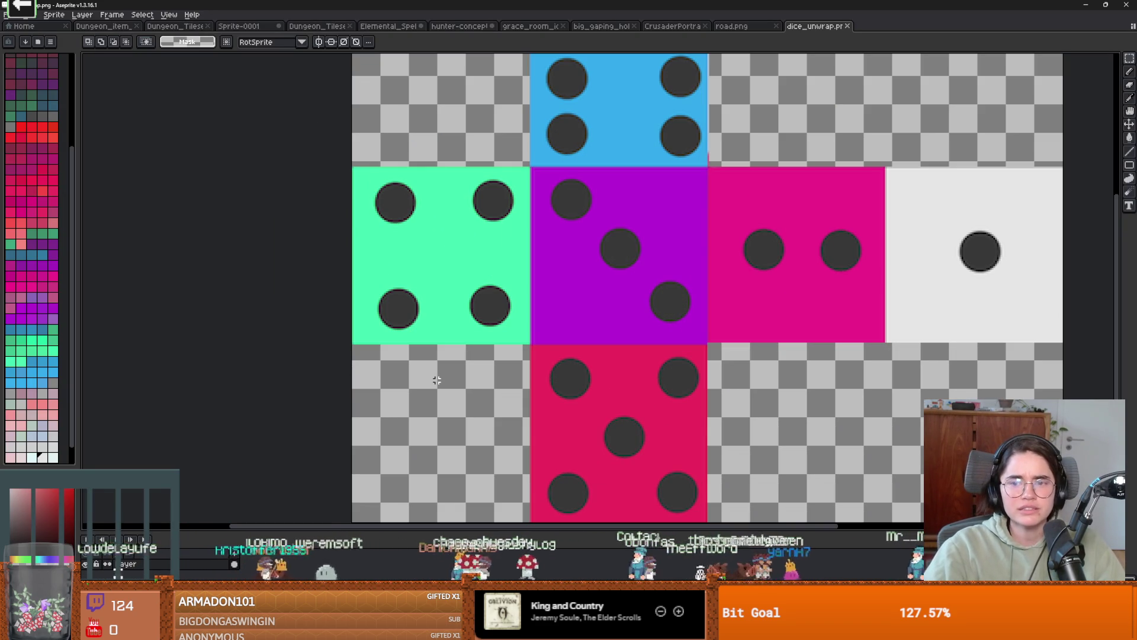
pyautogui.moveTo(710, 167)
pyautogui.mouseDown()
pyautogui.moveTo(830, 318)
pyautogui.moveTo(887, 344)
pyautogui.mouseUp()
pyautogui.moveTo(790, 309)
pyautogui.mouseDown()
pyautogui.moveTo(622, 218)
pyautogui.moveTo(437, 158)
pyautogui.moveTo(533, 246)
pyautogui.moveTo(541, 226)
pyautogui.mouseUp()
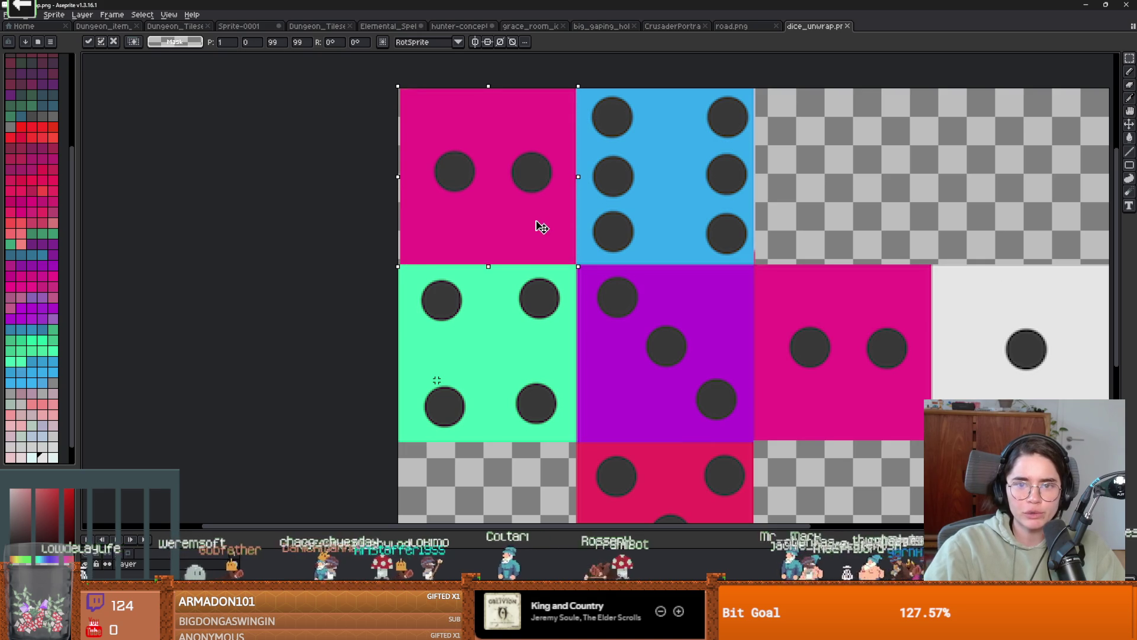
pyautogui.scroll(-3, 577, 285)
pyautogui.scroll(3, 622, 282)
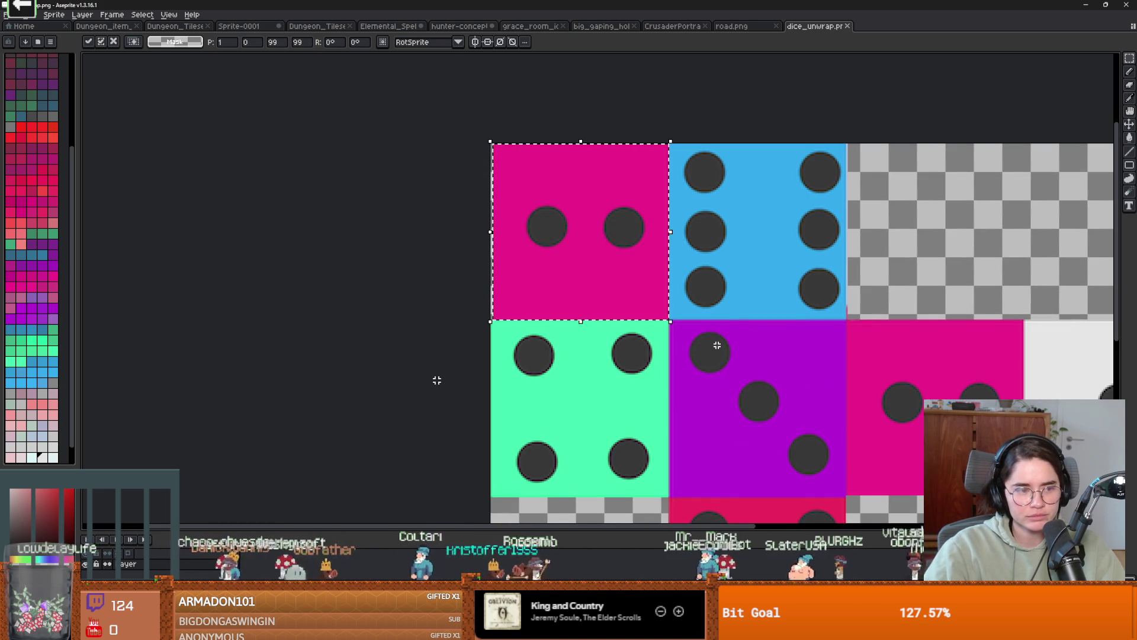
pyautogui.scroll(-3, 717, 345)
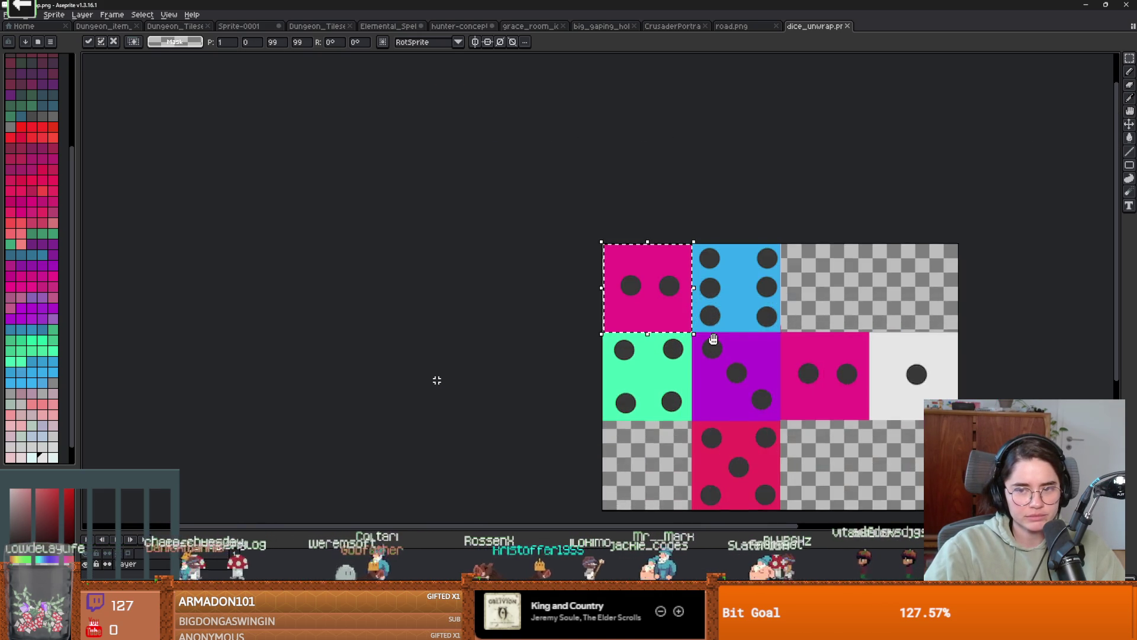
pyautogui.scroll(3, 713, 334)
pyautogui.hotkey('ctrl', 'd')
# - Return to the Rectangular Marquee and select the red five-dot face
pyautogui.scroll(-2, 686, 407)
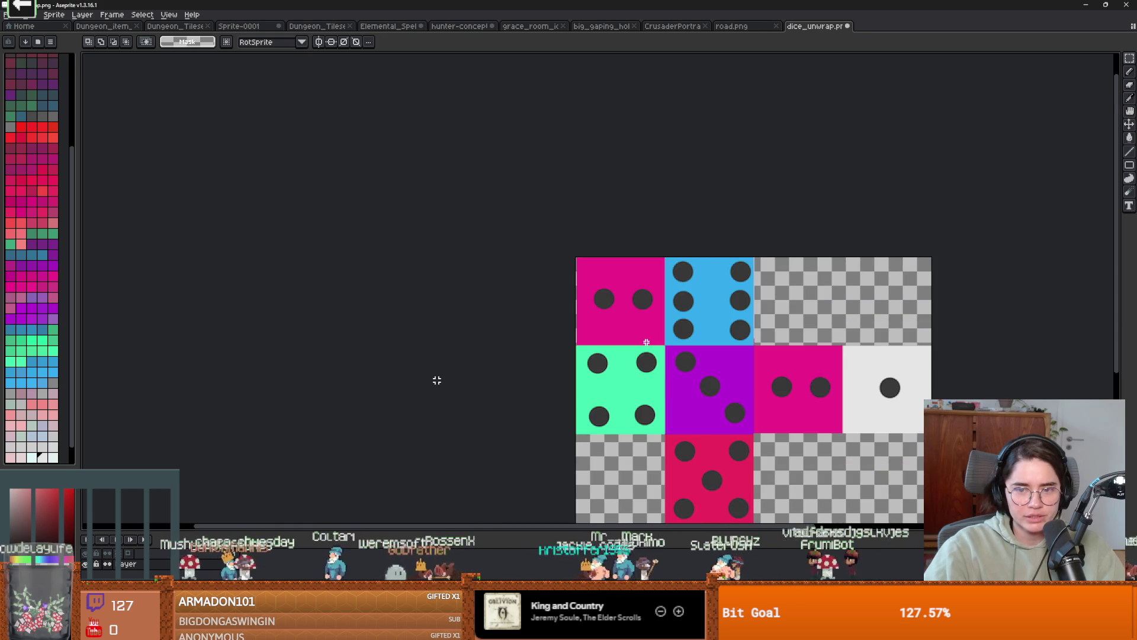
pyautogui.scroll(4, 610, 330)
pyautogui.press('g')
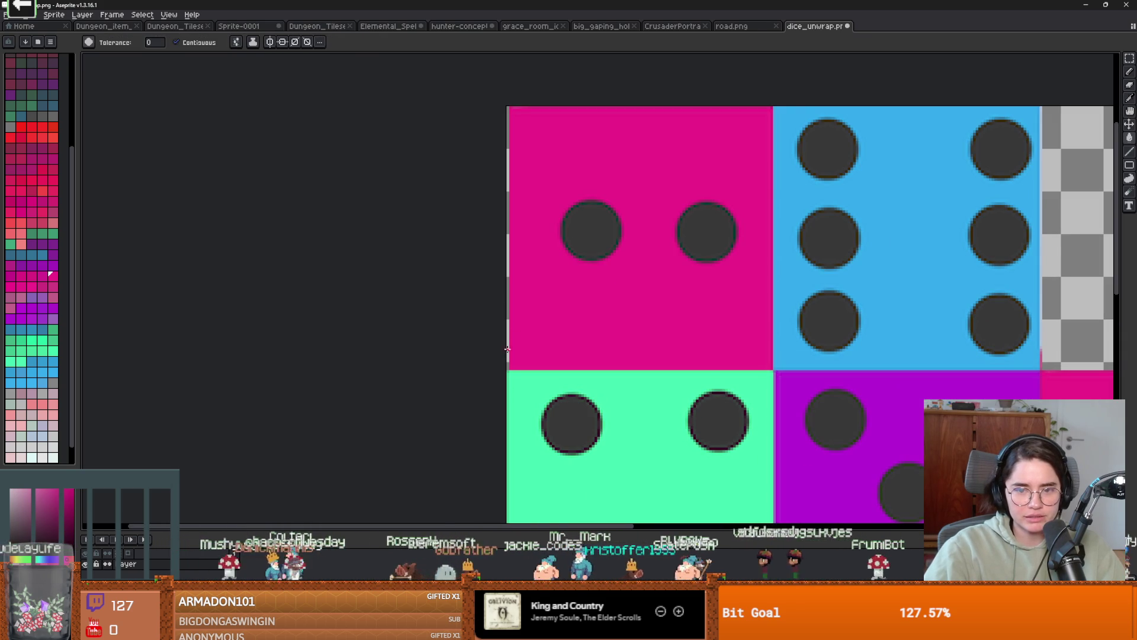
pyautogui.scroll(-3, 523, 358)
pyautogui.scroll(2, 584, 372)
pyautogui.press('m')
pyautogui.scroll(-2, 718, 333)
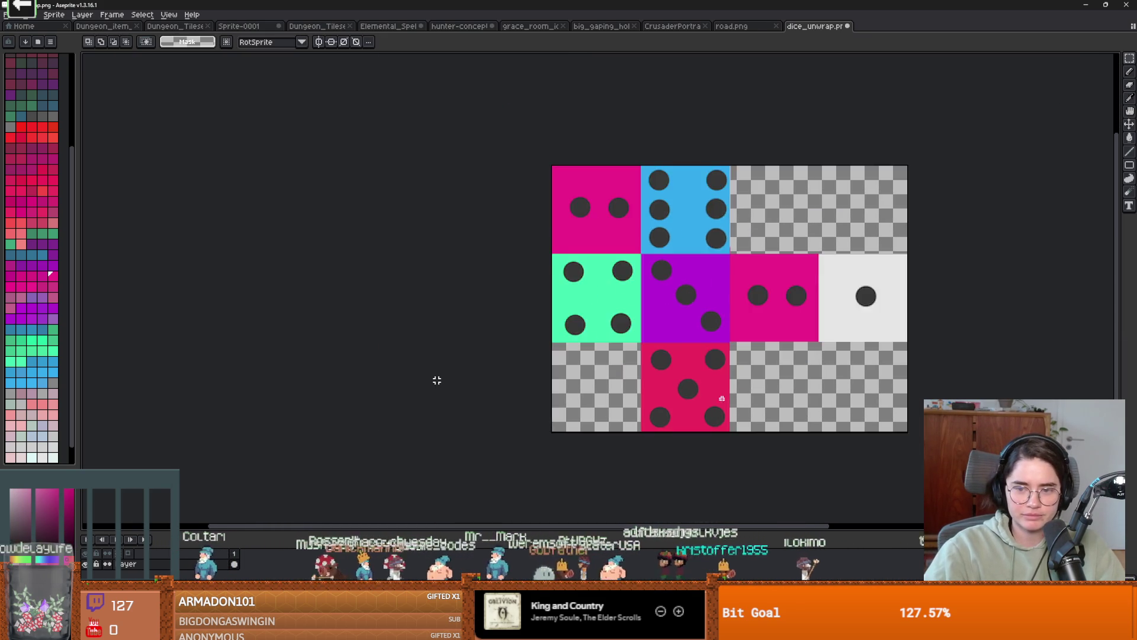
pyautogui.scroll(2, 750, 463)
pyautogui.moveTo(736, 453); pyautogui.dragTo(559, 276)
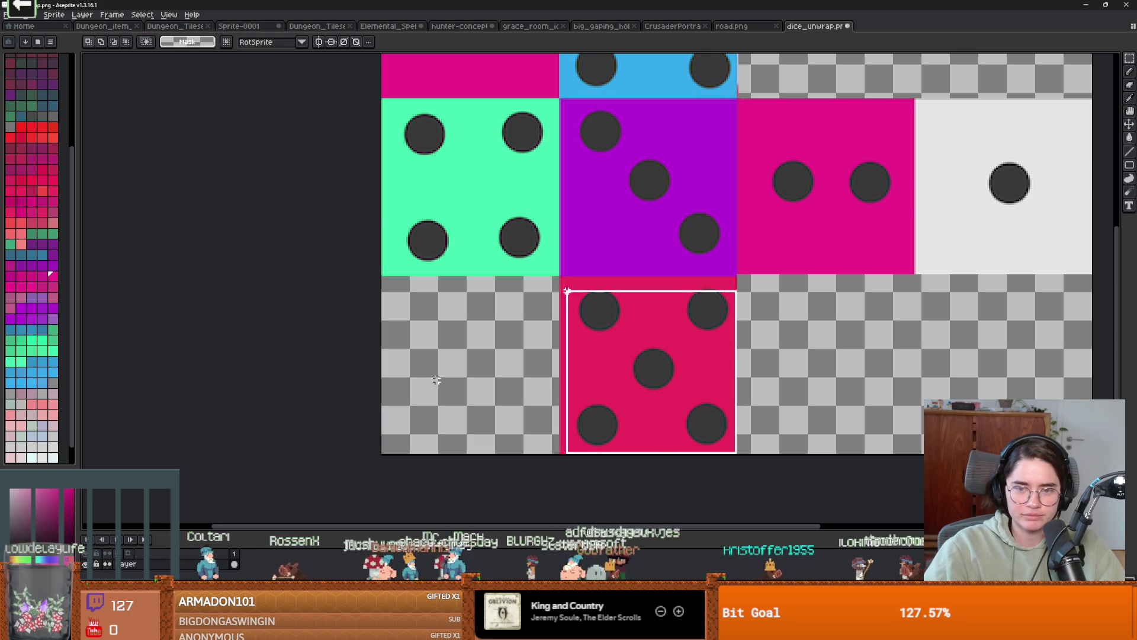
# - Copy the white one-dot face into the bottom-left cell, stretched to 100 px tall
pyautogui.scroll(-2, 437, 379)
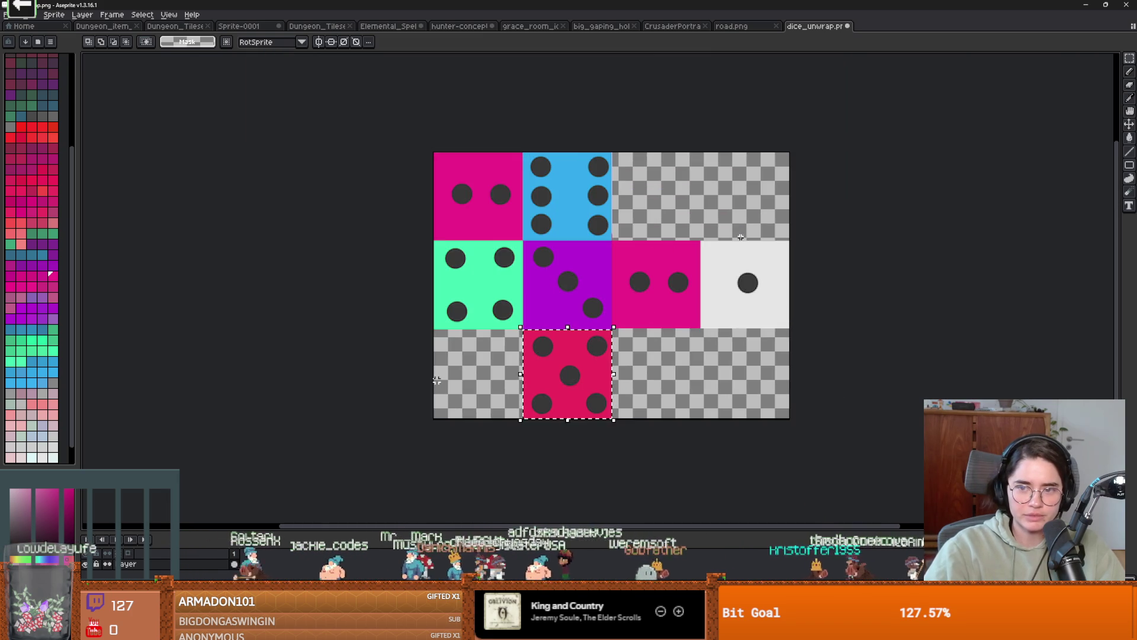
pyautogui.scroll(2, 721, 249)
pyautogui.moveTo(678, 229); pyautogui.dragTo(877, 403)
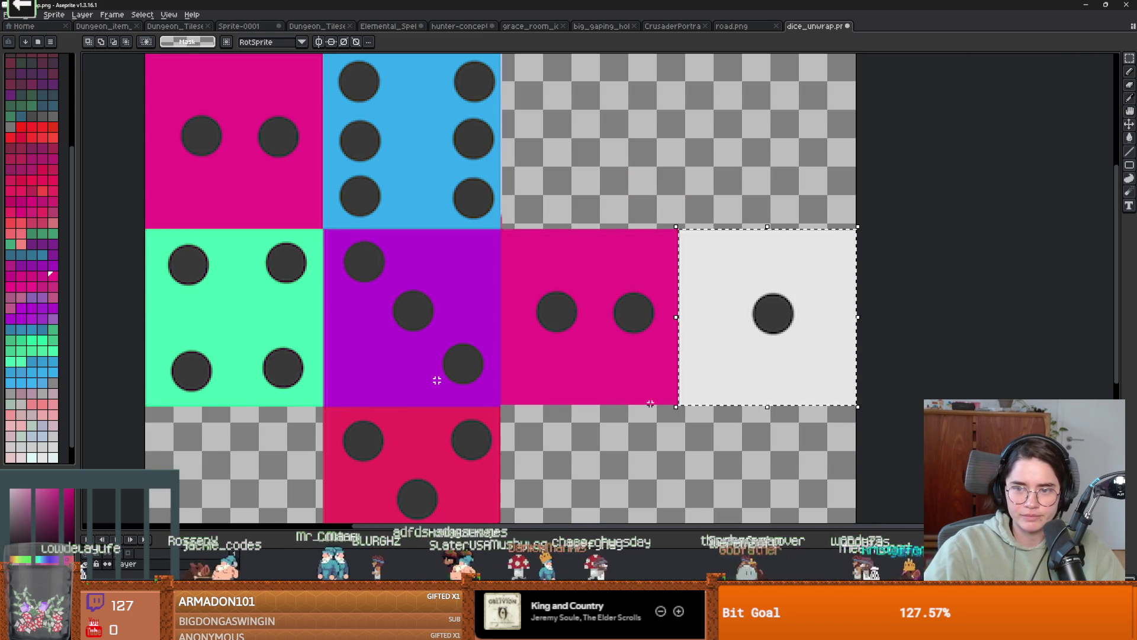
pyautogui.scroll(-2, 809, 231)
pyautogui.moveTo(776, 278)
pyautogui.mouseDown()
pyautogui.moveTo(484, 370)
pyautogui.moveTo(519, 365)
pyautogui.mouseUp()
pyautogui.scroll(3, 559, 396)
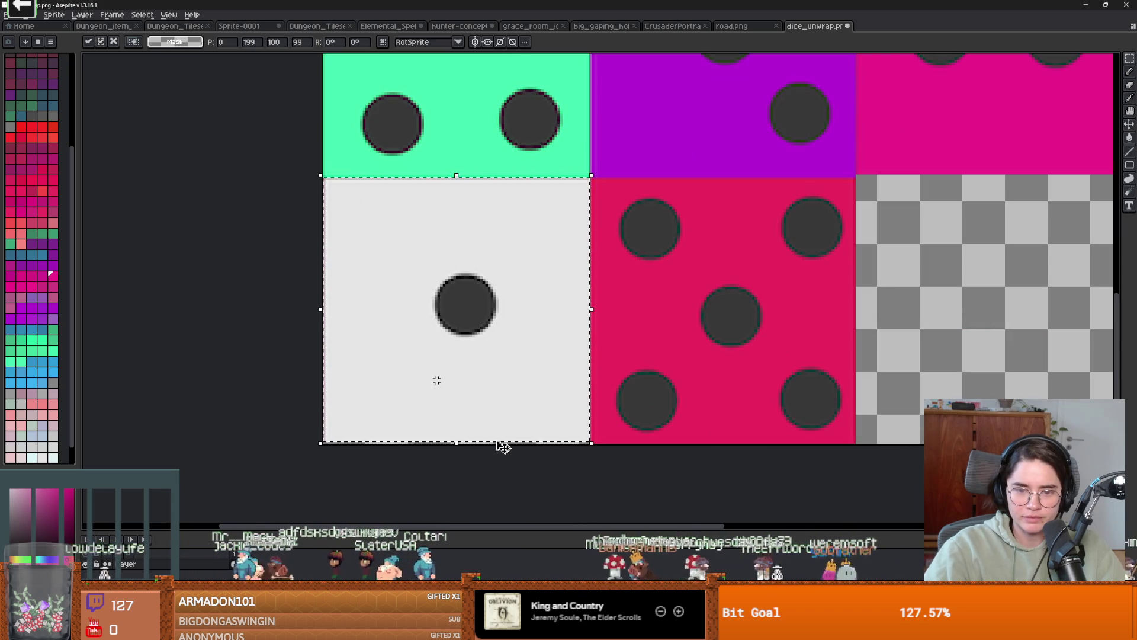
pyautogui.moveTo(456, 444); pyautogui.dragTo(462, 454)
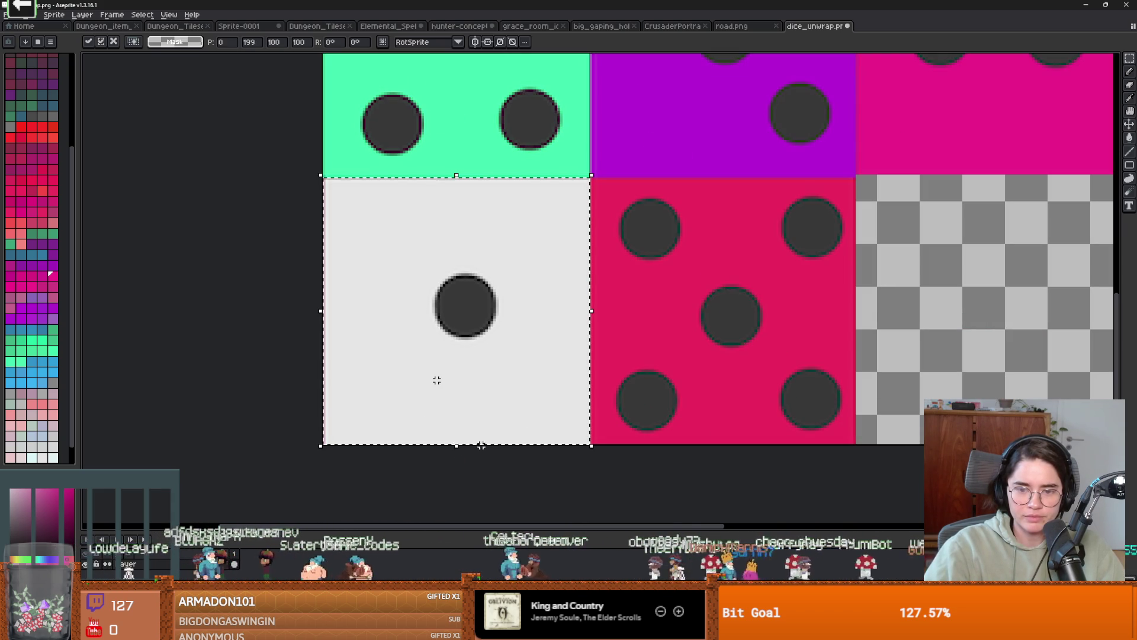
pyautogui.hotkey('ctrl', 'd')
# - Select the red five-dot face and move a copy into the empty top-row cell
pyautogui.scroll(-1, 513, 421)
pyautogui.scroll(-2, 569, 358)
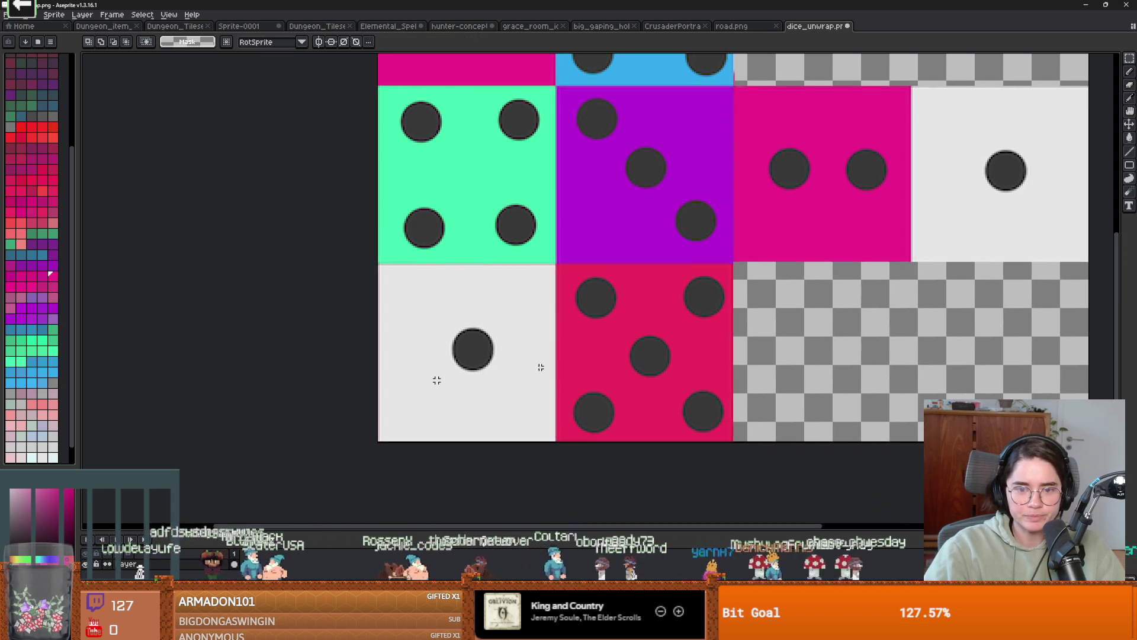
pyautogui.scroll(3, 522, 343)
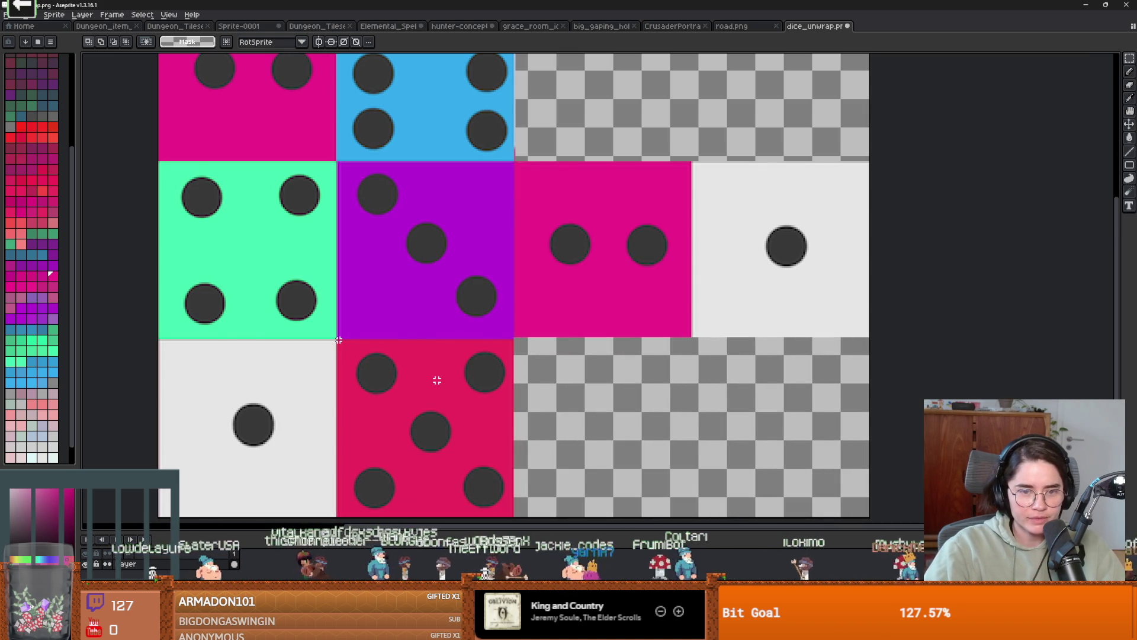
pyautogui.moveTo(339, 344); pyautogui.dragTo(510, 512)
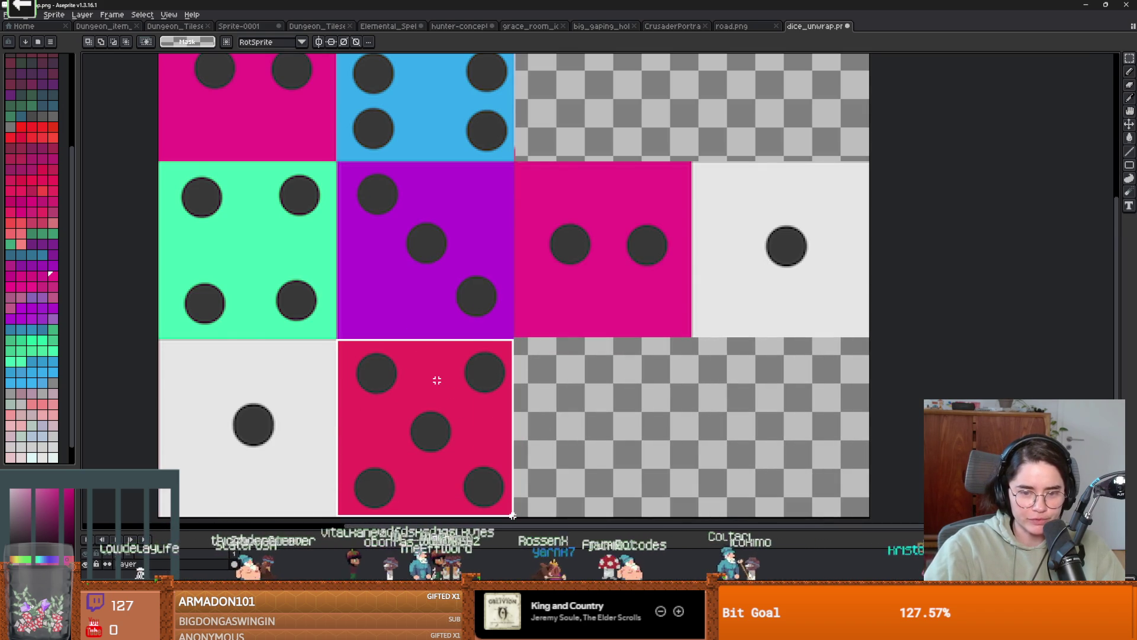
pyautogui.click(468, 435)
pyautogui.moveTo(628, 117)
pyautogui.mouseDown()
pyautogui.moveTo(635, 89)
pyautogui.moveTo(569, 248)
pyautogui.moveTo(554, 239)
pyautogui.mouseUp()
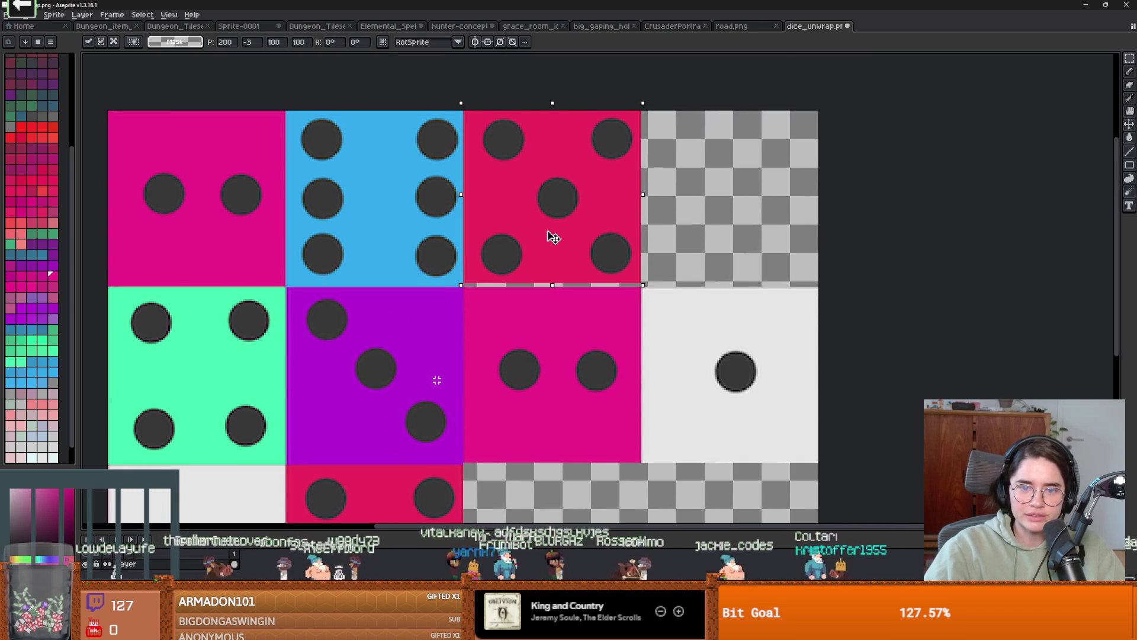
# - Drop the red five copy, then copy the blue six face into another empty cell
pyautogui.click(602, 360)
pyautogui.scroll(-1, 747, 397)
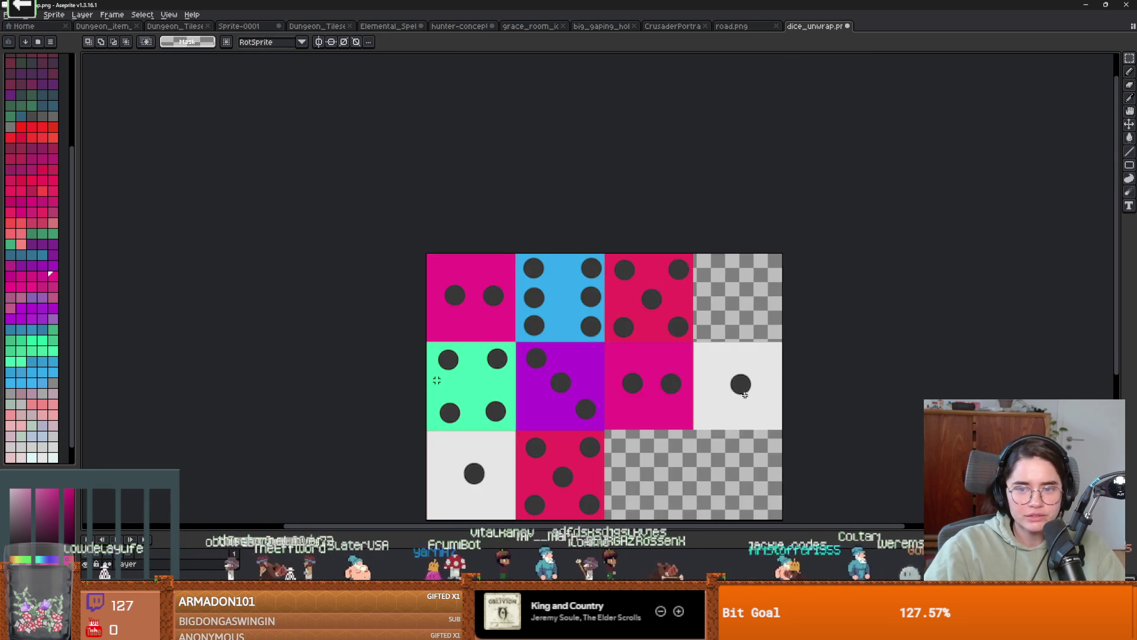
pyautogui.scroll(1, 701, 338)
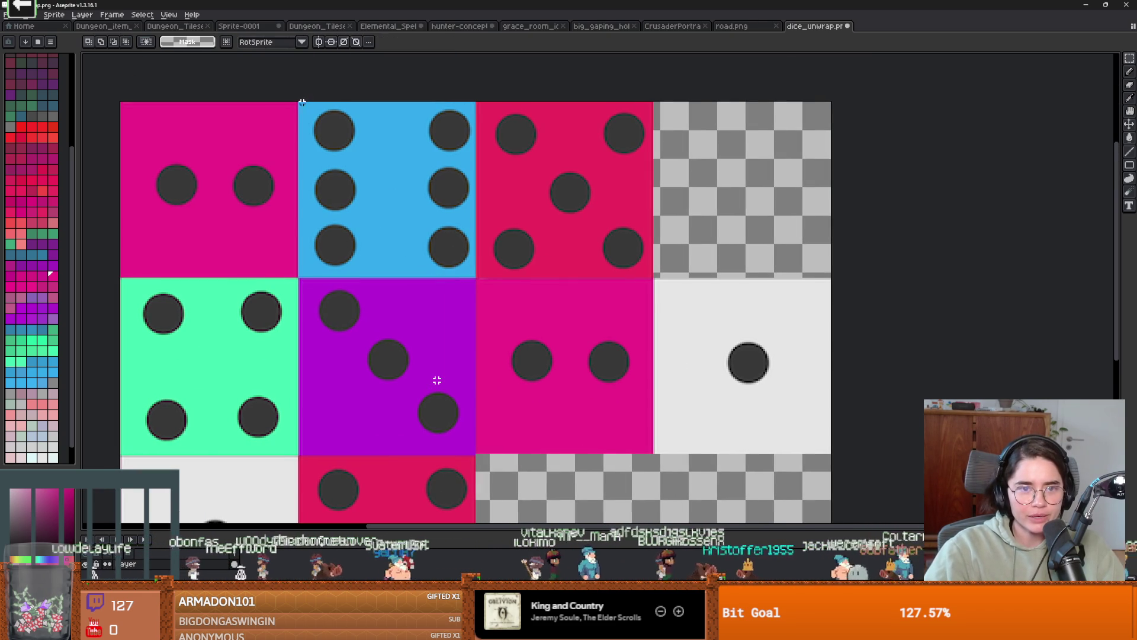
pyautogui.moveTo(300, 102)
pyautogui.mouseDown()
pyautogui.moveTo(480, 252)
pyautogui.moveTo(478, 278)
pyautogui.moveTo(606, 509)
pyautogui.moveTo(494, 308)
pyautogui.moveTo(506, 409)
pyautogui.moveTo(493, 401)
pyautogui.mouseUp()
pyautogui.click(435, 260)
pyautogui.press('Return')
# - Patch the transparent strips above the blue copy and under the white face with Pencil and Paint Bucket
pyautogui.scroll(2, 490, 398)
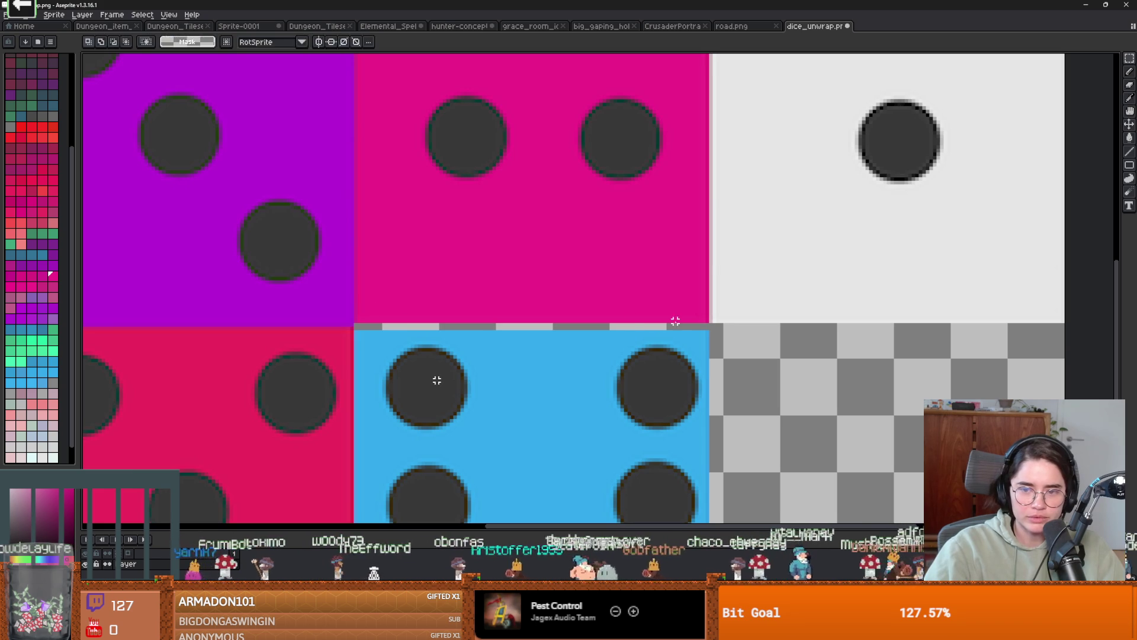
pyautogui.press('b')
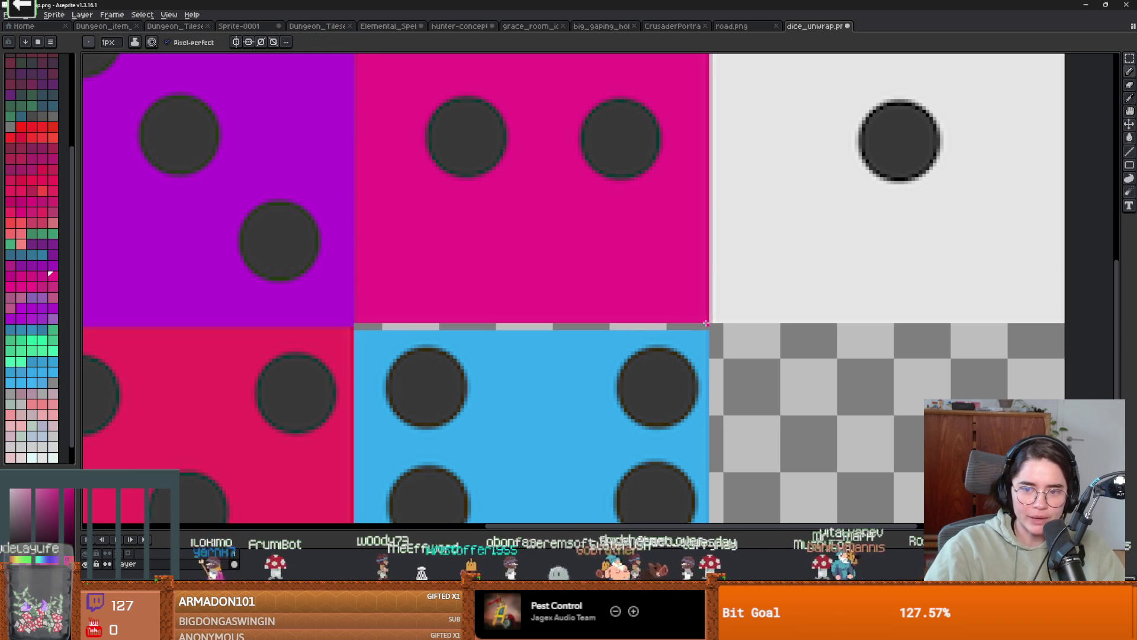
pyautogui.press('g')
pyautogui.click(698, 328)
pyautogui.scroll(-3, 681, 331)
pyautogui.scroll(3, 568, 320)
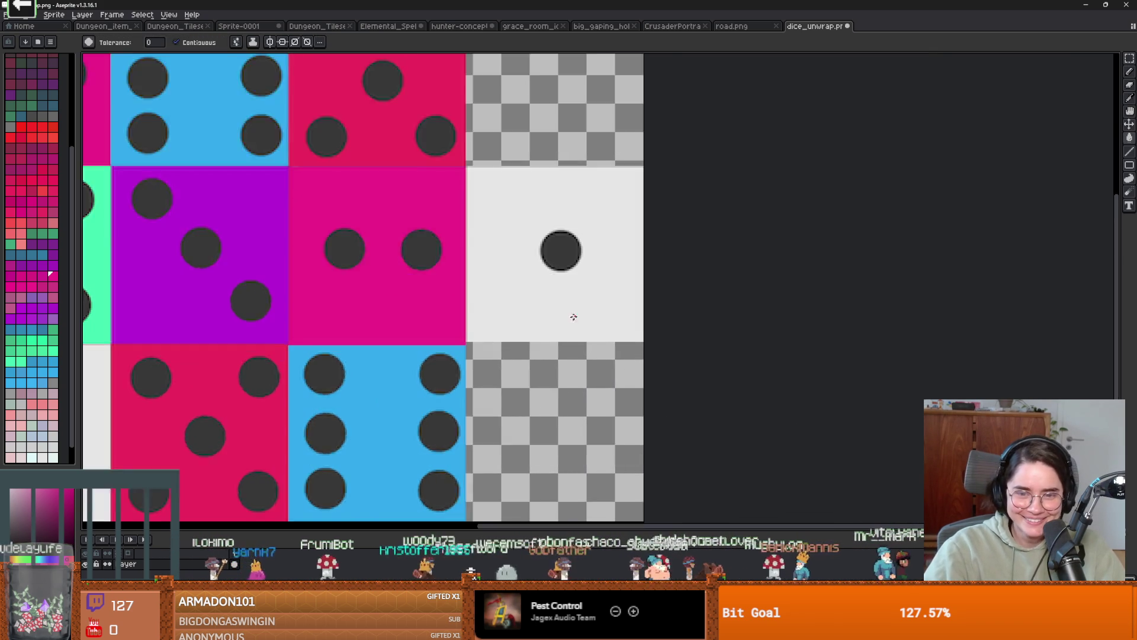
pyautogui.press('b')
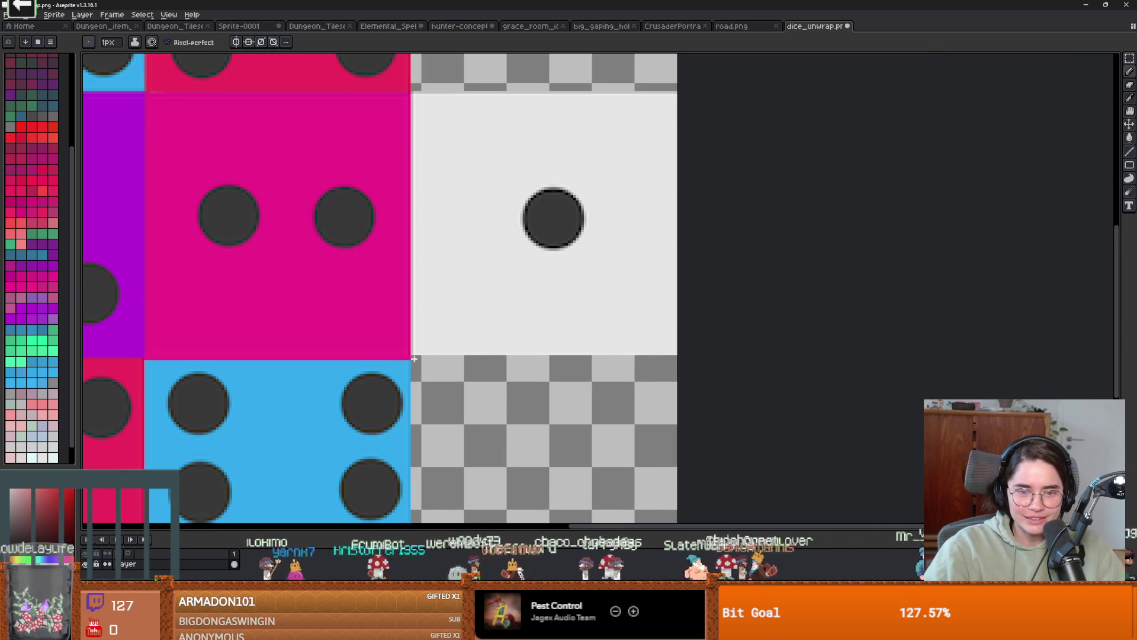
pyautogui.moveTo(413, 358); pyautogui.dragTo(708, 362)
pyautogui.press('g')
pyautogui.click(584, 357)
pyautogui.scroll(-2, 442, 302)
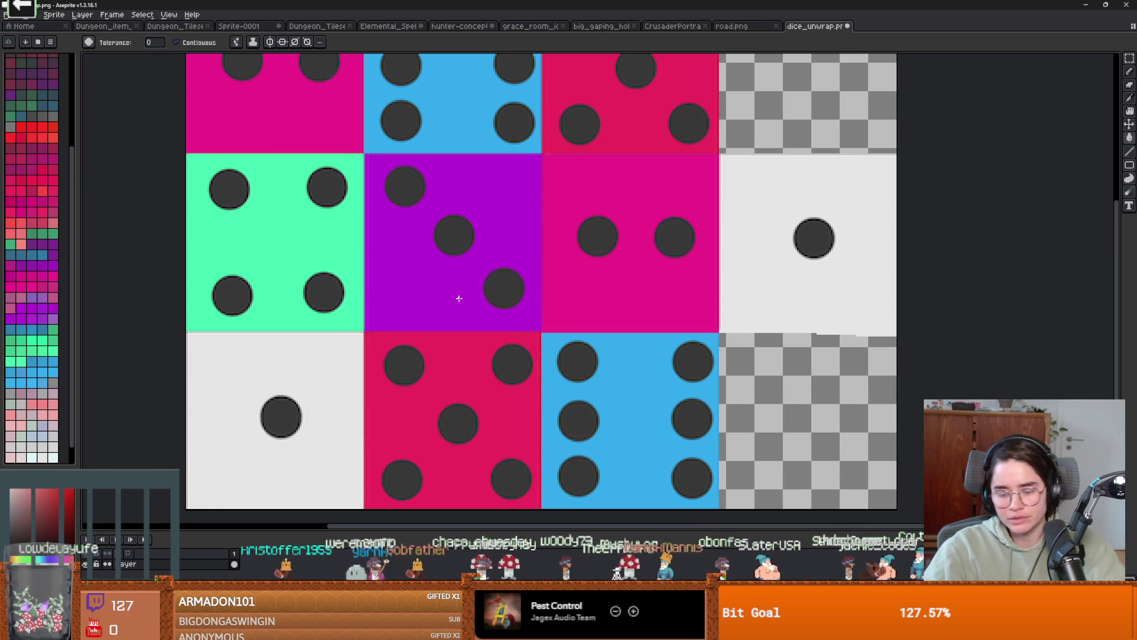
# - Marquee-select the whole purple three-dot face
pyautogui.press('m')
pyautogui.moveTo(444, 292); pyautogui.dragTo(411, 260)
pyautogui.moveTo(366, 150)
pyautogui.mouseDown()
pyautogui.moveTo(539, 329)
pyautogui.moveTo(909, 474)
pyautogui.moveTo(857, 481)
pyautogui.mouseUp()
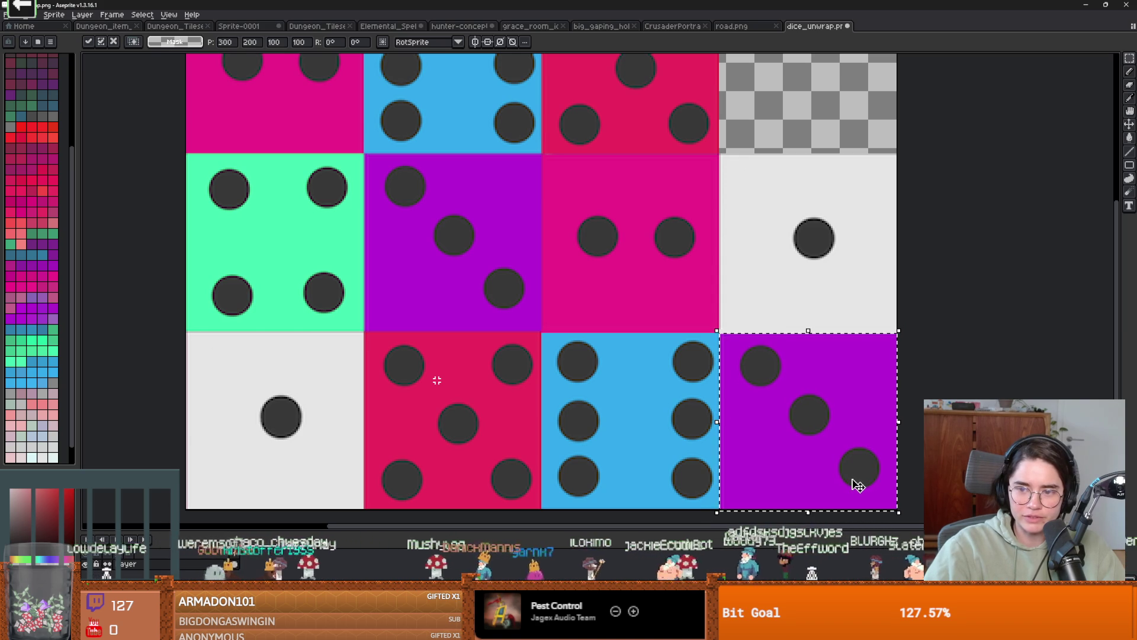
# - Commit the purple three copy in the bottom-right cell
pyautogui.hotkey('ctrl', 'd')
pyautogui.scroll(2, 795, 390)
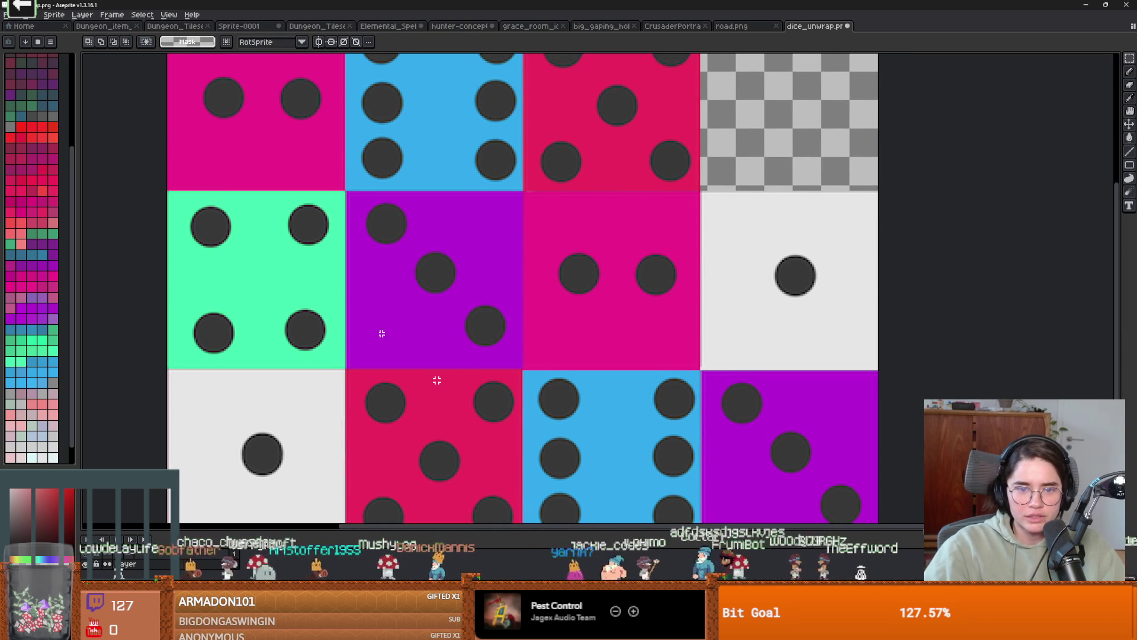
pyautogui.hscroll(-1, 414, 332)
pyautogui.hscroll(-1, 238, 253)
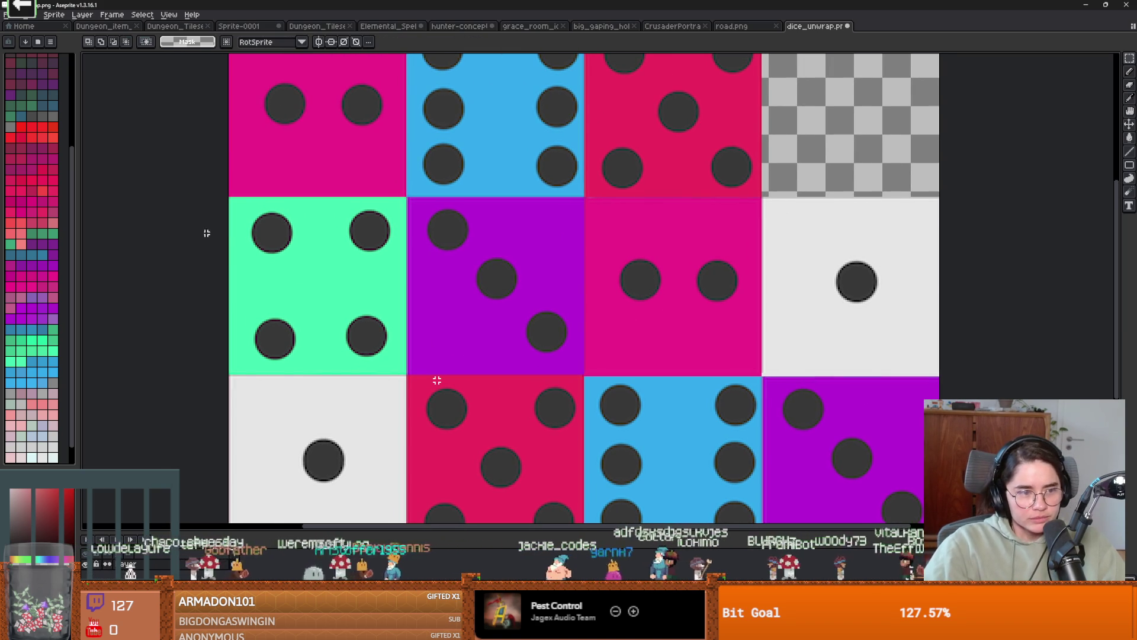
# - Select the green four-dot face, redrawing the marquee to fit it exactly
pyautogui.moveTo(230, 197)
pyautogui.mouseDown()
pyautogui.moveTo(338, 345)
pyautogui.moveTo(408, 376)
pyautogui.mouseUp()
pyautogui.scroll(-2, 437, 380)
pyautogui.scroll(2, 437, 380)
pyautogui.hotkey('ctrl', 'd')
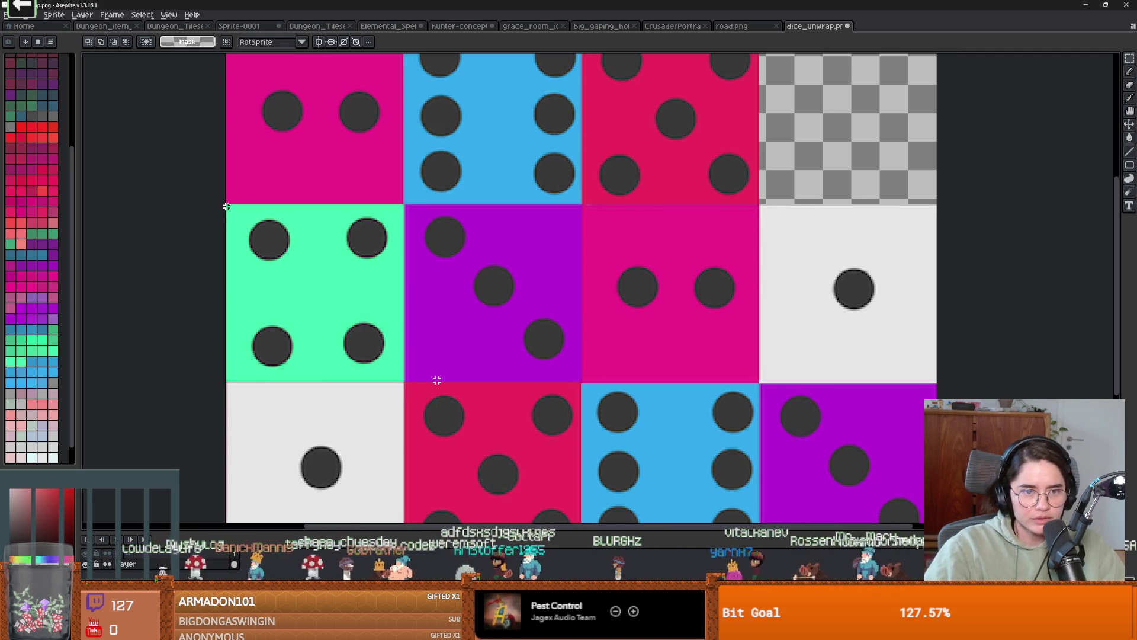
pyautogui.moveTo(227, 204)
pyautogui.mouseDown()
pyautogui.moveTo(401, 359)
pyautogui.moveTo(401, 383)
pyautogui.mouseUp()
pyautogui.scroll(-2, 400, 383)
pyautogui.scroll(2, 355, 394)
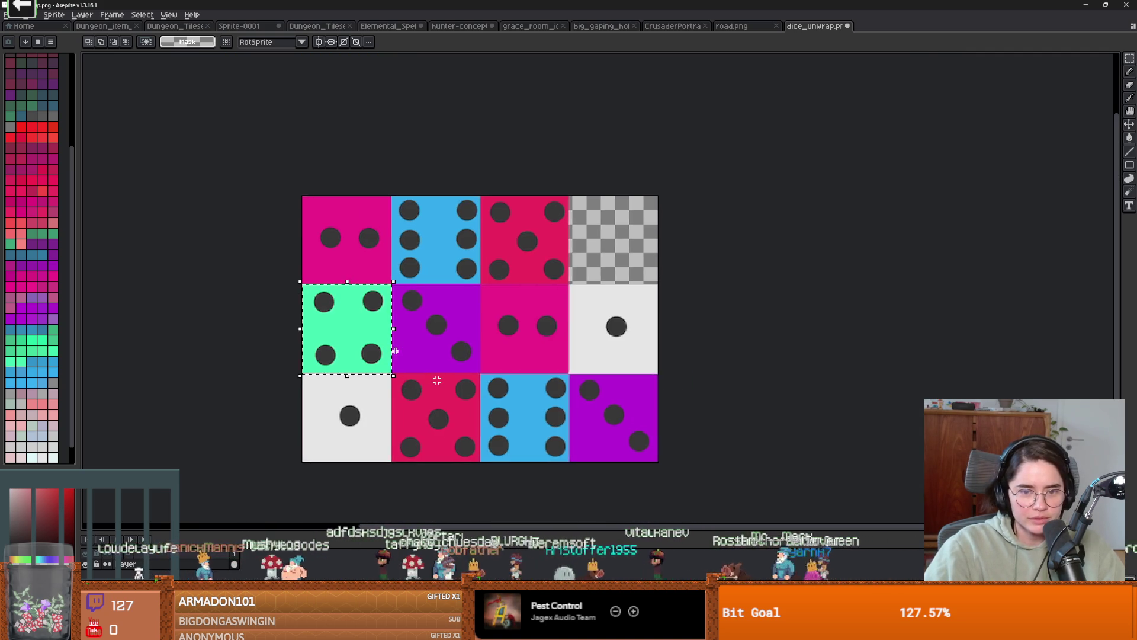
# - Move a copy of the green four face into the top-right cell, then zoom in to inspect it
pyautogui.click(300, 391)
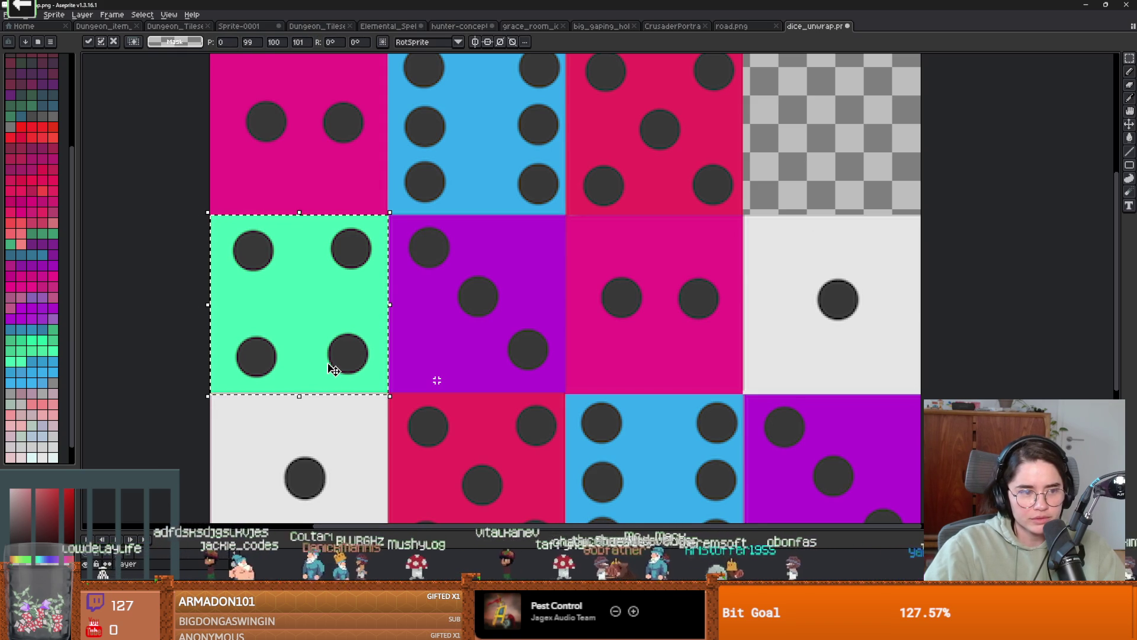
pyautogui.moveTo(330, 360)
pyautogui.mouseDown()
pyautogui.moveTo(883, 168)
pyautogui.moveTo(682, 310)
pyautogui.mouseUp()
pyautogui.press('Return')
pyautogui.scroll(2, 733, 327)
pyautogui.scroll(-4, 574, 328)
pyautogui.scroll(3, 548, 328)
pyautogui.scroll(-1, 616, 261)
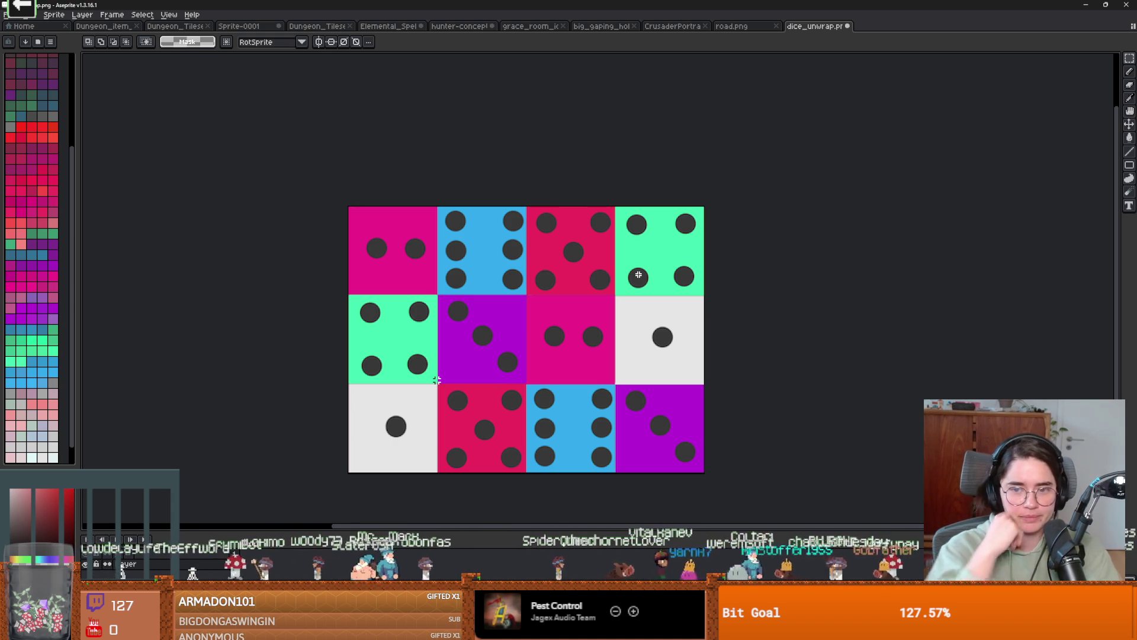
pyautogui.scroll(3, 638, 274)
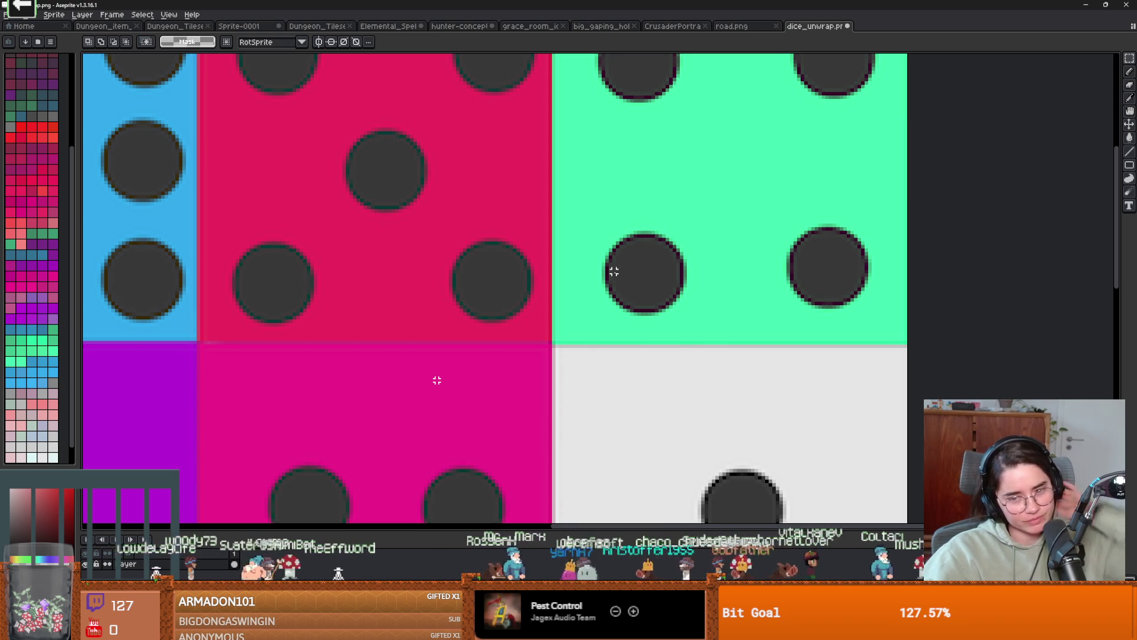
pyautogui.scroll(-1, 617, 268)
pyautogui.moveTo(516, 249); pyautogui.dragTo(625, 251)
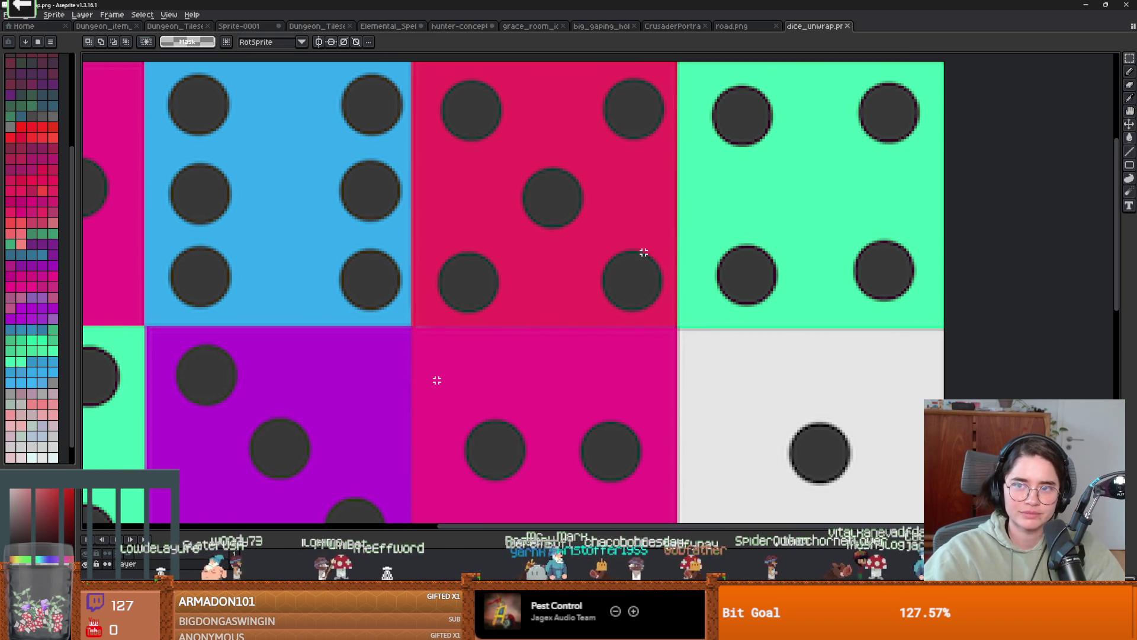
pyautogui.scroll(-5, 644, 252)
pyautogui.scroll(4, 642, 253)
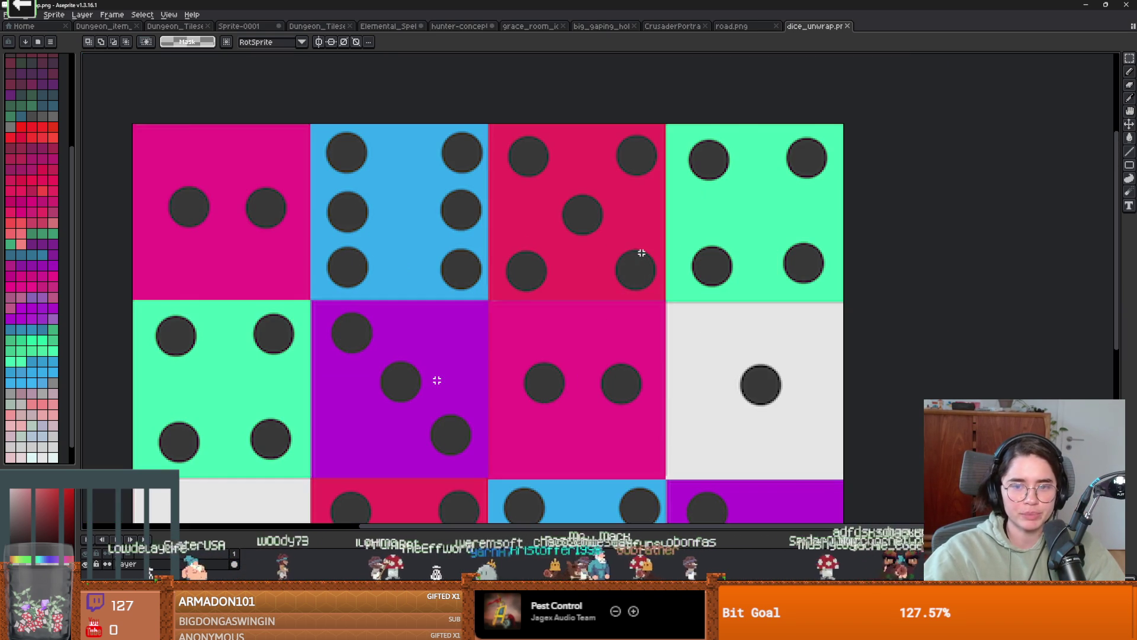
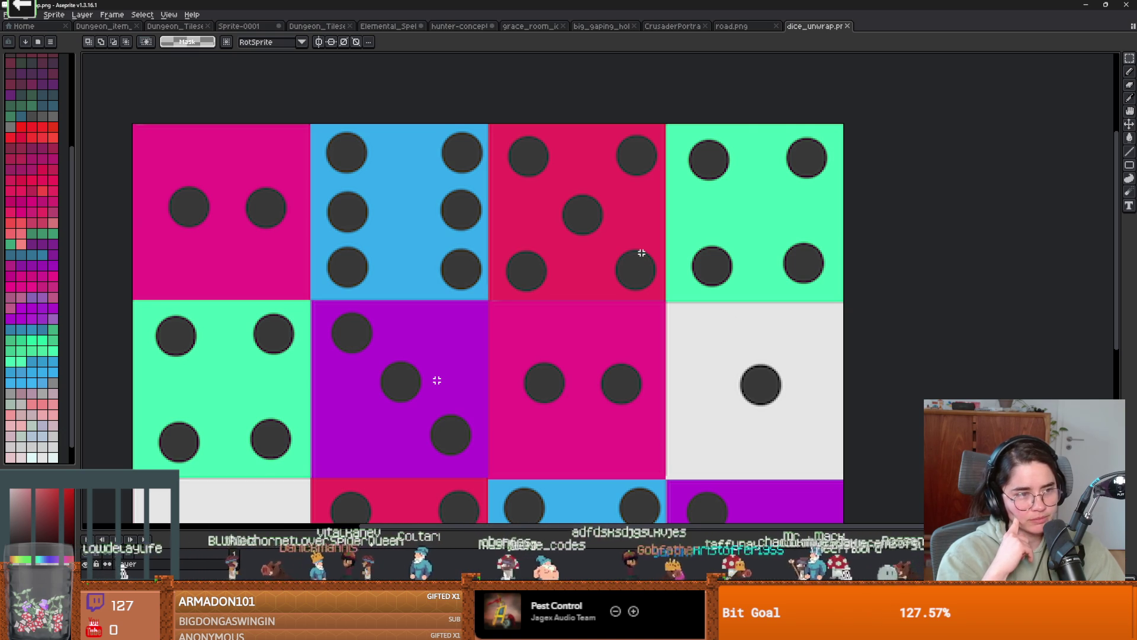
# - Back in Godot, try a 90° Z rotation on the cylinder, then undo it
pyautogui.hotkey('alt', 'Tab')
pyautogui.write('90.0')
pyautogui.hotkey('ctrl', 'z')
# - Rotate the cylinder 90° around X and lift it slightly above the road
pyautogui.click(770, 283)
pyautogui.write('90')
pyautogui.press('Return')
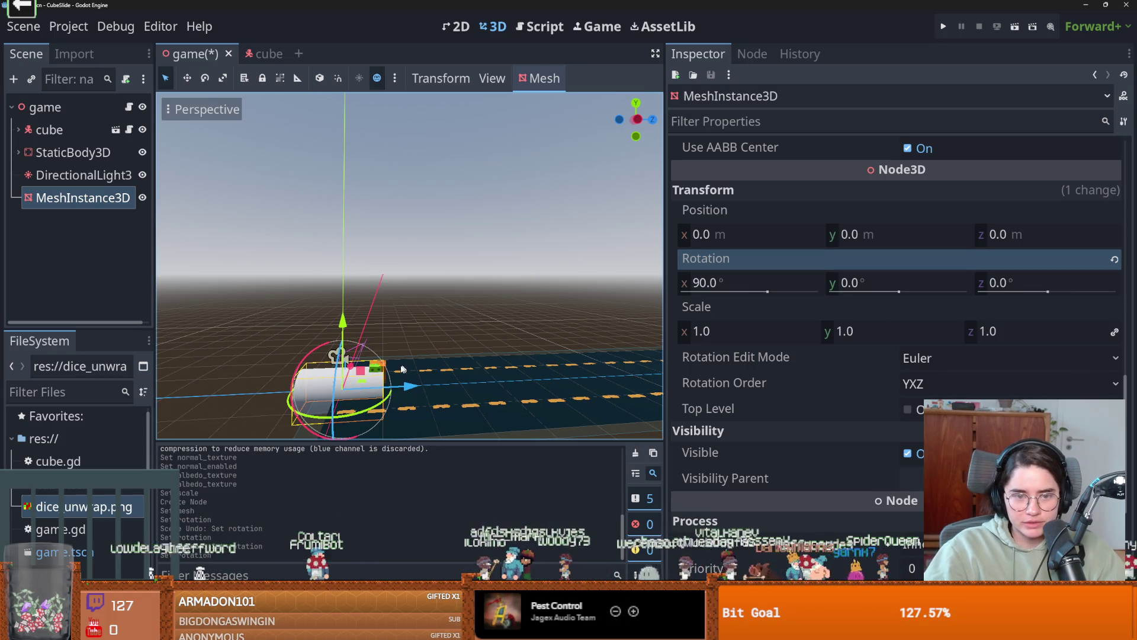
pyautogui.moveTo(415, 355)
pyautogui.mouseDown()
pyautogui.moveTo(467, 317)
pyautogui.moveTo(400, 323)
pyautogui.mouseUp()
pyautogui.scroll(3, 400, 323)
pyautogui.moveTo(275, 308); pyautogui.dragTo(285, 260)
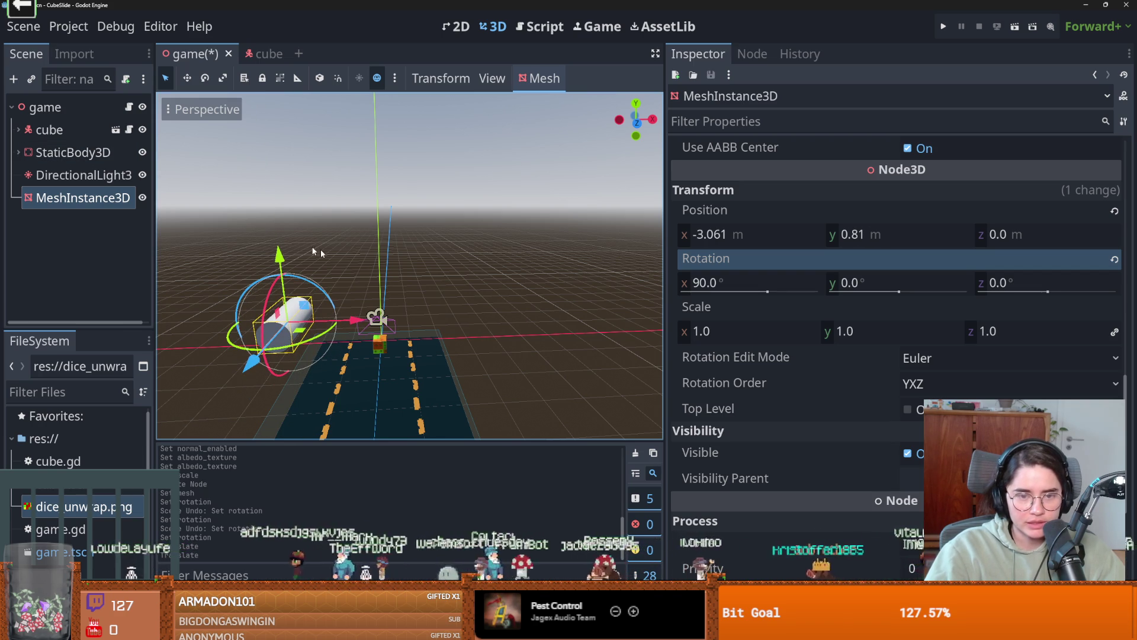
pyautogui.hotkey('ctrl', 'z')
pyautogui.hotkey('ctrl', 'z')
pyautogui.scroll(2, 355, 266)
pyautogui.moveTo(365, 296); pyautogui.dragTo(364, 268)
pyautogui.scroll(10, 841, 320)
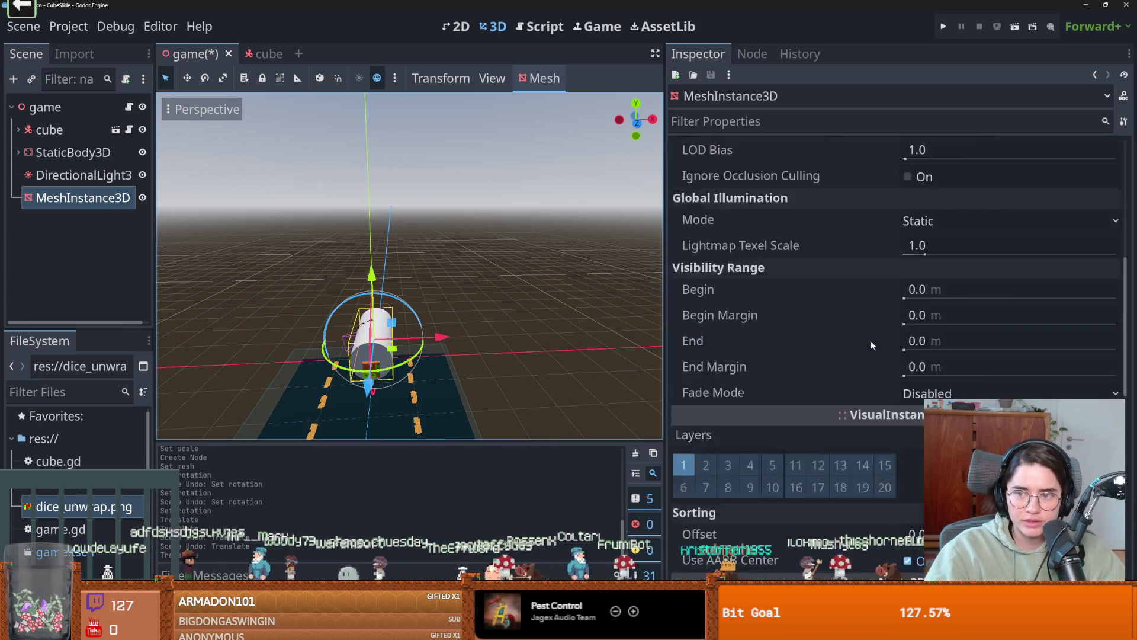
# - Set the CylinderMesh Top Radius and Bottom Radius both to 0.2 m
pyautogui.click(1001, 176)
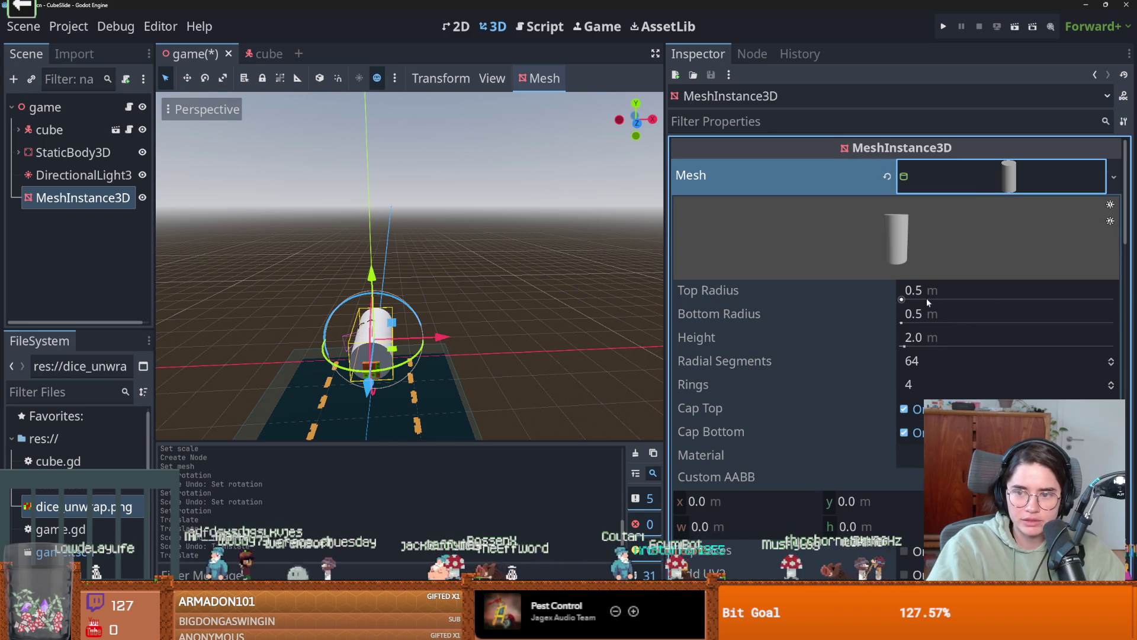
pyautogui.moveTo(920, 293); pyautogui.dragTo(841, 293)
pyautogui.hotkey('ctrl', 'z')
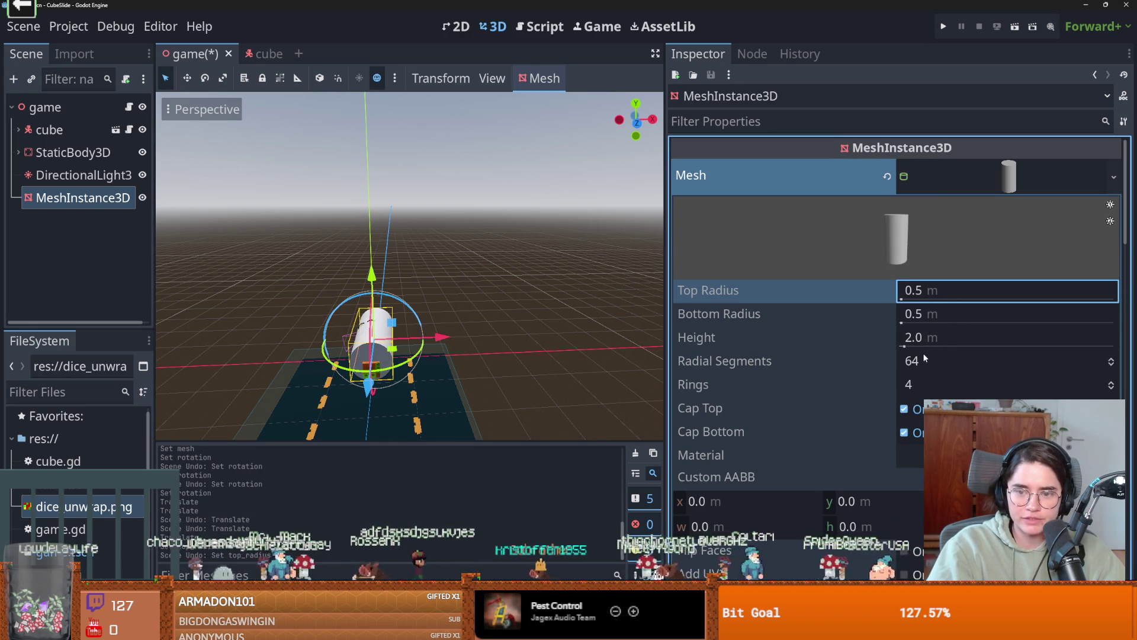
pyautogui.click(930, 294)
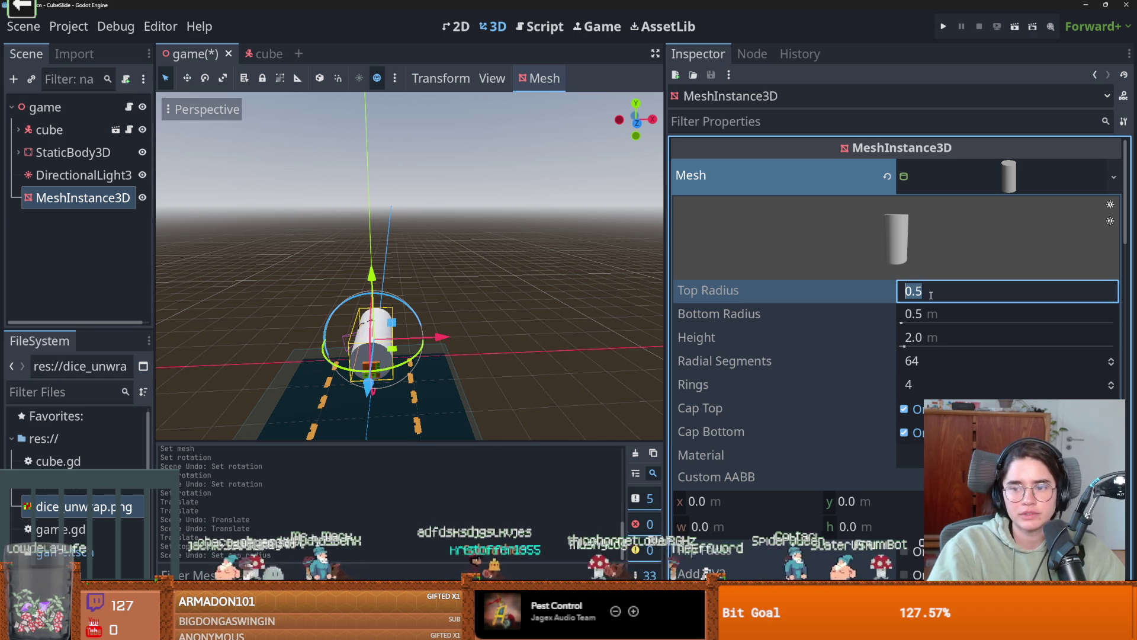
pyautogui.write('0.2')
pyautogui.press('Return')
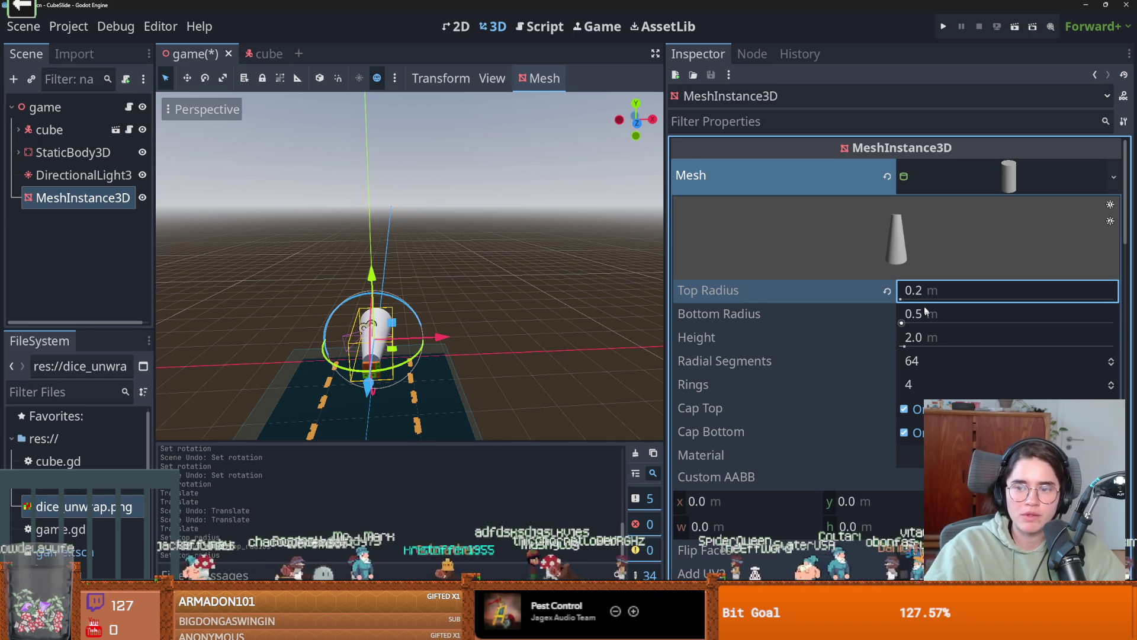
pyautogui.click(923, 312)
pyautogui.write('0.2')
pyautogui.press('Return')
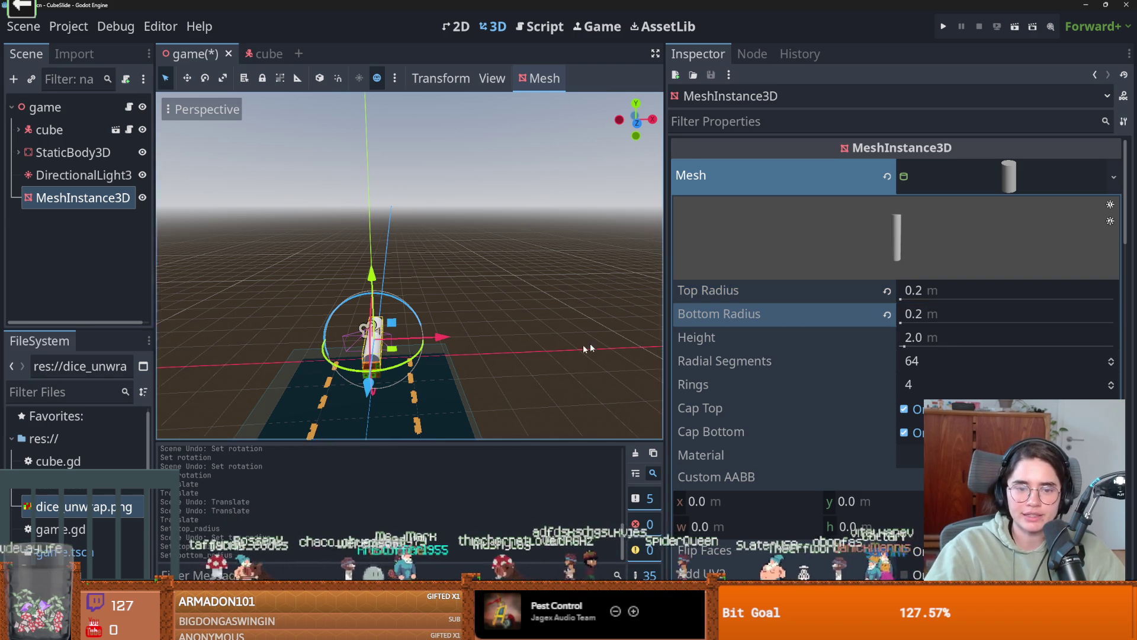
pyautogui.scroll(2, 485, 354)
pyautogui.click(87, 108)
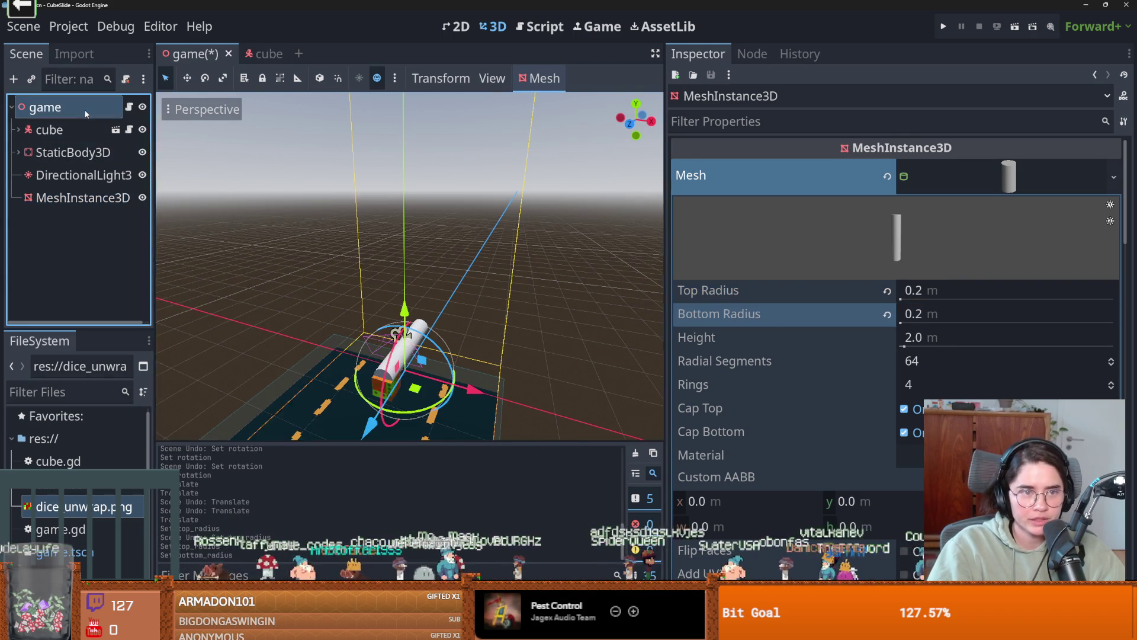
# - Add a Node3D child under the game node
pyautogui.rightClick(88, 110)
pyautogui.click(105, 149)
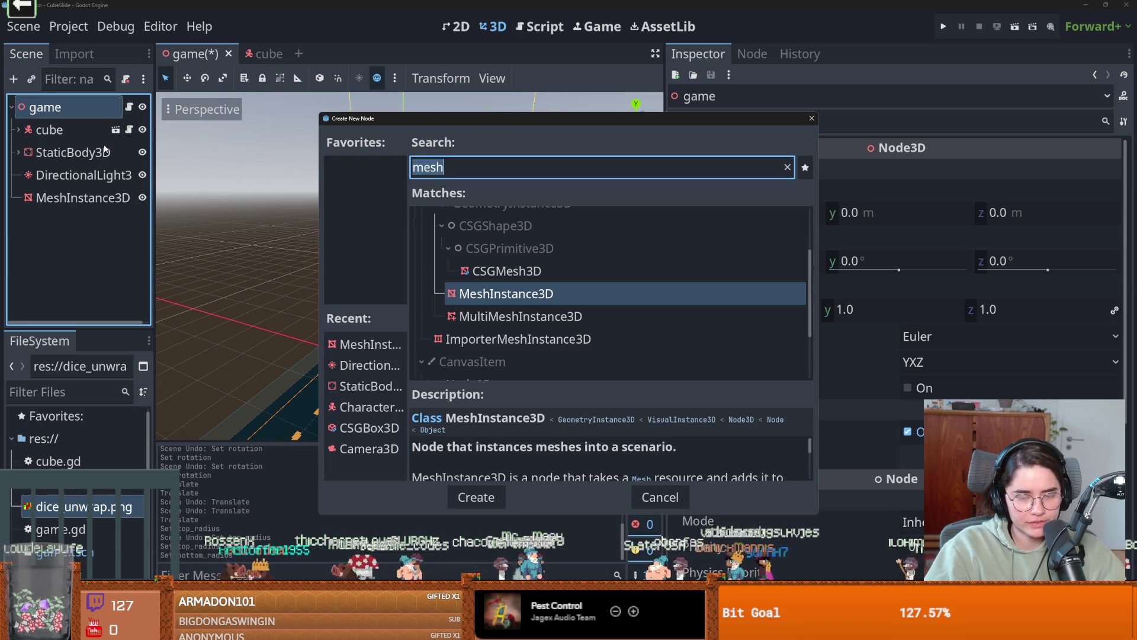
pyautogui.write('node3d')
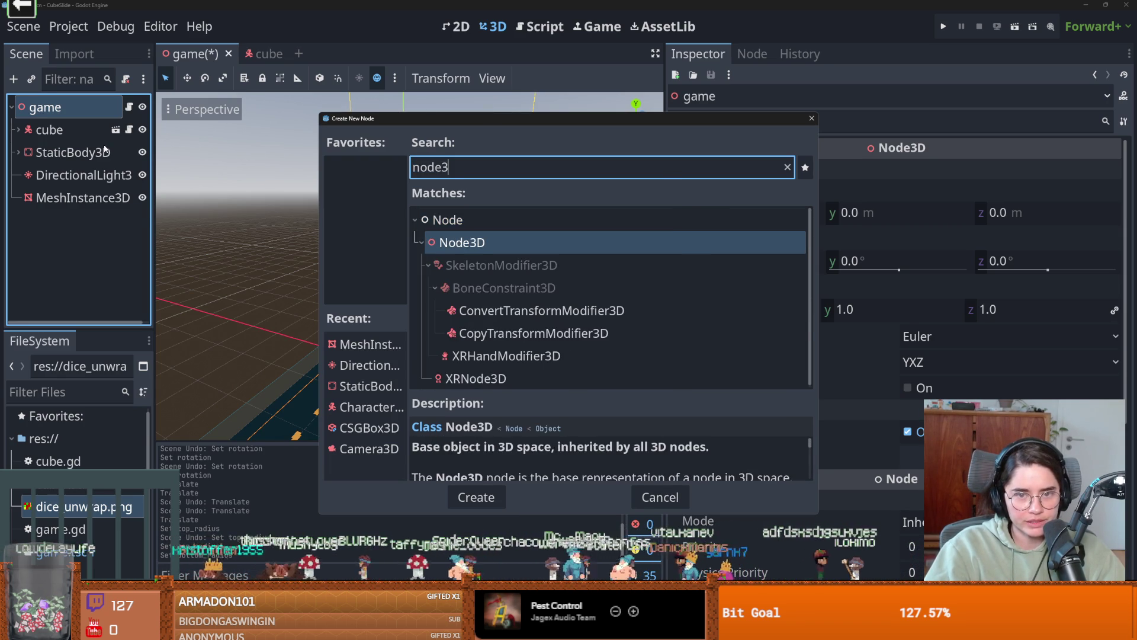
pyautogui.press('Return')
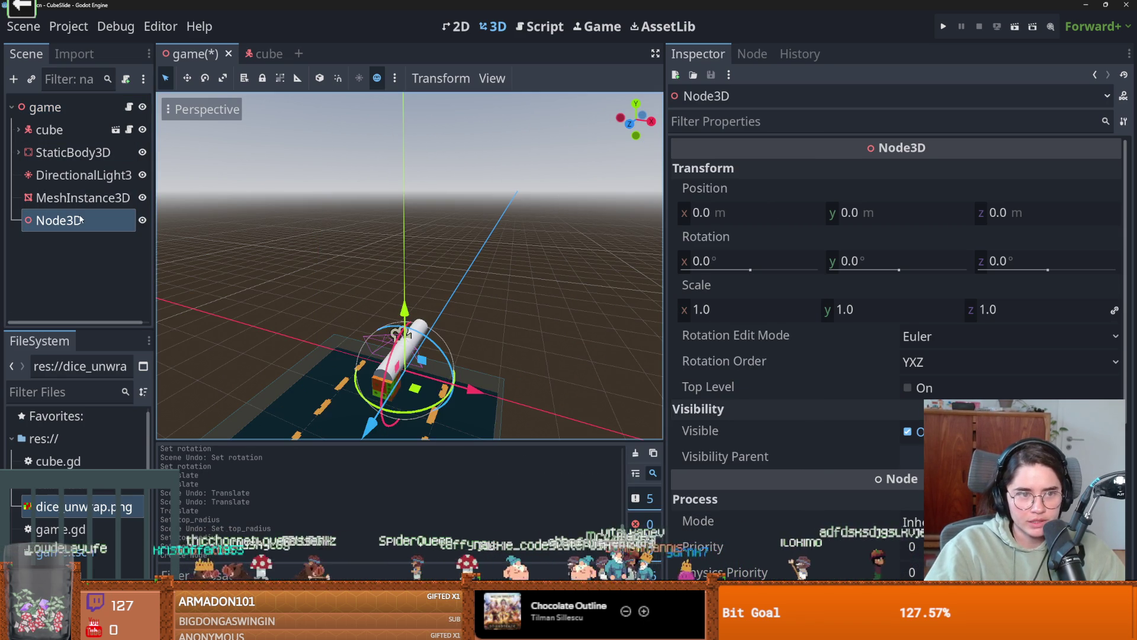
# - Rename the cylinder to 'rail', nest it under Node3D, and duplicate it
pyautogui.click(84, 201)
pyautogui.click(89, 218)
pyautogui.click(95, 202)
pyautogui.click(98, 201)
pyautogui.write('rail')
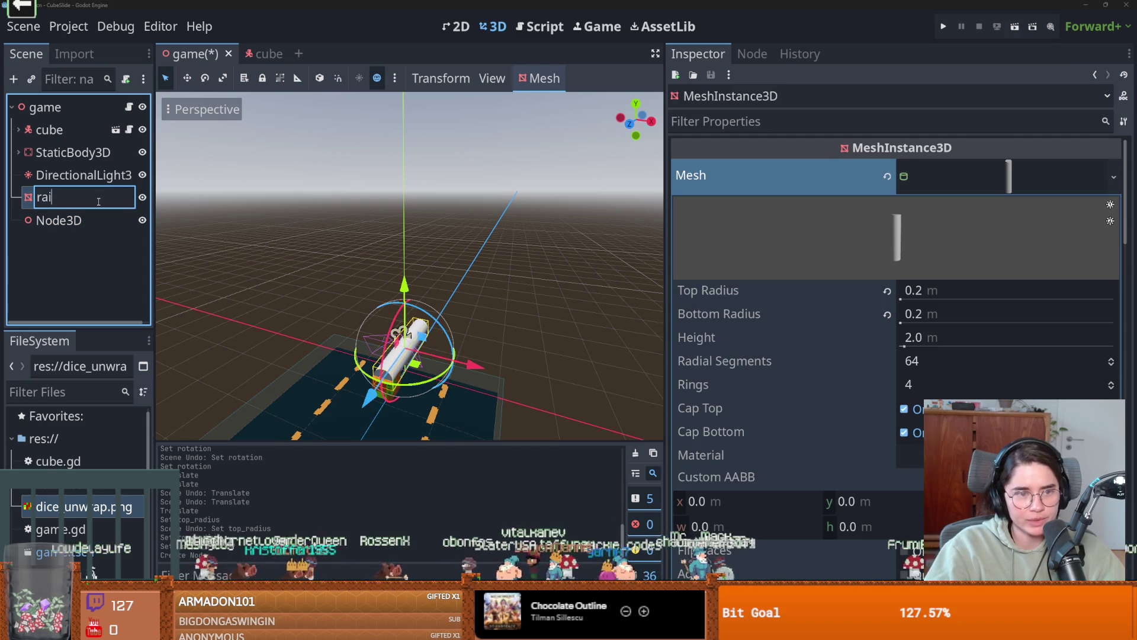
pyautogui.press('Return')
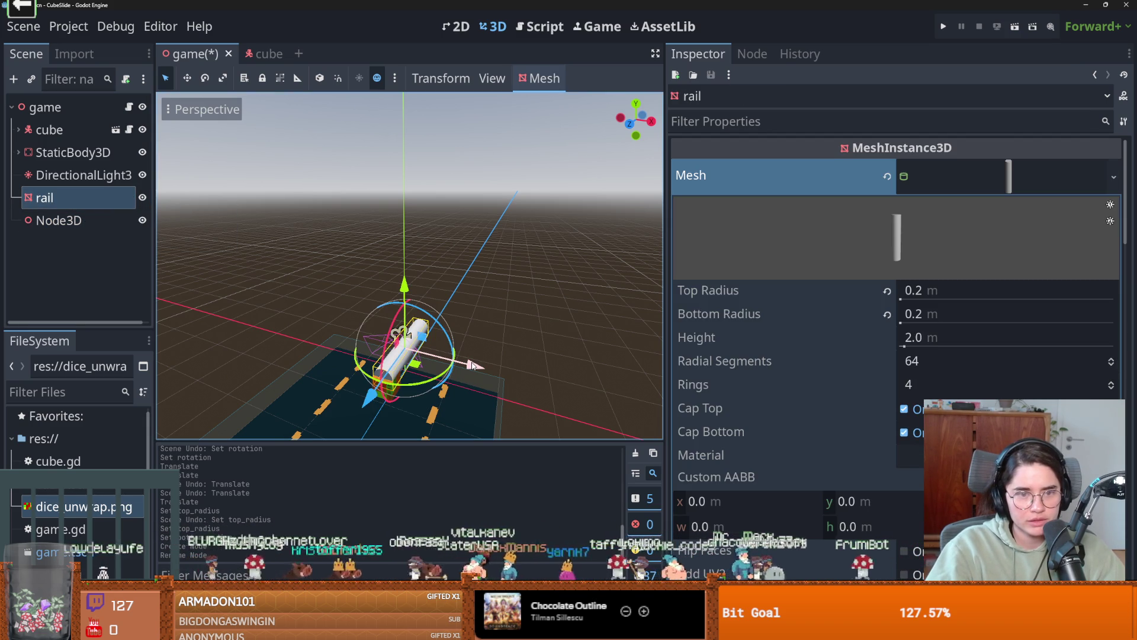
pyautogui.moveTo(65, 201); pyautogui.dragTo(62, 220)
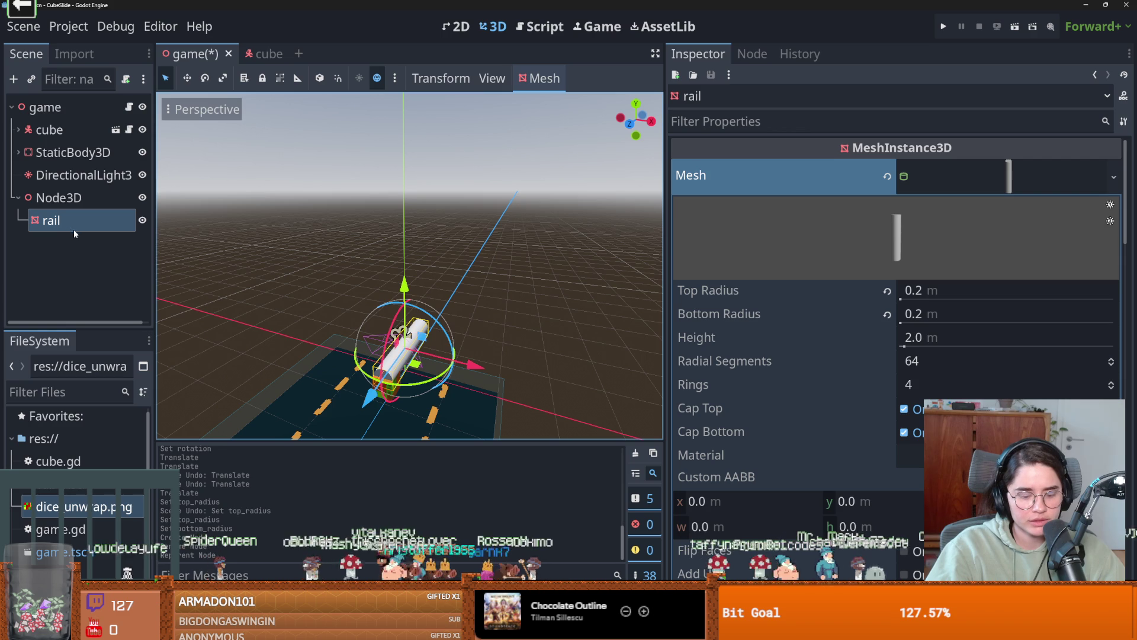
pyautogui.hotkey('ctrl', 'd')
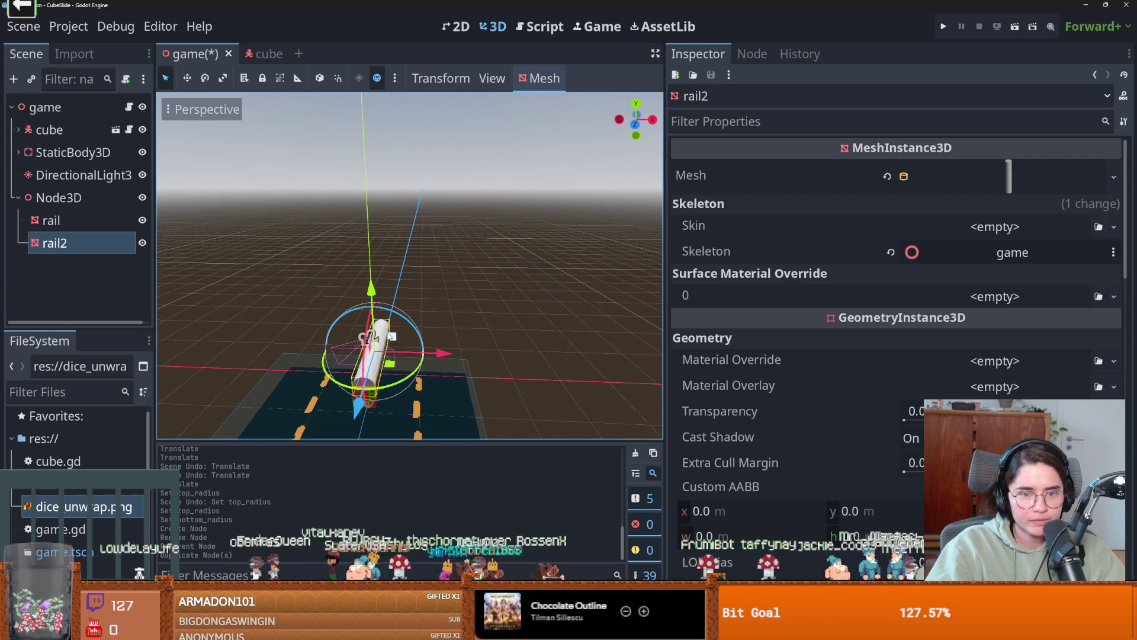
# - Position the first rail at Y 1 and X 2
pyautogui.click(97, 221)
pyautogui.scroll(-5, 858, 368)
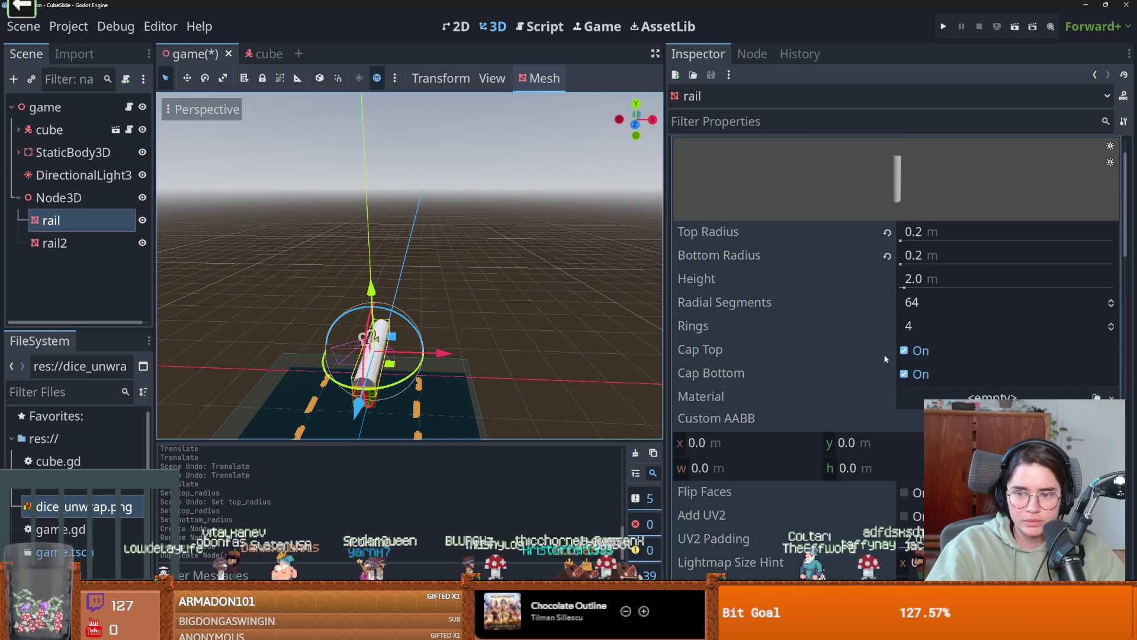
pyautogui.scroll(-15, 858, 368)
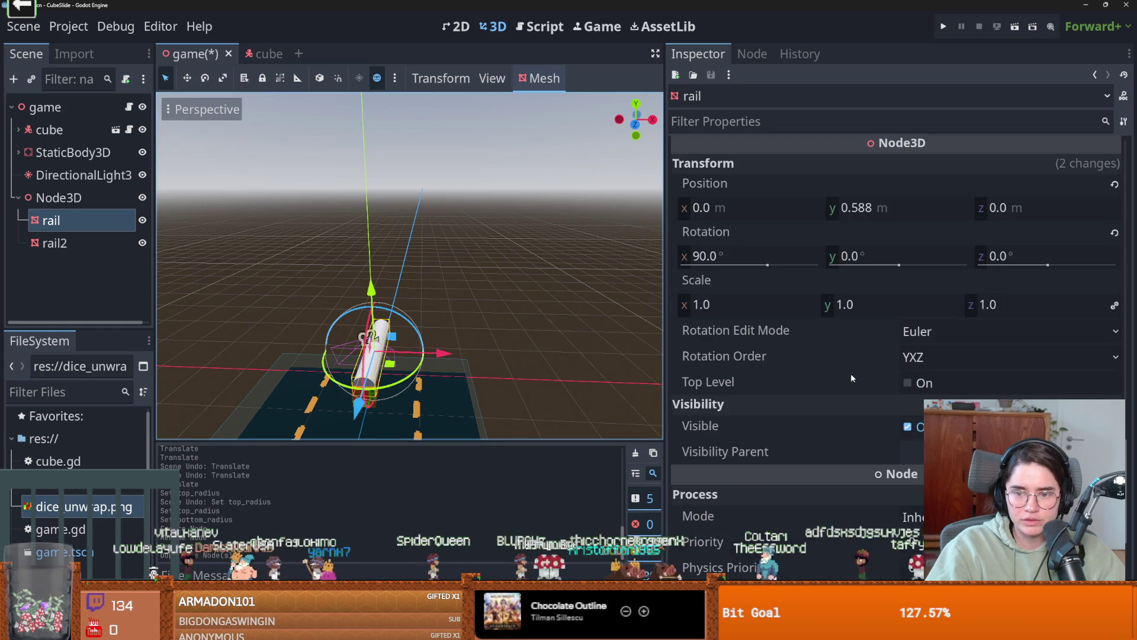
pyautogui.scroll(2, 851, 375)
pyautogui.click(894, 272)
pyautogui.write('1')
pyautogui.press('Return')
pyautogui.click(995, 267)
pyautogui.write('1')
pyautogui.press('Return')
pyautogui.hotkey('ctrl', 'z')
pyautogui.click(752, 270)
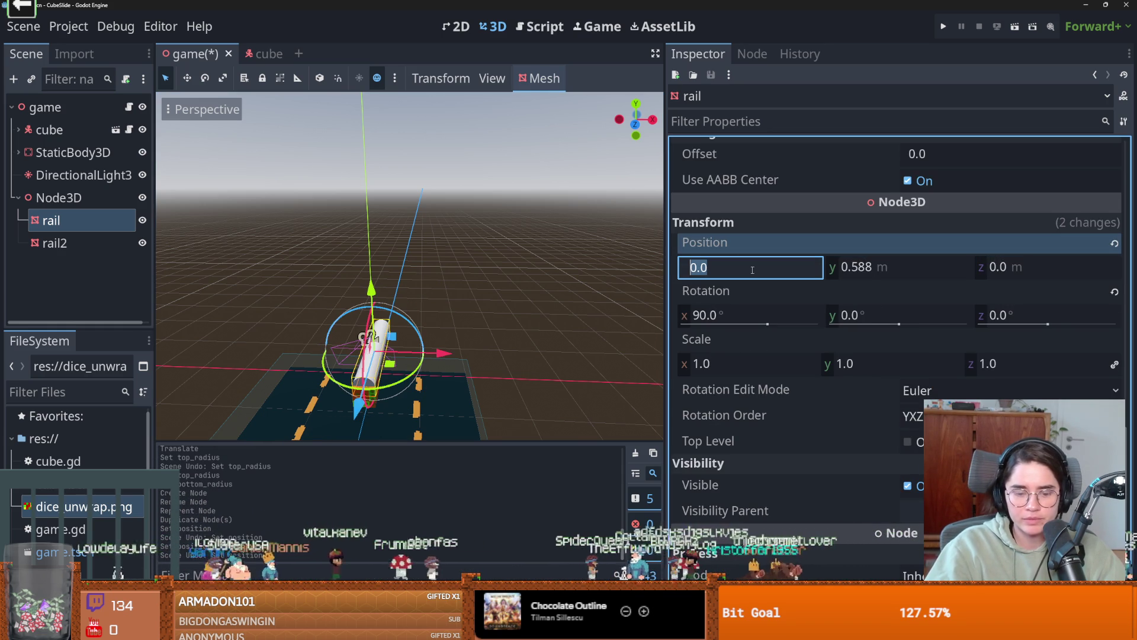
pyautogui.write('5')
pyautogui.press('Return')
pyautogui.click(770, 263)
pyautogui.write('3')
pyautogui.press('Return')
pyautogui.write('2')
pyautogui.press('Return')
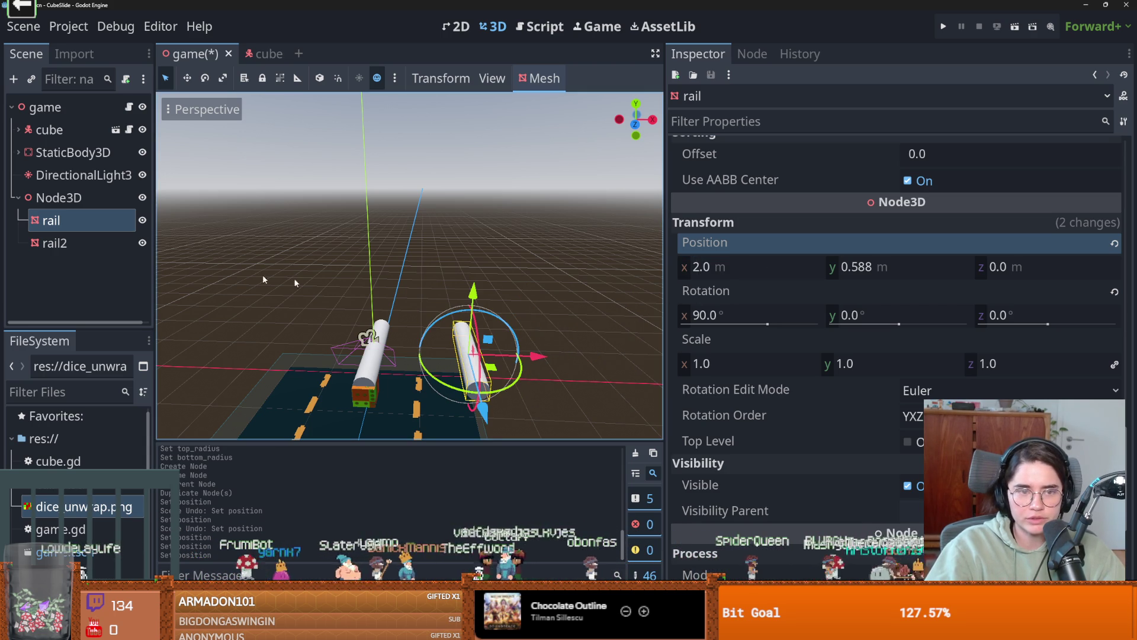
# - Set rail2's X position to -2 so it sits opposite the first rail
pyautogui.click(55, 243)
pyautogui.scroll(-10, 798, 379)
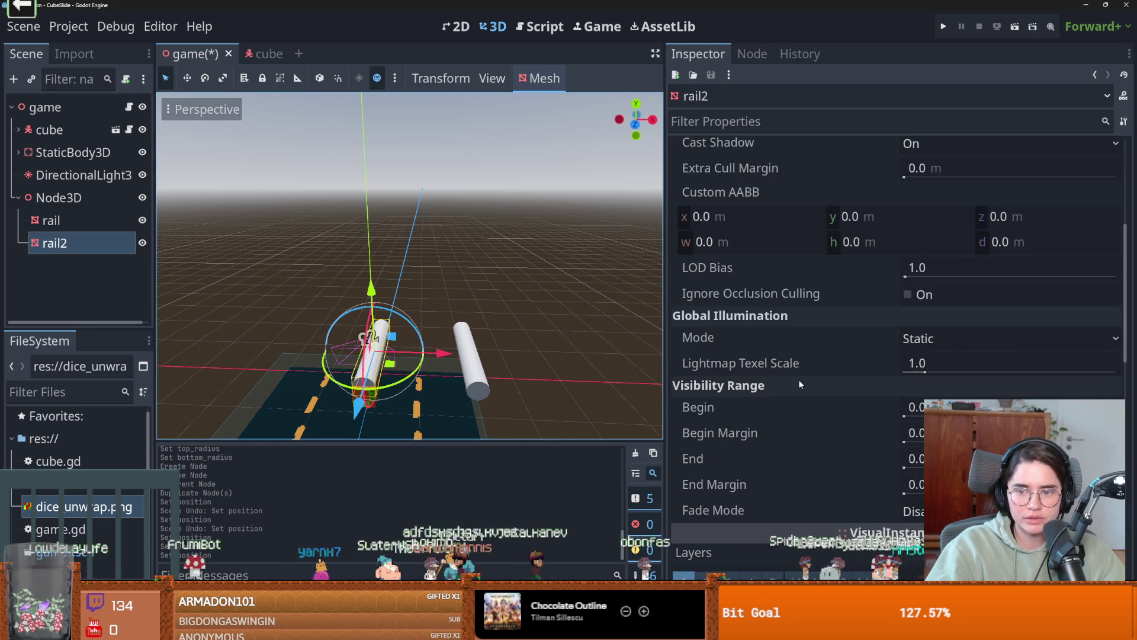
pyautogui.click(734, 411)
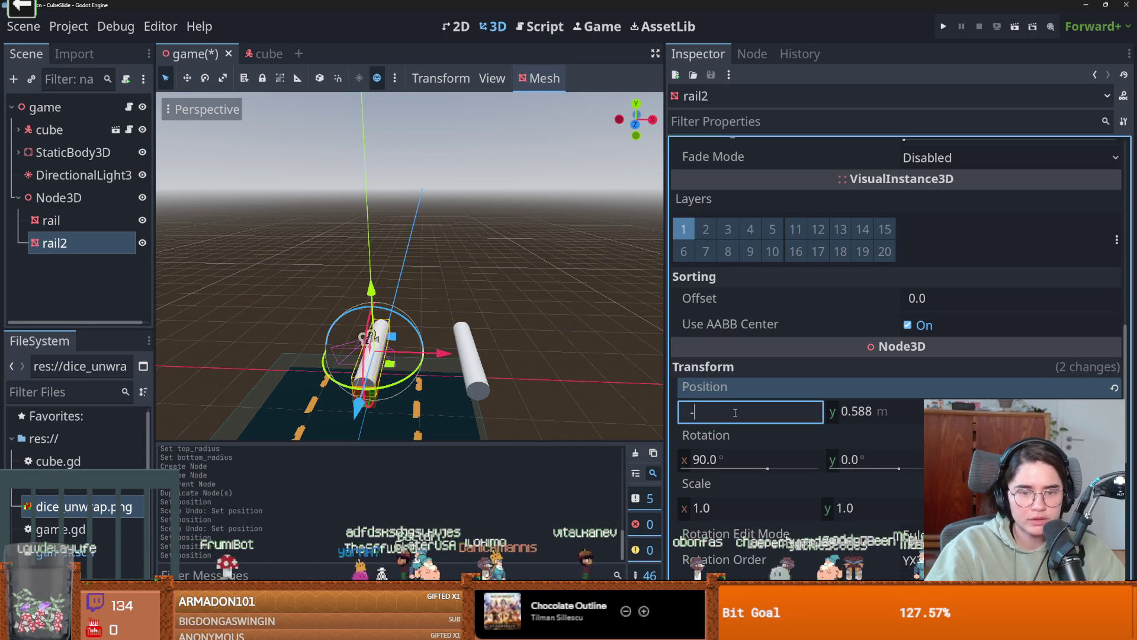
pyautogui.write('2')
pyautogui.press('Return')
pyautogui.scroll(-1, 426, 367)
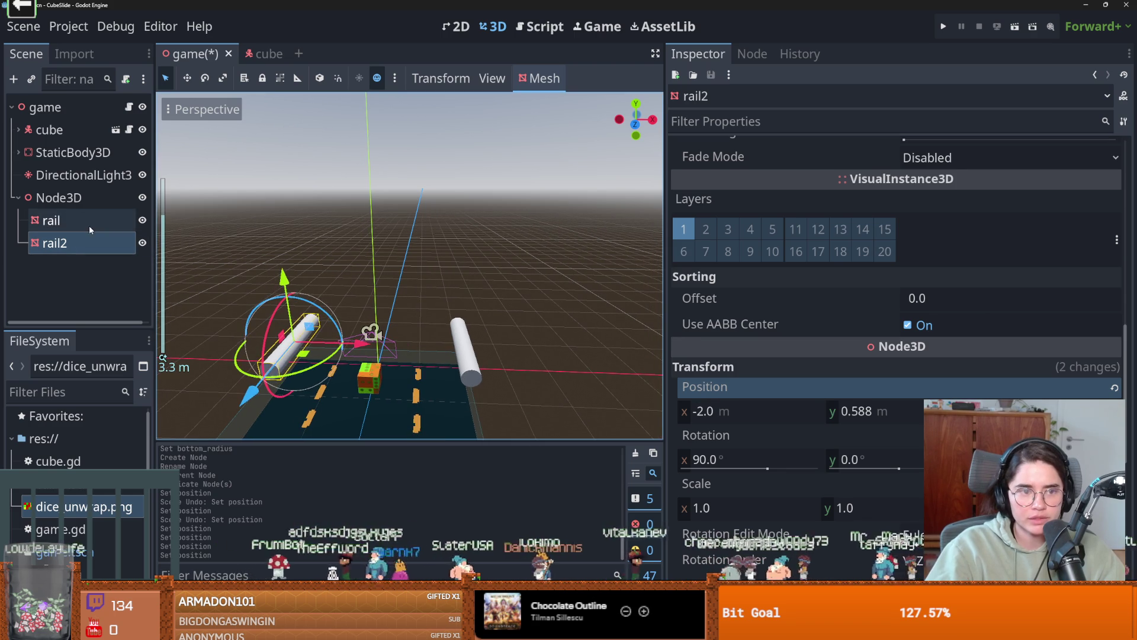
pyautogui.click(90, 229)
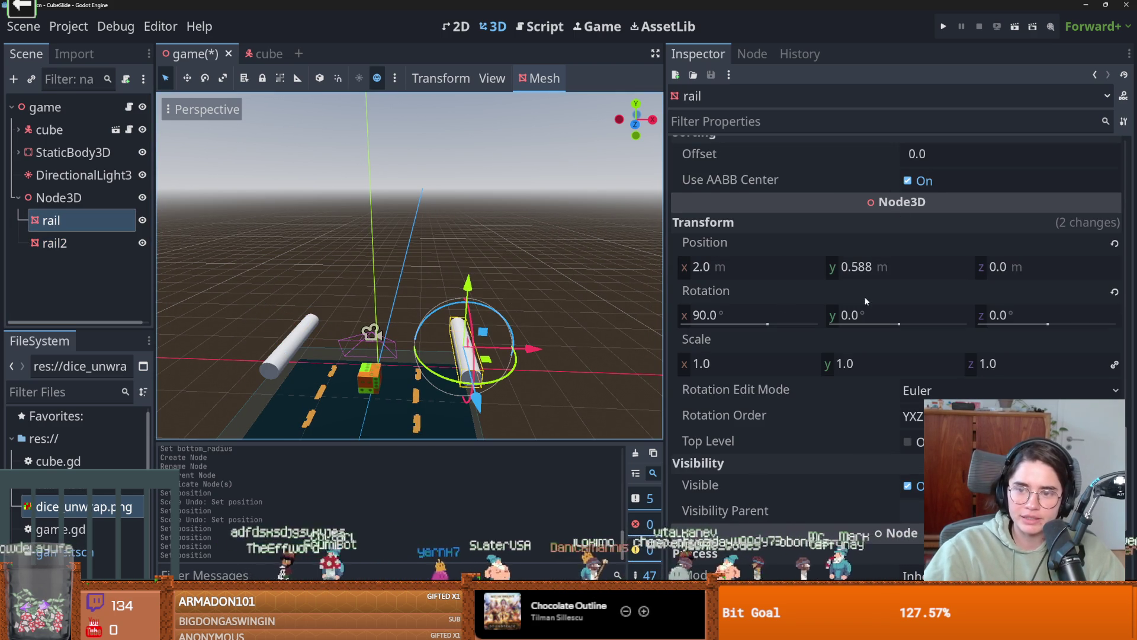
pyautogui.scroll(15, 978, 255)
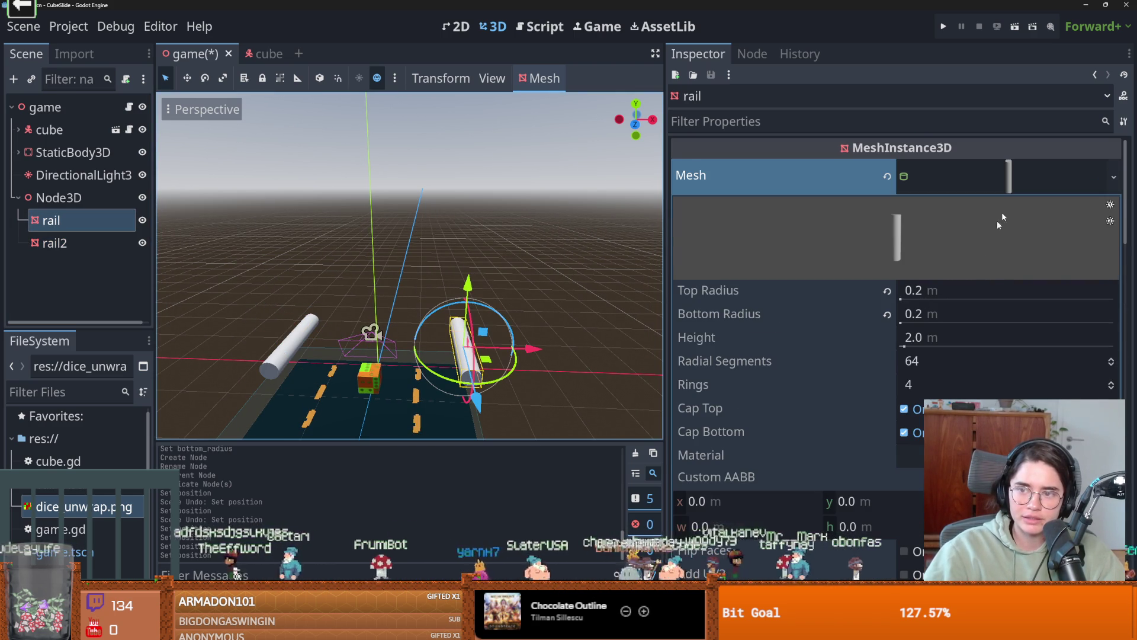
# - Raise the rail's CylinderMesh Height to 100 m so it runs along the road
pyautogui.click(1012, 187)
pyautogui.moveTo(903, 299)
pyautogui.mouseDown()
pyautogui.moveTo(954, 299)
pyautogui.moveTo(933, 299)
pyautogui.moveTo(948, 325)
pyautogui.moveTo(1007, 326)
pyautogui.mouseUp()
pyautogui.hotkey('ctrl', 'z')
pyautogui.hotkey('ctrl', 'z')
pyautogui.moveTo(910, 336); pyautogui.dragTo(1007, 337)
pyautogui.scroll(-1, 178, 301)
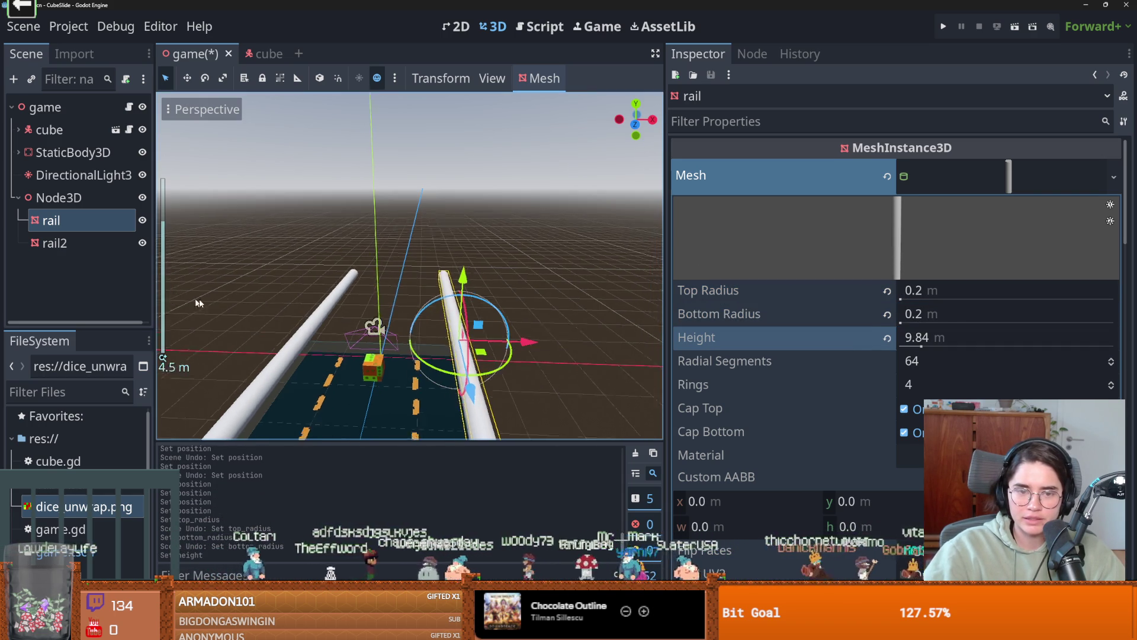
pyautogui.scroll(-3, 177, 300)
pyautogui.moveTo(178, 301)
pyautogui.mouseDown()
pyautogui.moveTo(332, 344)
pyautogui.moveTo(380, 322)
pyautogui.moveTo(292, 302)
pyautogui.mouseUp()
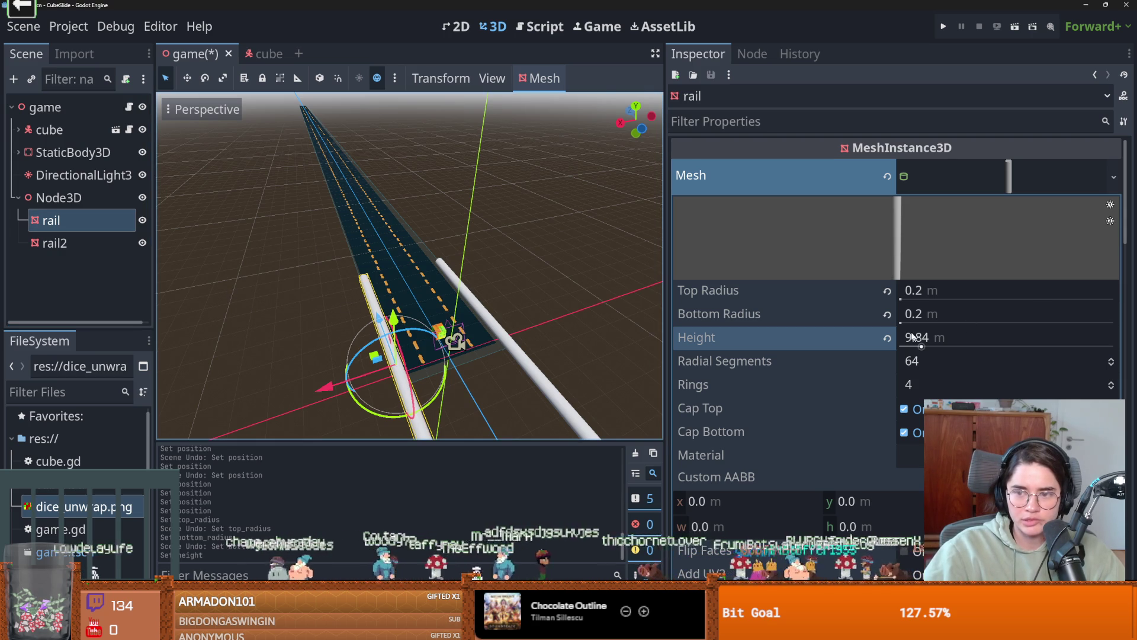
pyautogui.moveTo(922, 345); pyautogui.dragTo(1054, 345)
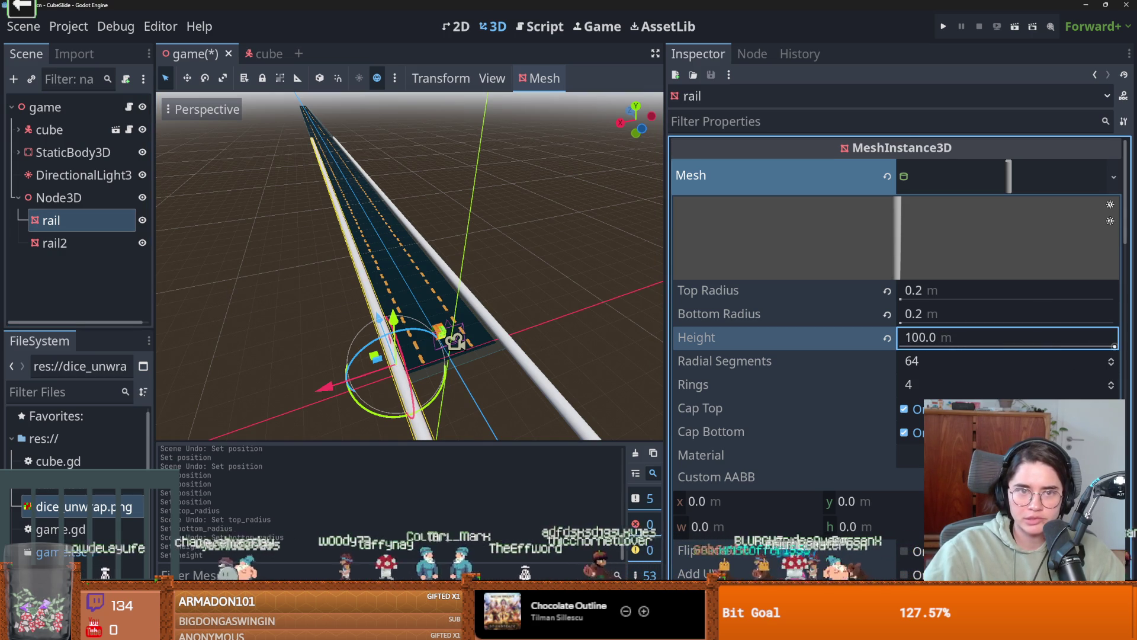
pyautogui.scroll(-2, 1086, 381)
pyautogui.scroll(-3, 564, 307)
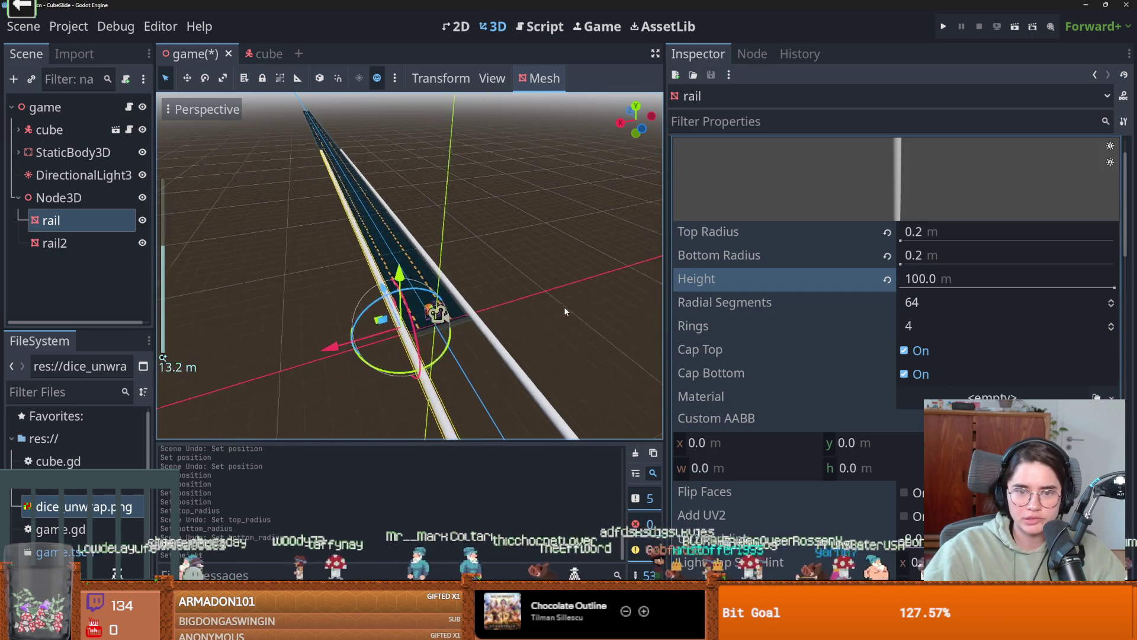
# - Move the Node3D rails group forward along the road
pyautogui.click(71, 197)
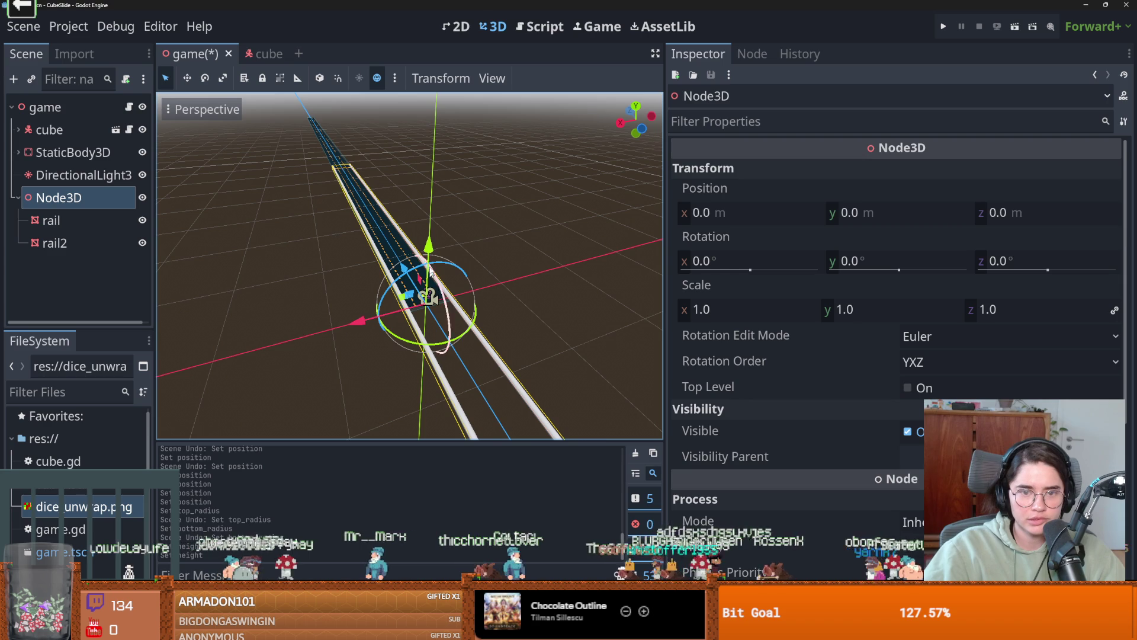
pyautogui.moveTo(407, 282)
pyautogui.mouseDown()
pyautogui.moveTo(275, 188)
pyautogui.moveTo(289, 201)
pyautogui.mouseUp()
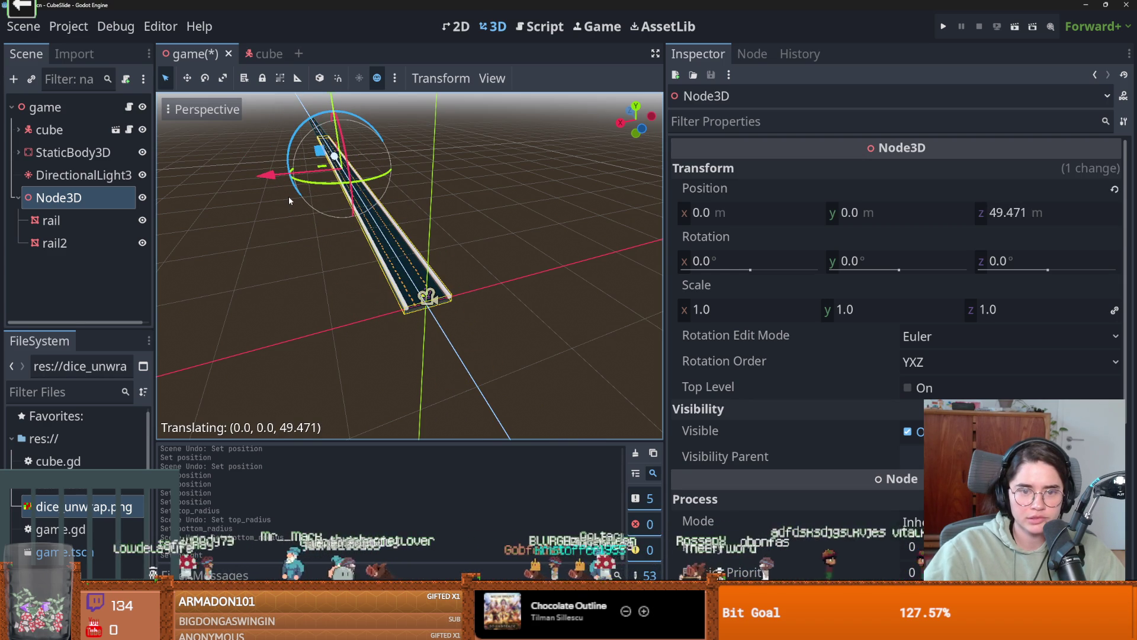
pyautogui.scroll(5, 440, 288)
pyautogui.scroll(-4, 441, 285)
pyautogui.moveTo(240, 197); pyautogui.dragTo(380, 226)
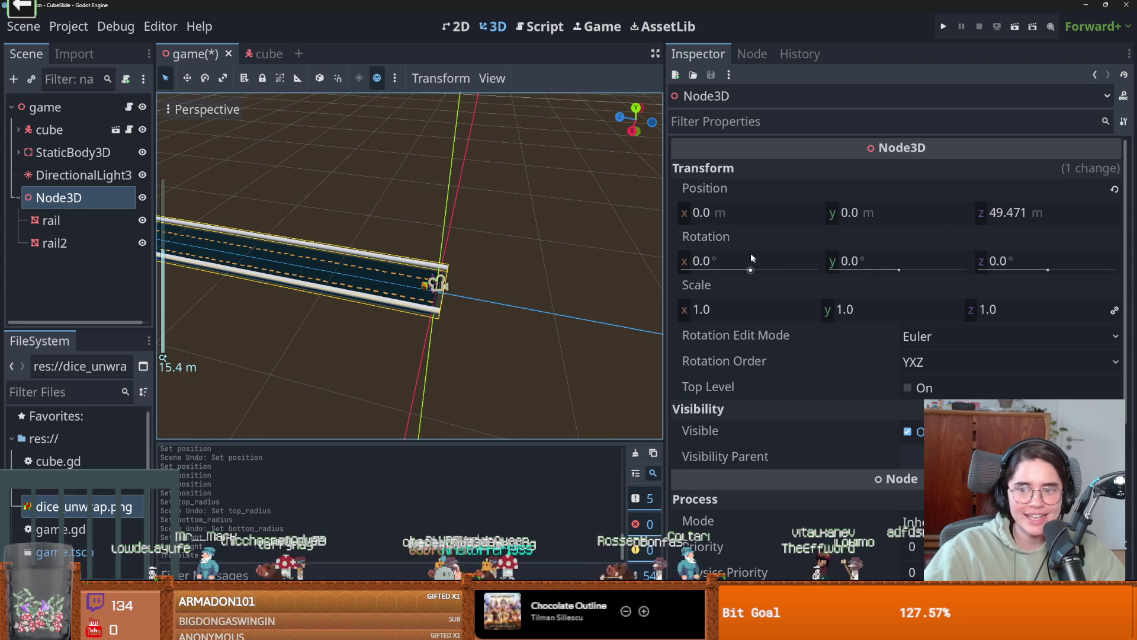
# - Set the rail's mesh Height to 200 m
pyautogui.click(51, 220)
pyautogui.click(934, 280)
pyautogui.write('200.0')
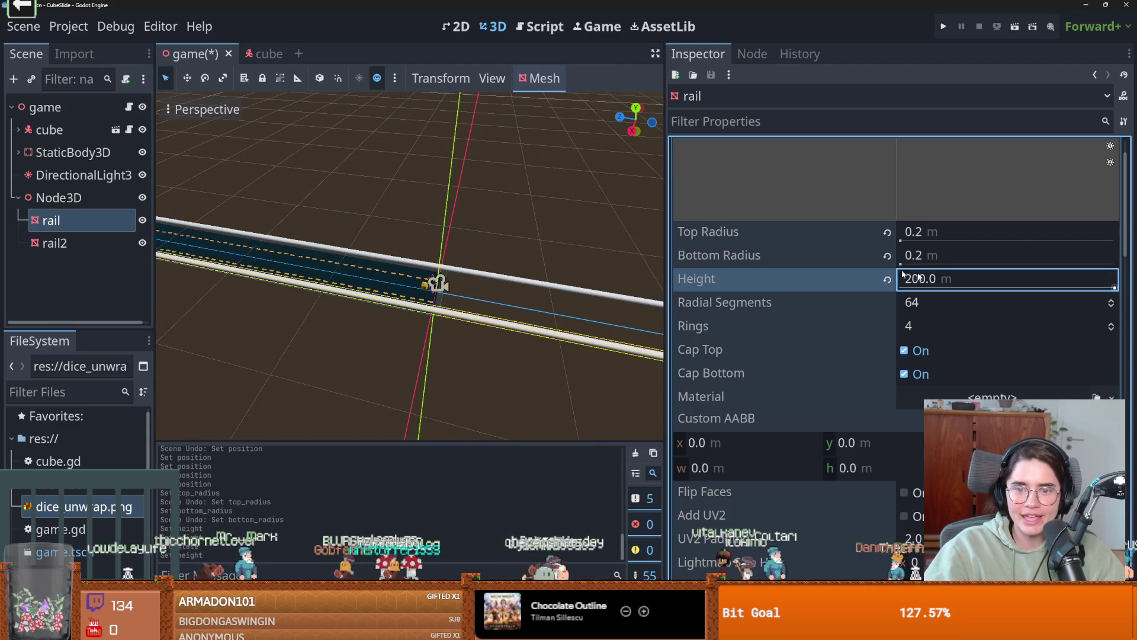
pyautogui.press('Return')
pyautogui.scroll(-10, 419, 272)
# - Slide the Node3D group further along the road to about Z 99.6 m
pyautogui.moveTo(283, 253); pyautogui.dragTo(213, 247)
pyautogui.hotkey('ctrl', 'z')
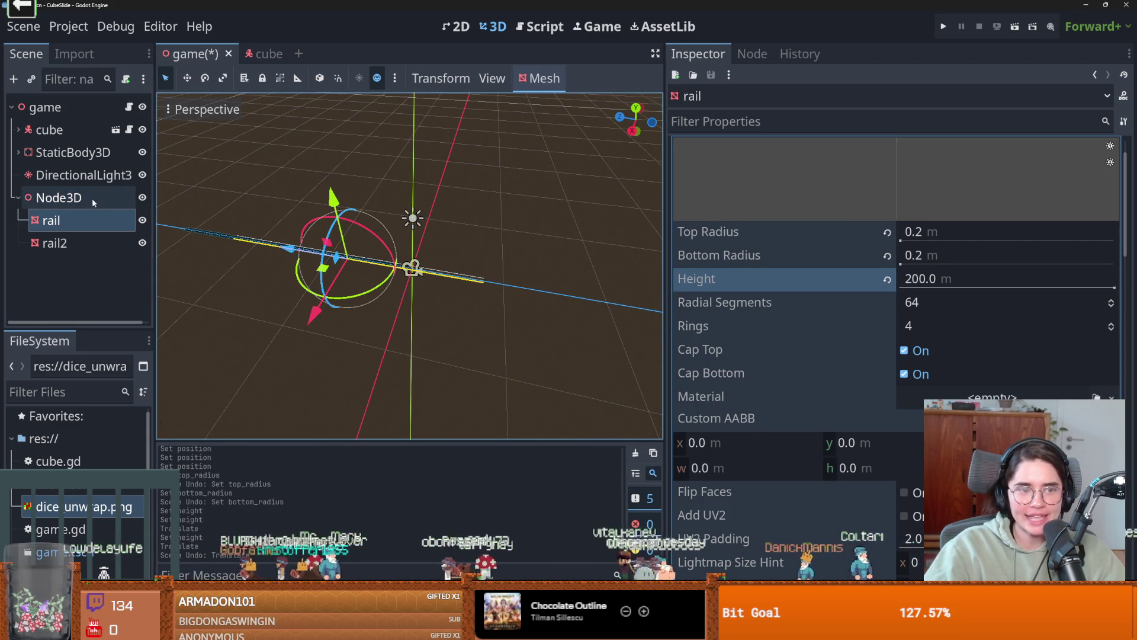
pyautogui.click(93, 203)
pyautogui.scroll(10, 511, 324)
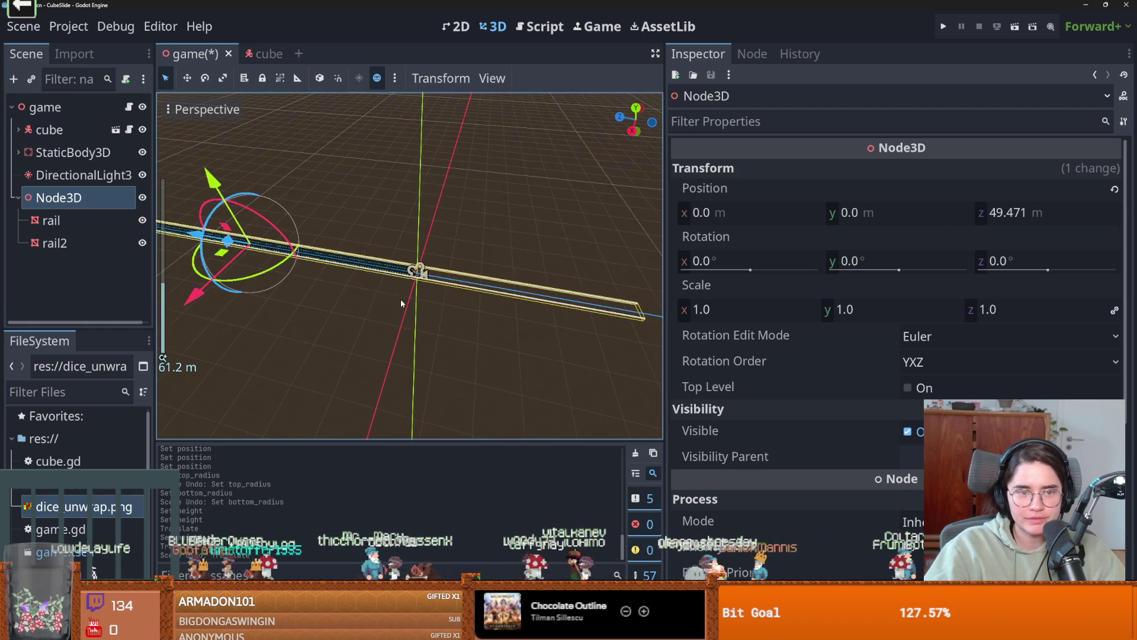
pyautogui.moveTo(195, 235); pyautogui.dragTo(70, 219)
pyautogui.scroll(15, 332, 298)
pyautogui.moveTo(487, 347); pyautogui.dragTo(374, 293)
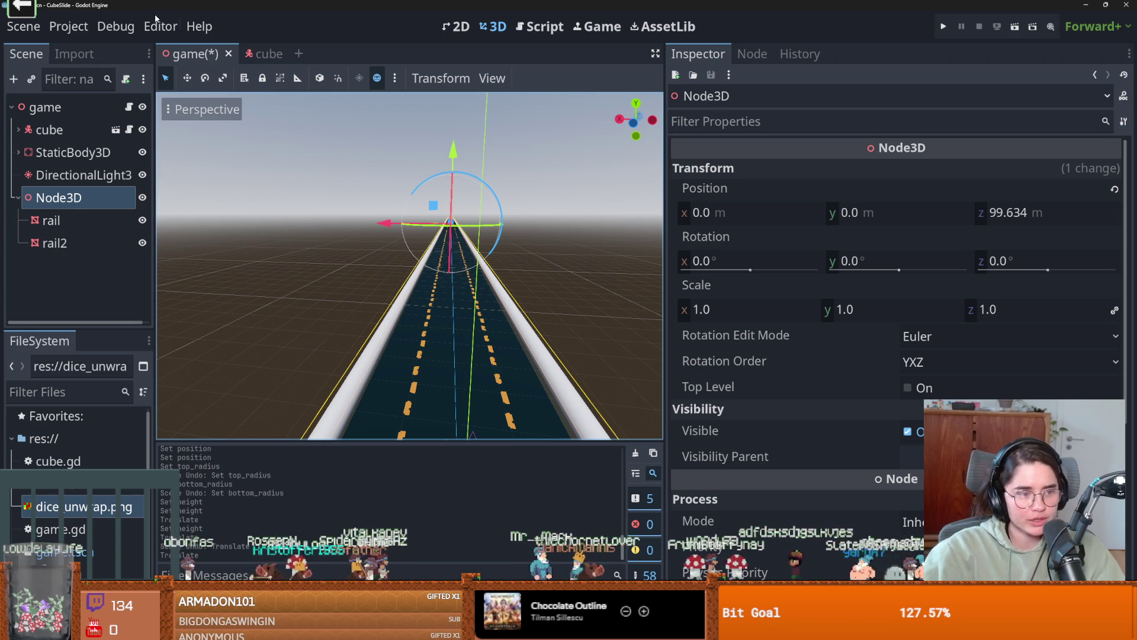
pyautogui.click(118, 221)
# - Create a simplified convex collision shape for the first rail as a sibling
pyautogui.click(539, 79)
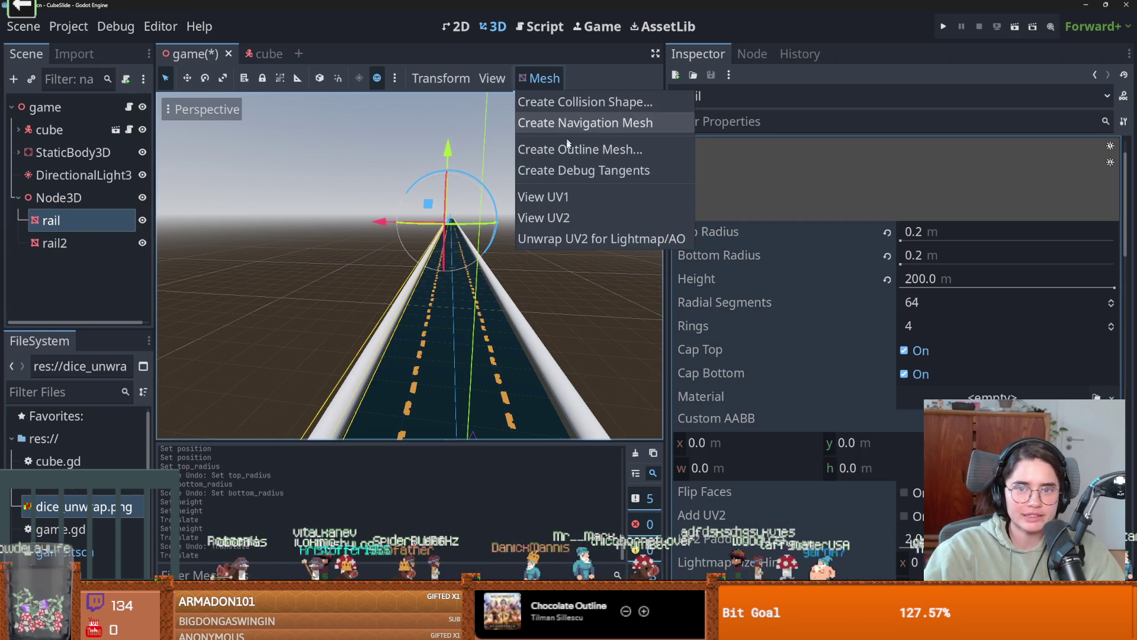
pyautogui.click(578, 101)
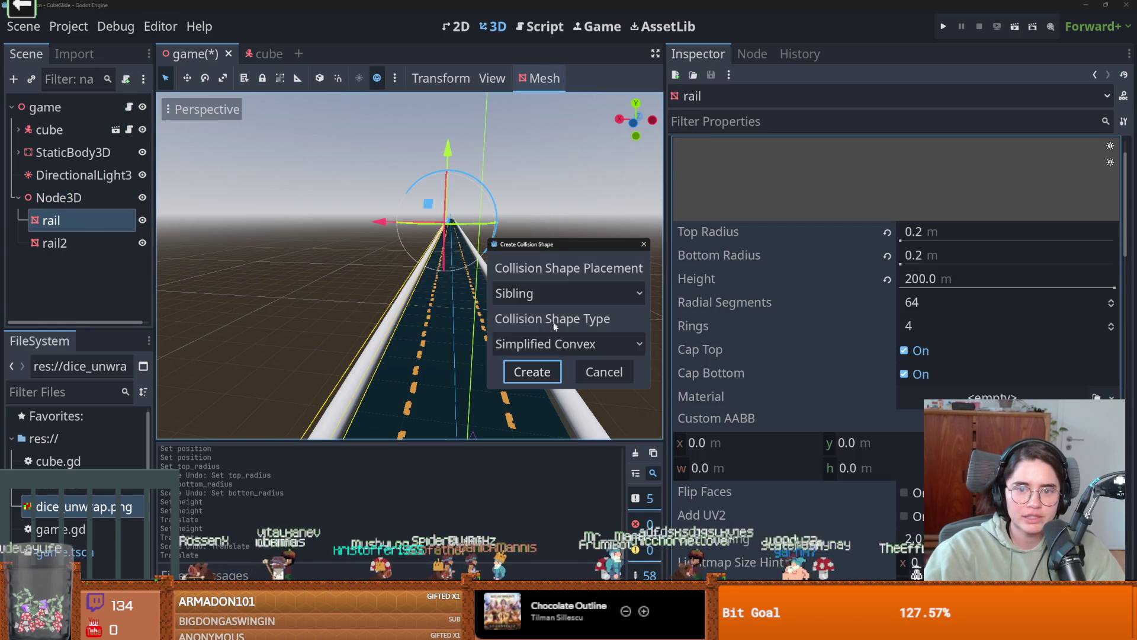
pyautogui.click(533, 371)
pyautogui.moveTo(92, 243)
pyautogui.mouseDown()
pyautogui.moveTo(93, 230)
pyautogui.moveTo(93, 240)
pyautogui.mouseUp()
# - Add a StaticBody3D under Node3D and move rail and its collision shape into it
pyautogui.rightClick(66, 200)
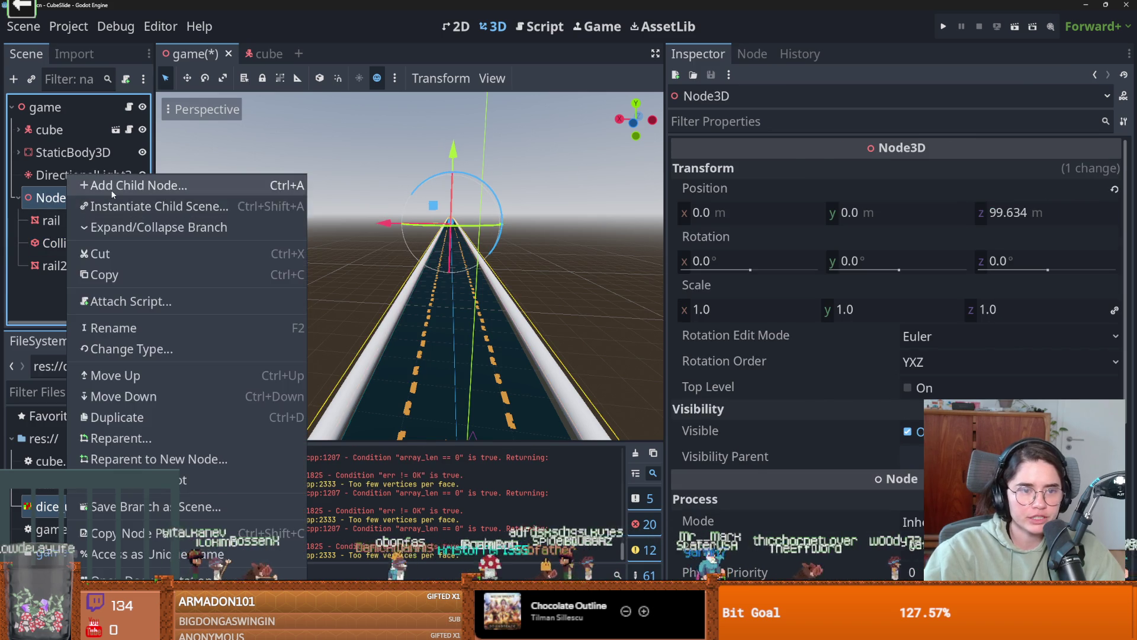
pyautogui.click(112, 188)
pyautogui.write('stai')
pyautogui.press('Return')
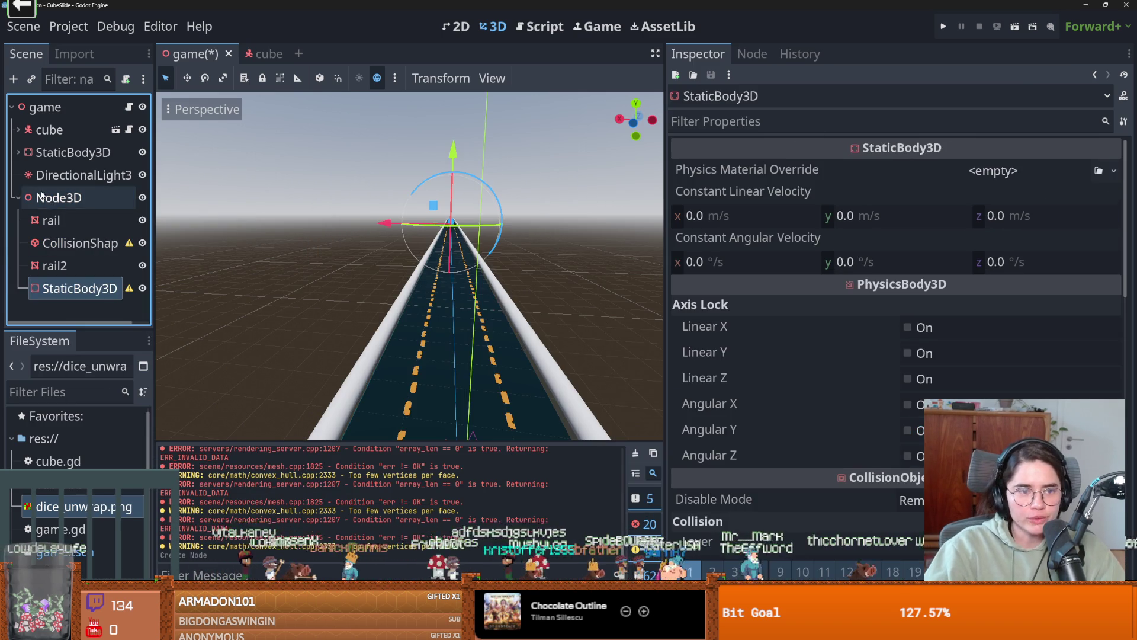
pyautogui.click(66, 223)
pyautogui.keyDown('shift'); pyautogui.click(73, 245); pyautogui.keyUp('shift')
pyautogui.moveTo(65, 223); pyautogui.dragTo(66, 294)
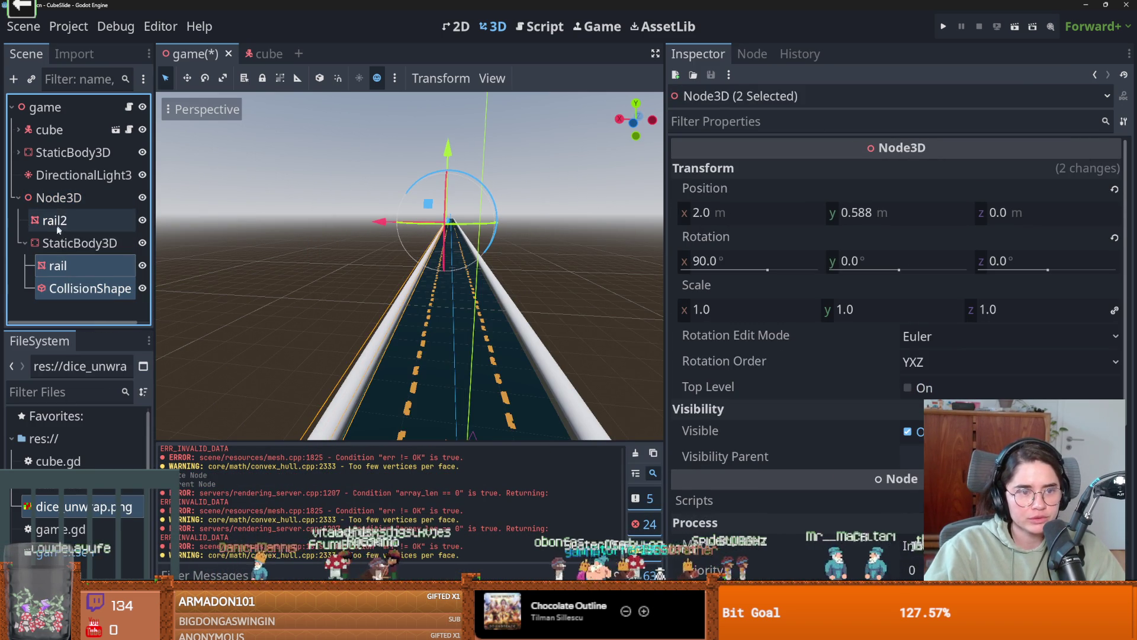
# - Add a second StaticBody3D under Node3D and move rail2 into it
pyautogui.click(65, 204)
pyautogui.rightClick(65, 204)
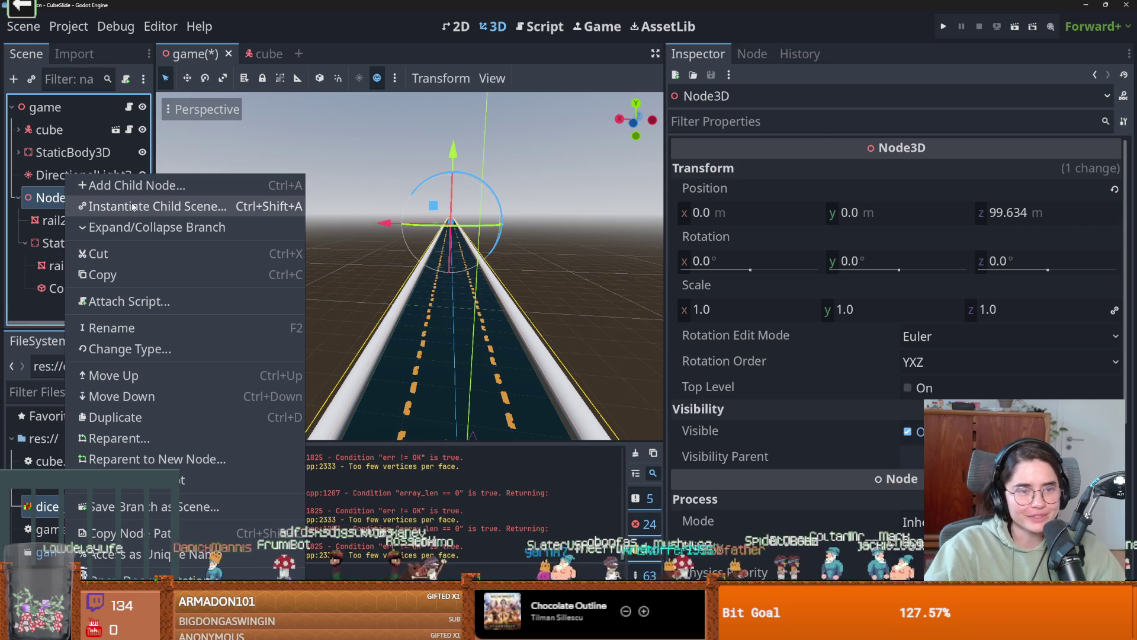
pyautogui.click(144, 191)
pyautogui.write('stat')
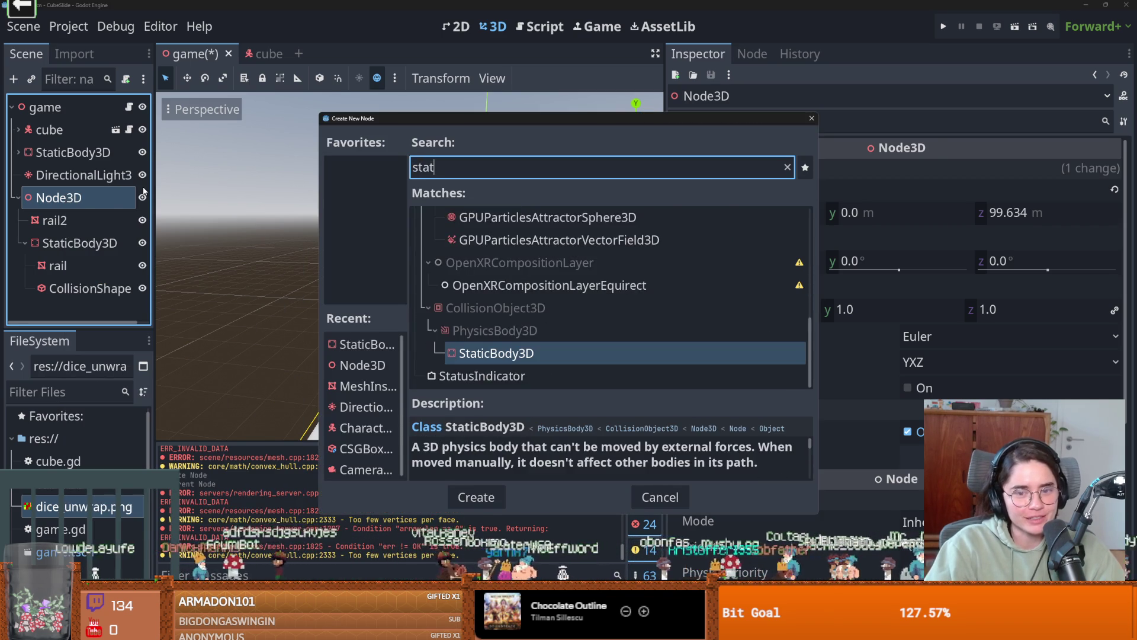
pyautogui.press('Return')
pyautogui.moveTo(86, 215); pyautogui.dragTo(74, 307)
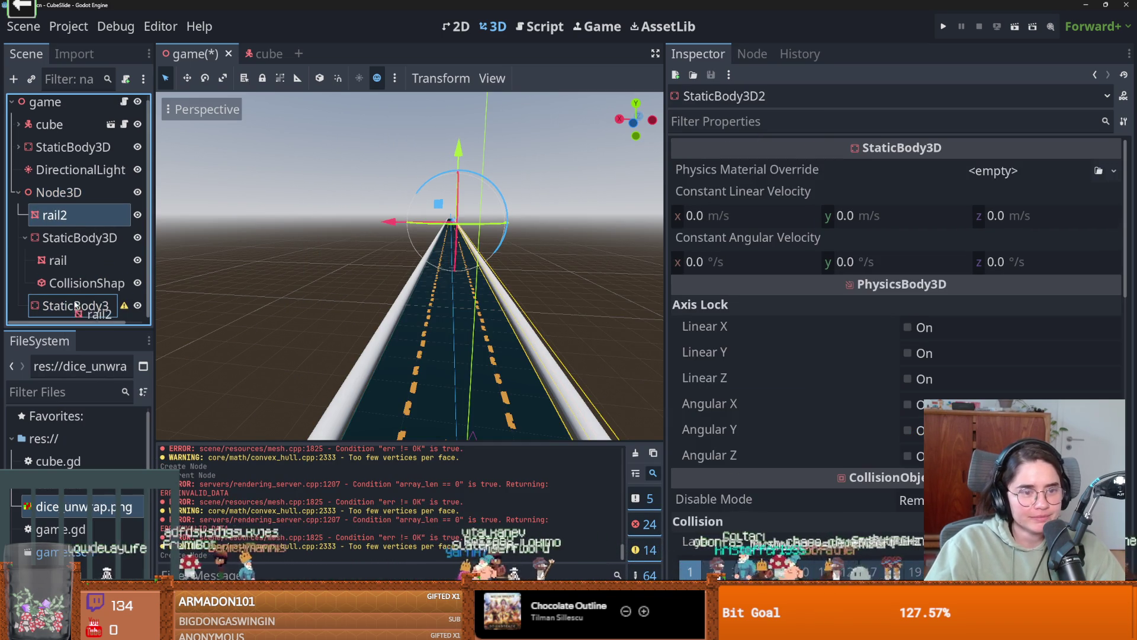
# - Create a simplified convex collision shape for rail2 and run the game to test
pyautogui.click(540, 78)
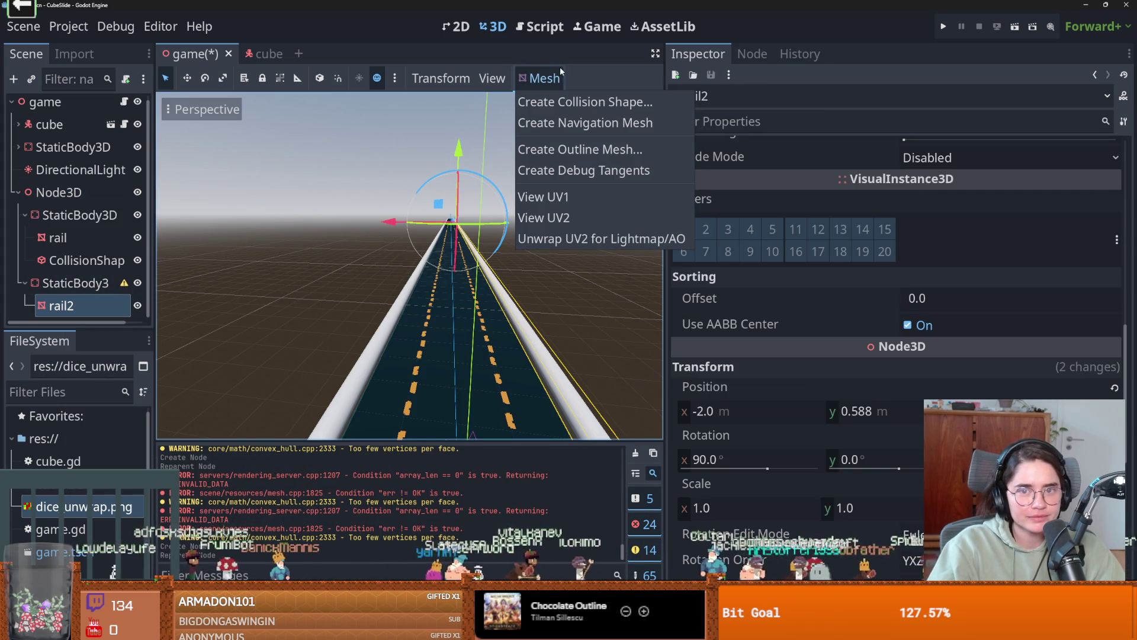
pyautogui.click(559, 107)
pyautogui.click(541, 372)
pyautogui.scroll(-3, 534, 356)
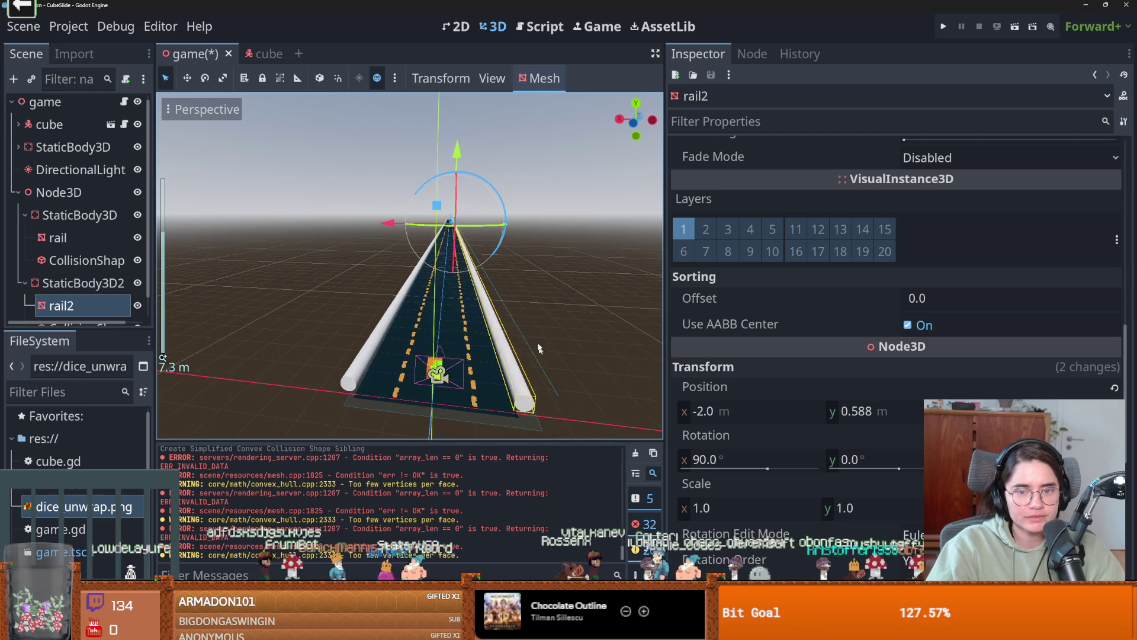
pyautogui.click(943, 29)
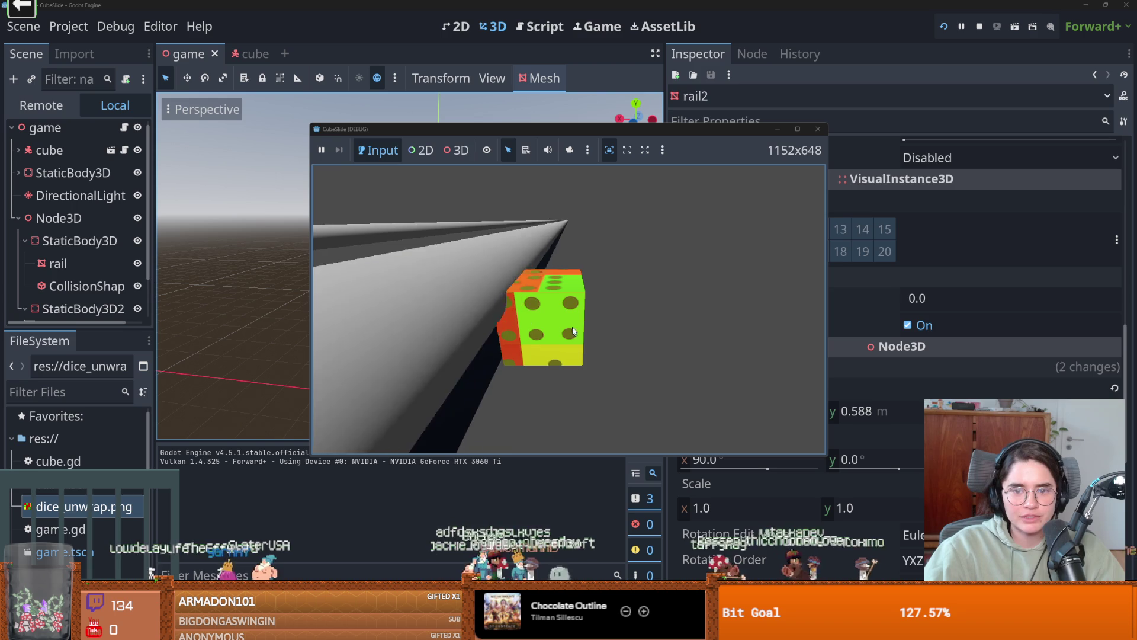
pyautogui.click(818, 128)
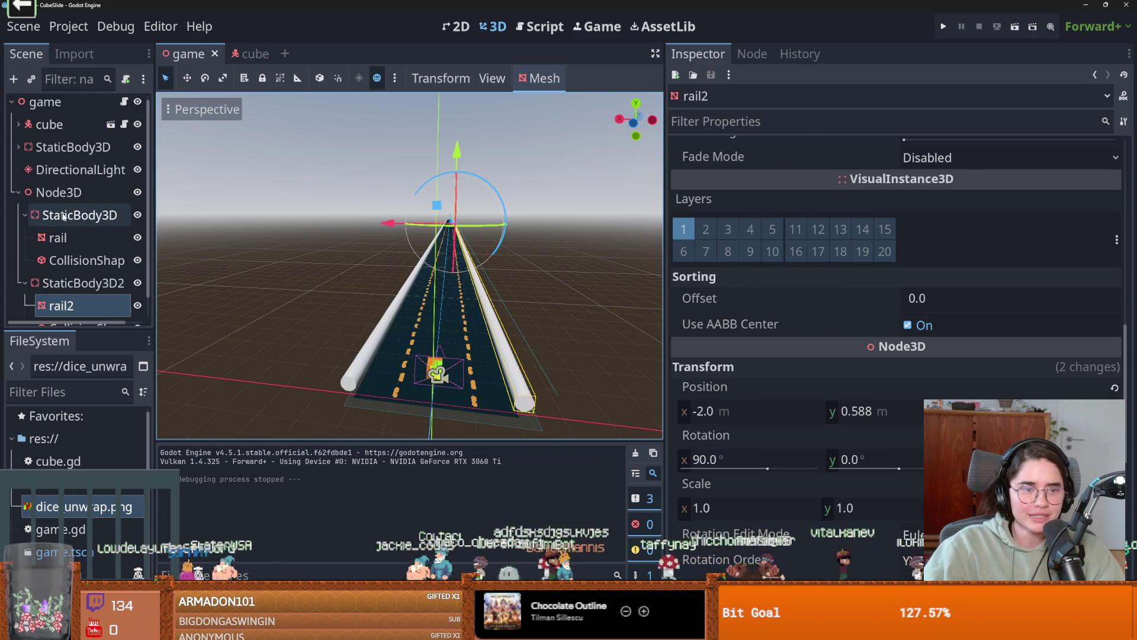
pyautogui.click(77, 215)
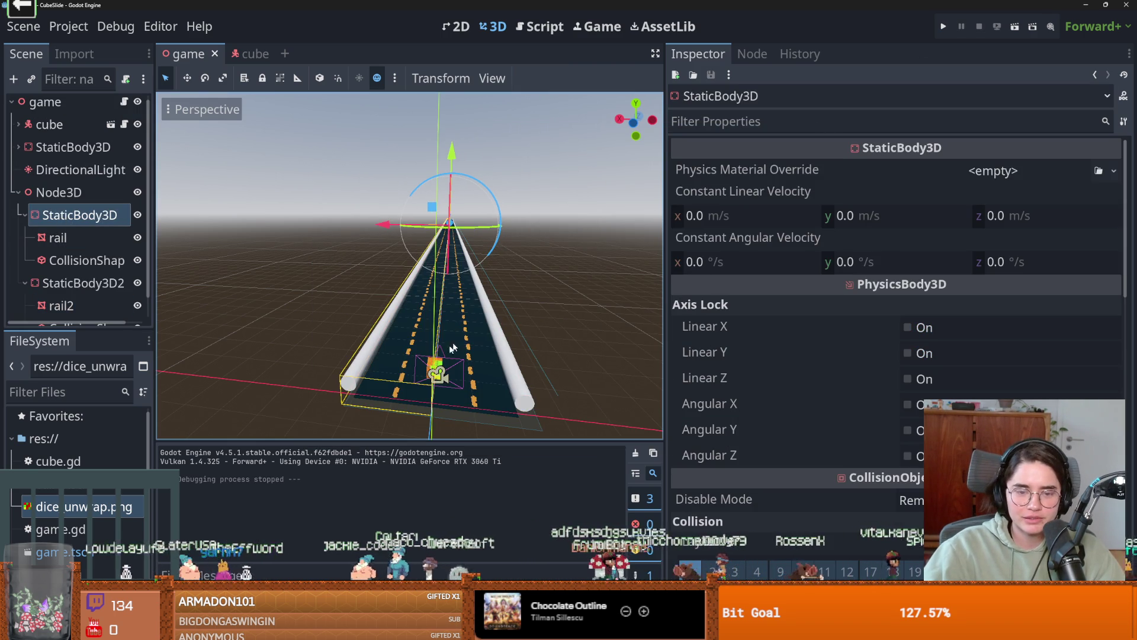
pyautogui.scroll(2, 465, 339)
pyautogui.click(87, 260)
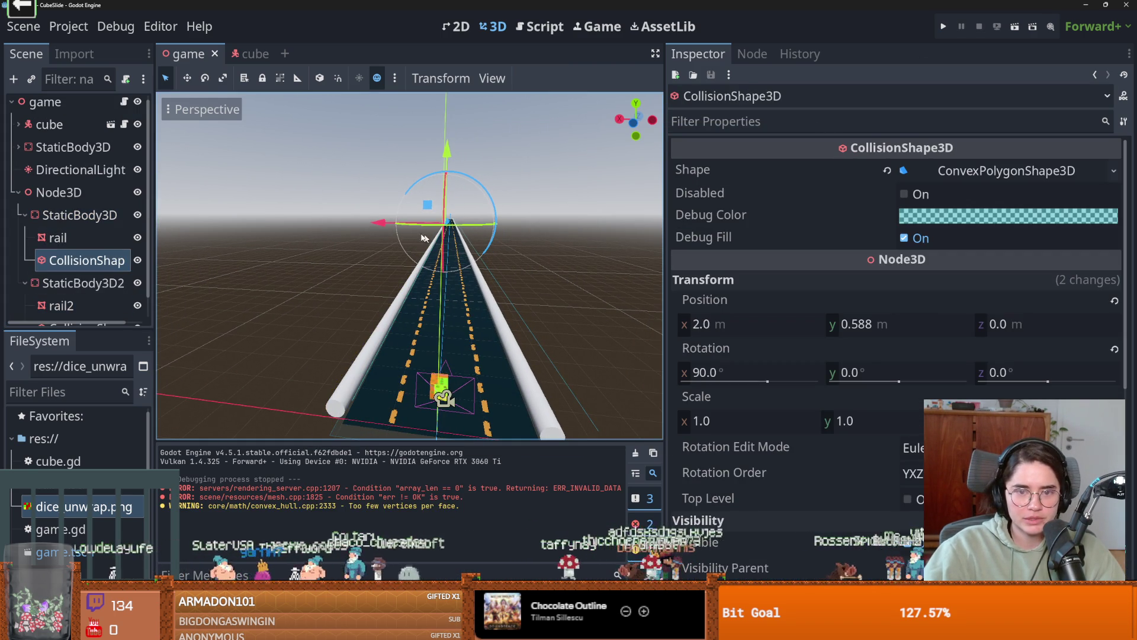
# - Delete the CollisionShape under the first rail's static body and confirm the deletion
pyautogui.moveTo(390, 224); pyautogui.dragTo(373, 248)
pyautogui.hotkey('ctrl', 'z')
pyautogui.scroll(2, 373, 248)
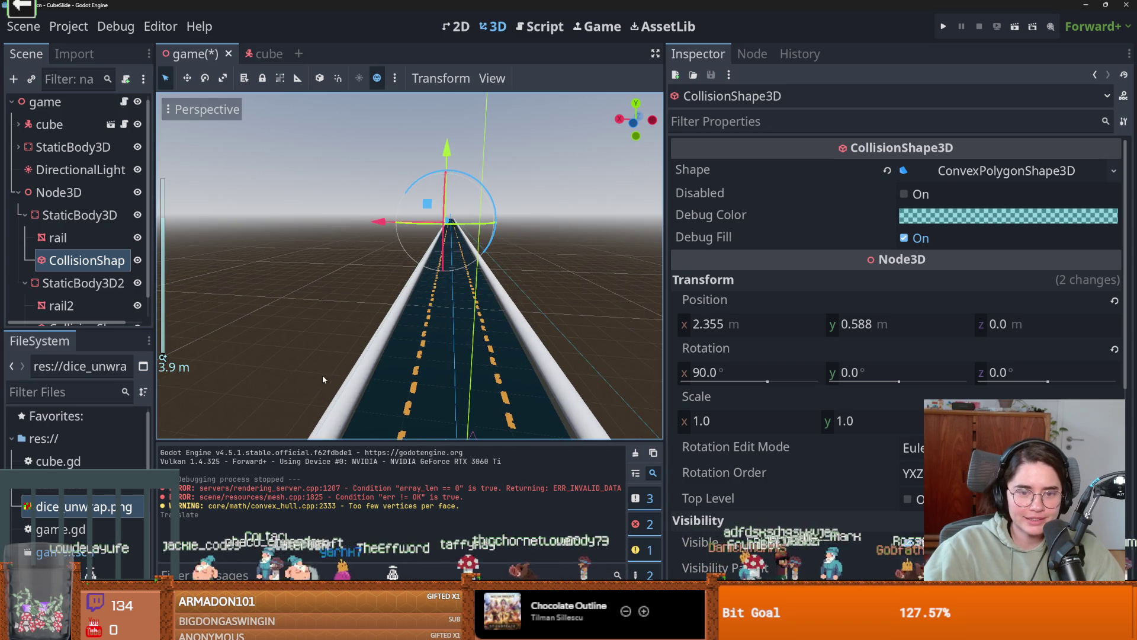
pyautogui.click(86, 265)
pyautogui.rightClick(73, 261)
pyautogui.press('Delete')
pyautogui.click(521, 330)
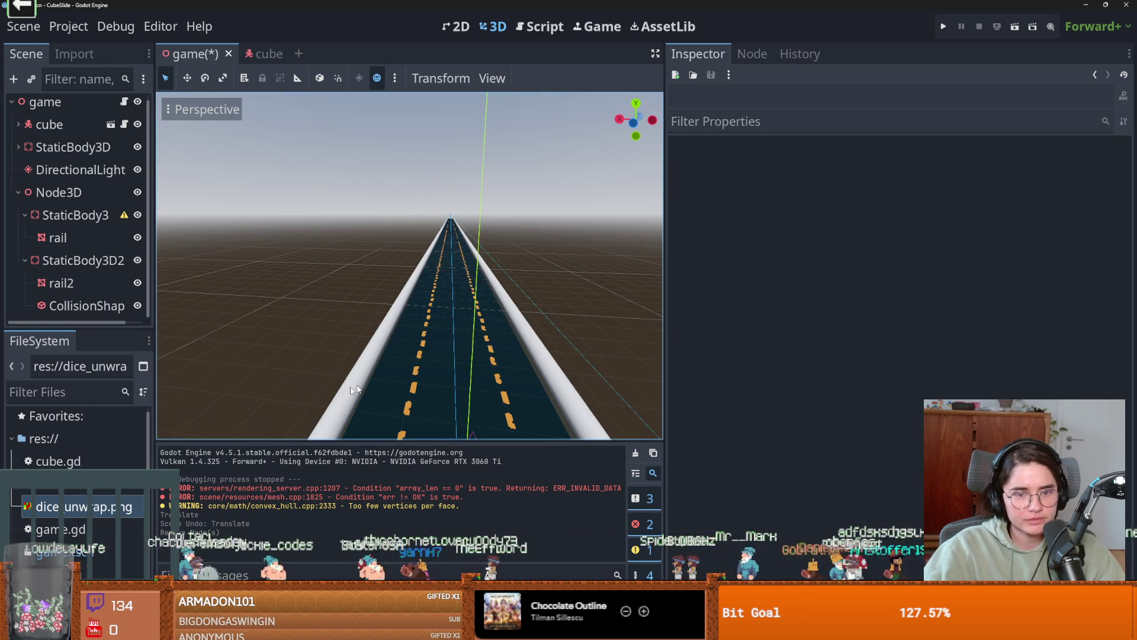
pyautogui.scroll(-5, 375, 385)
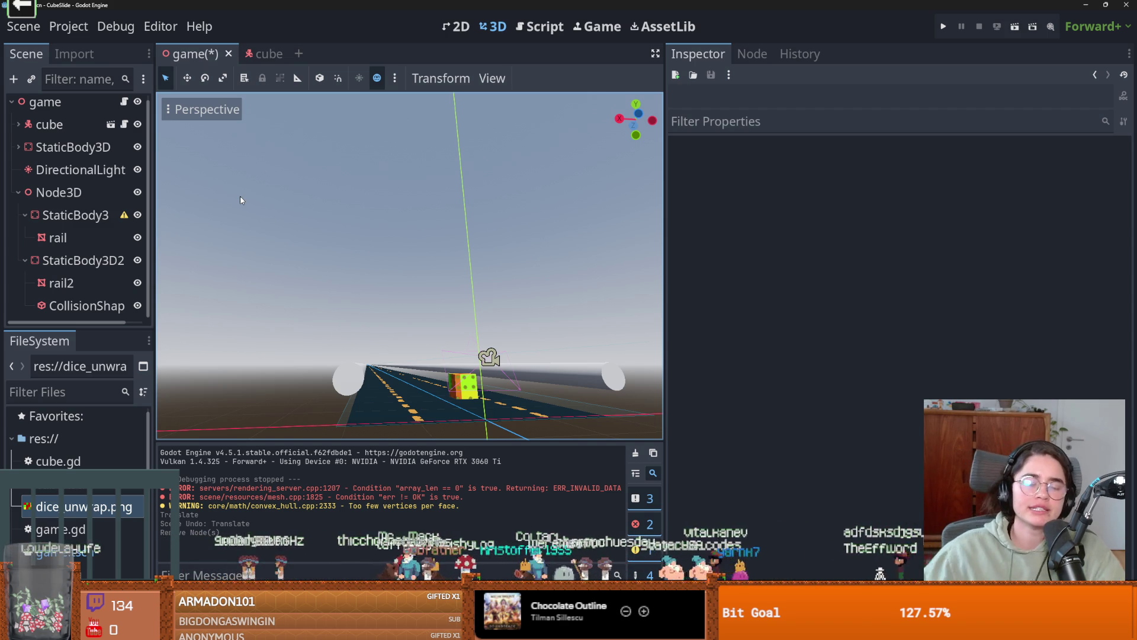
# - Generate a Single Convex collision shape for the first rail from its mesh
pyautogui.click(58, 237)
pyautogui.click(75, 215)
pyautogui.click(58, 237)
pyautogui.click(539, 78)
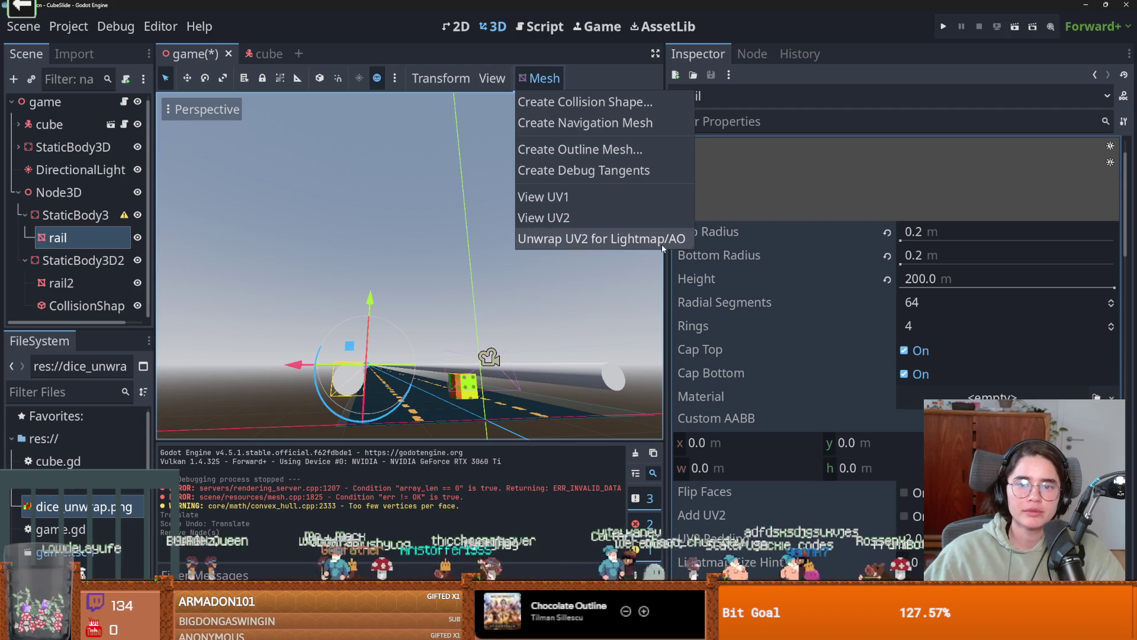
pyautogui.click(603, 150)
pyautogui.click(645, 269)
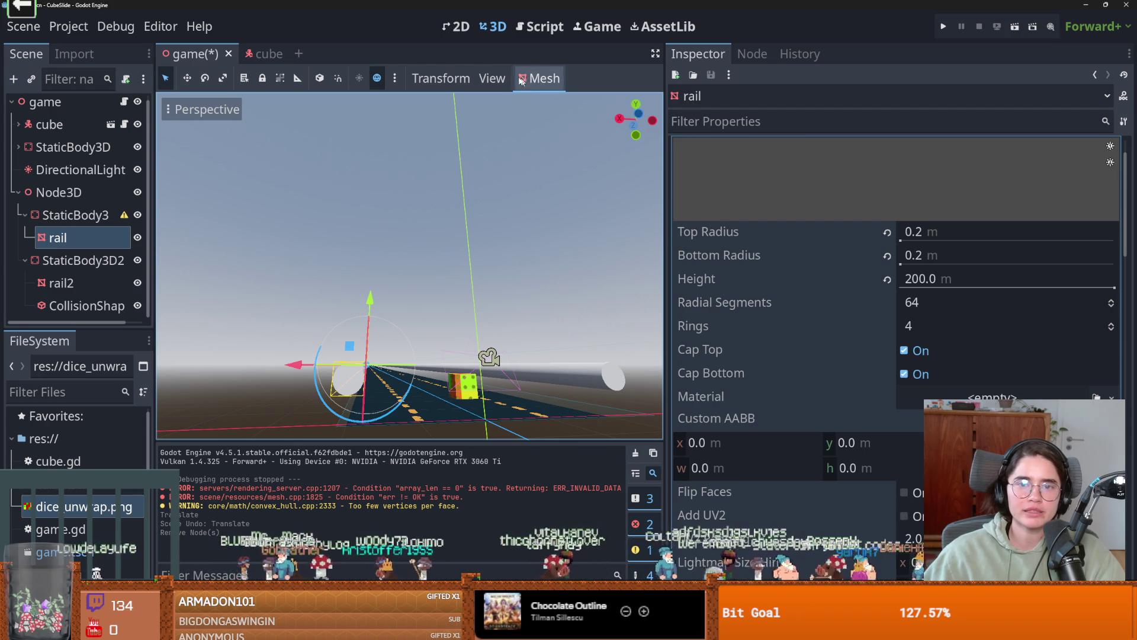
pyautogui.click(539, 78)
pyautogui.click(579, 102)
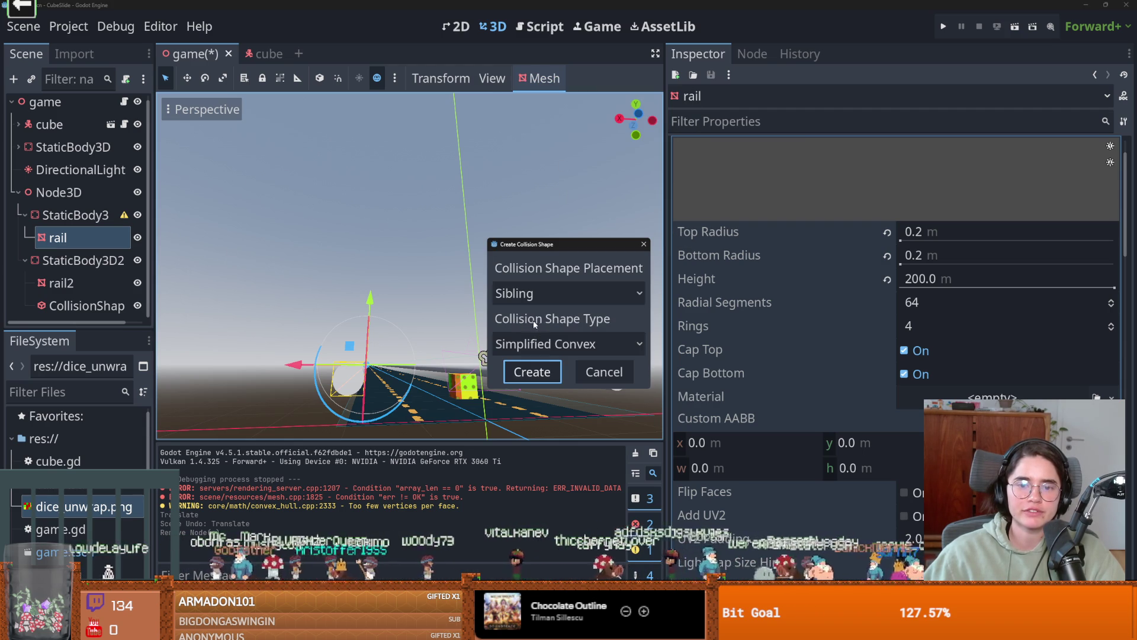
pyautogui.click(568, 344)
pyautogui.click(536, 387)
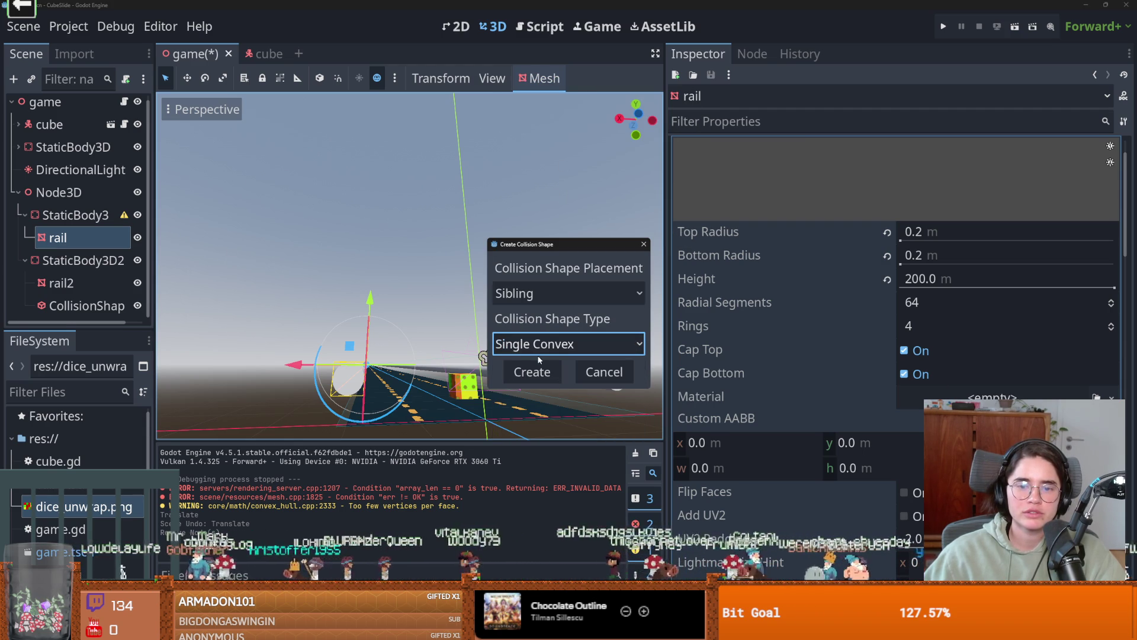
pyautogui.click(532, 372)
# - Delete rail2's old CollisionShape node
pyautogui.moveTo(534, 377); pyautogui.dragTo(462, 346)
pyautogui.scroll(-1, 106, 284)
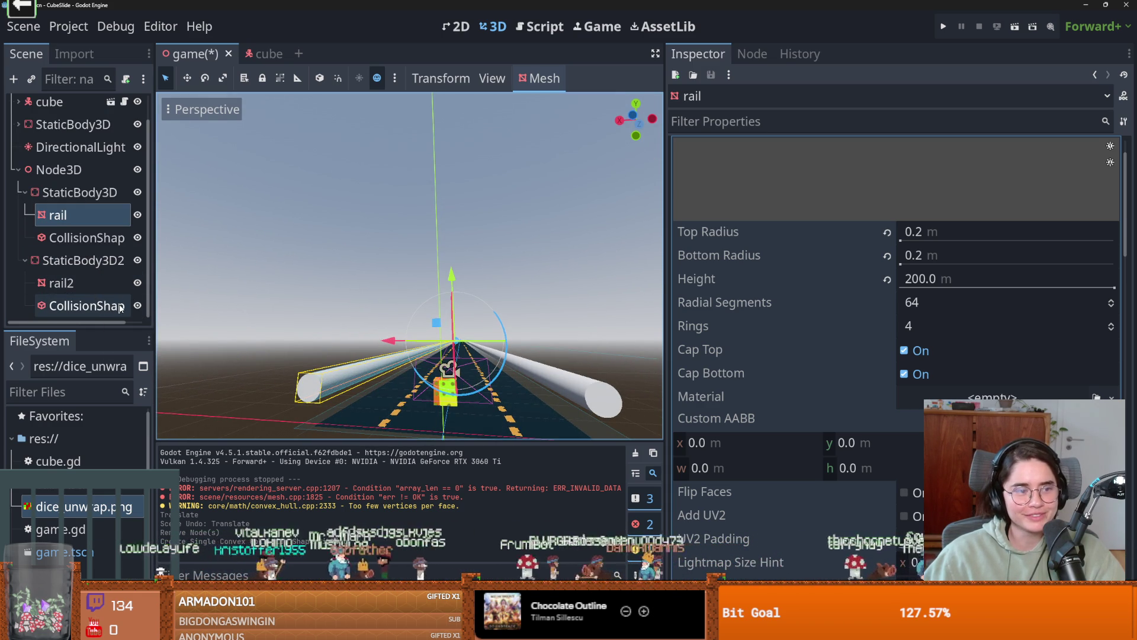
pyautogui.click(59, 283)
pyautogui.rightClick(70, 305)
pyautogui.click(89, 473)
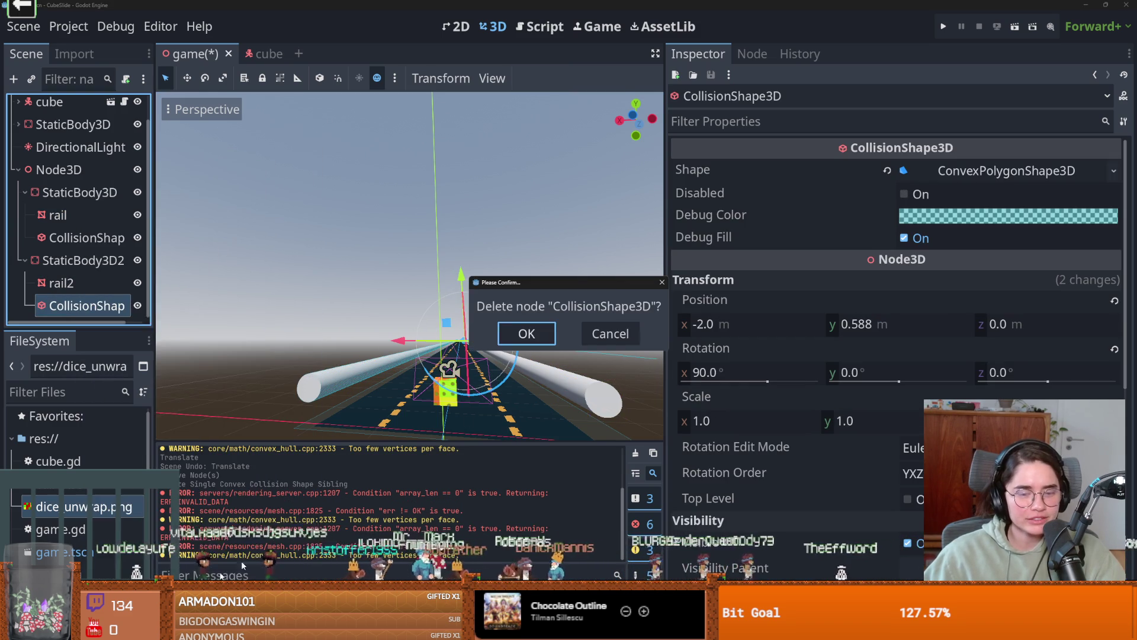
pyautogui.press('Return')
# - Regenerate rail2's collision as a Single Convex shape from its mesh
pyautogui.click(544, 78)
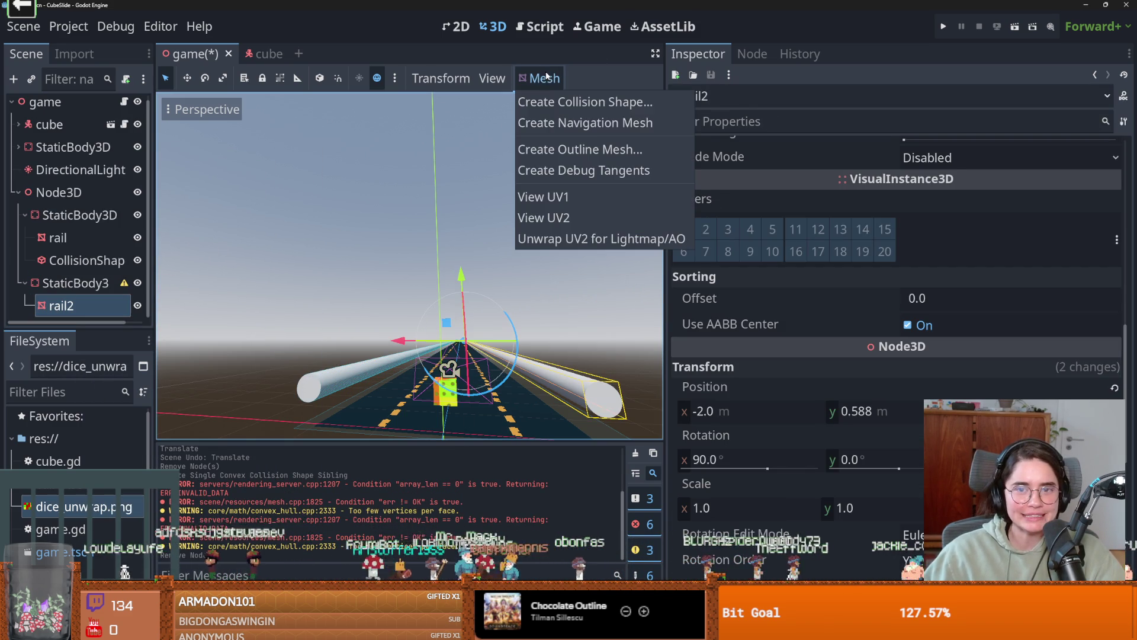
pyautogui.click(586, 102)
pyautogui.click(533, 371)
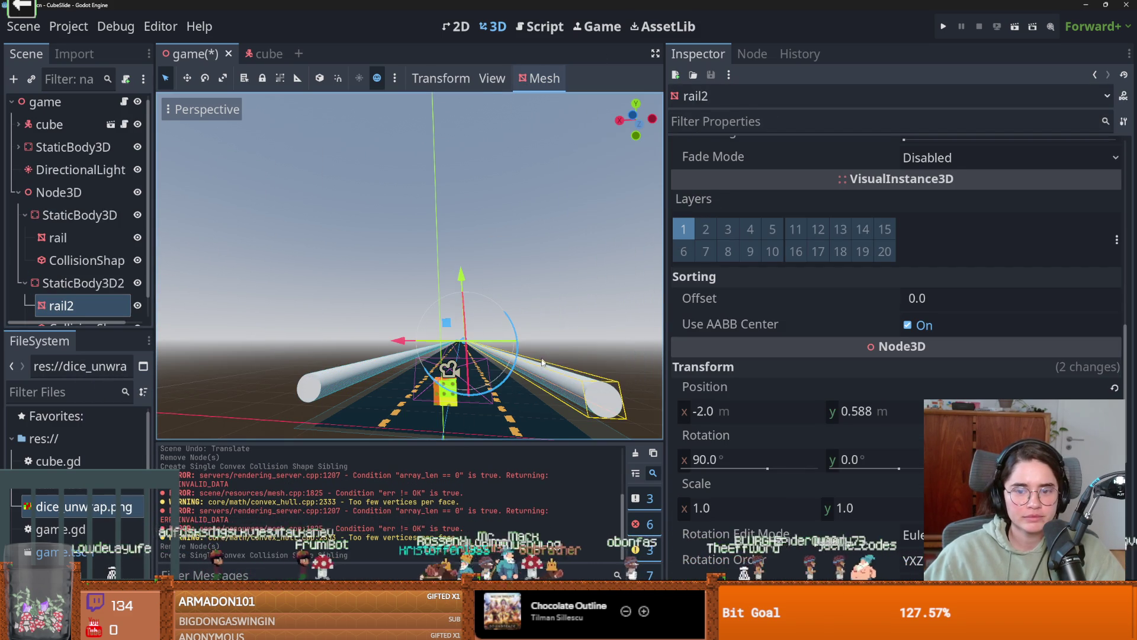
pyautogui.moveTo(564, 378); pyautogui.dragTo(625, 256)
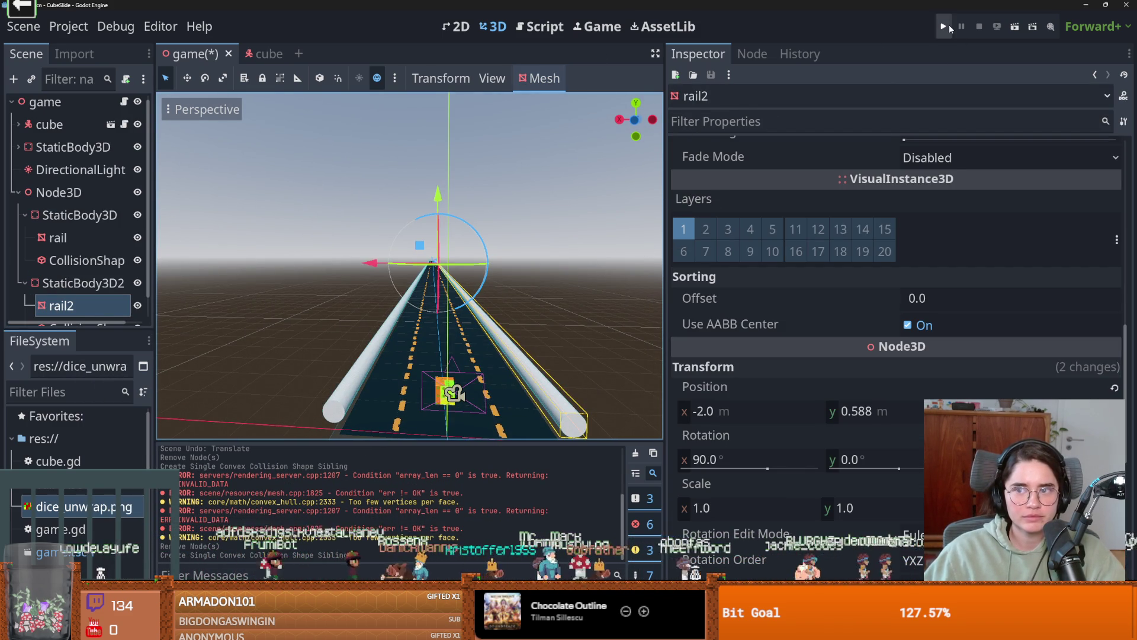
# - Play the game, steer the dice left and right between the rails, then stop it with F8
pyautogui.click(946, 27)
pyautogui.press('Left')
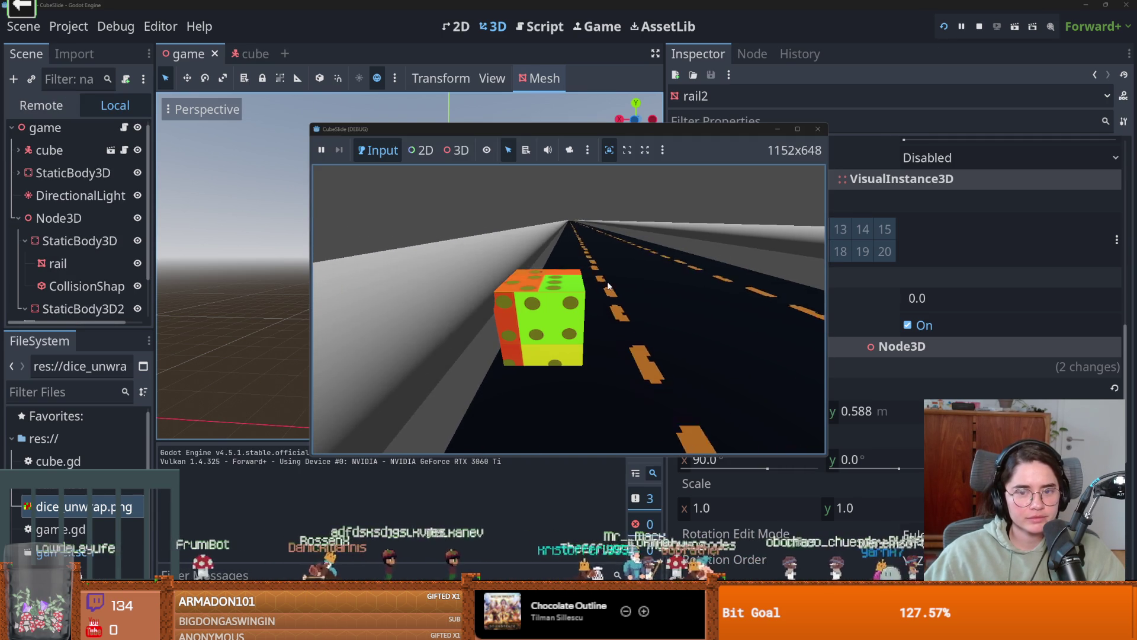
pyautogui.press('Right')
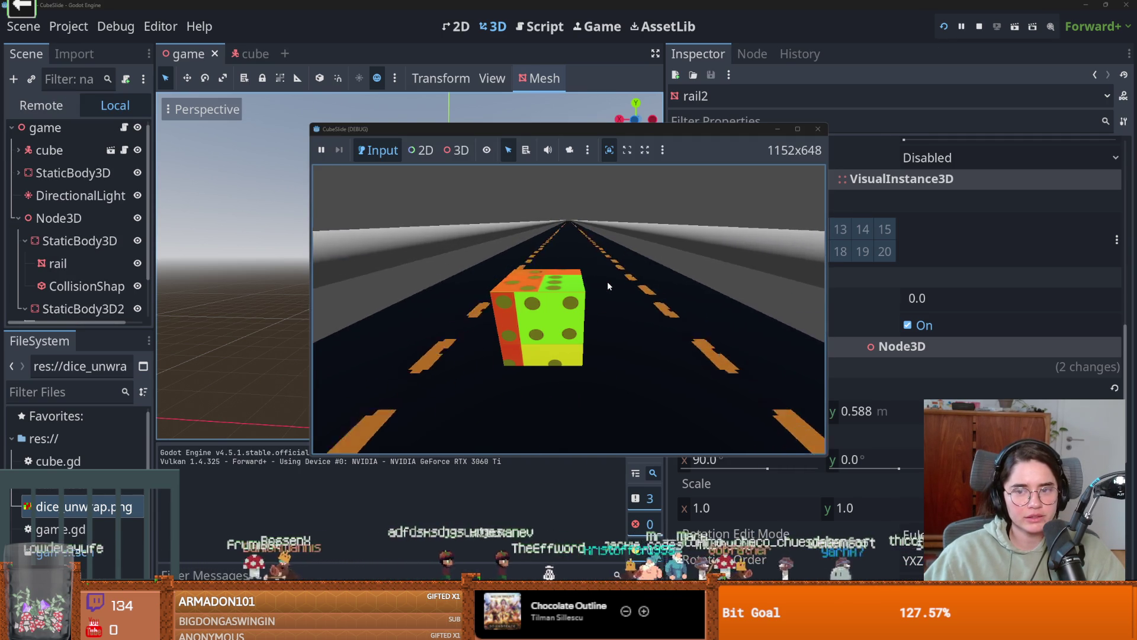
pyautogui.press('Right')
pyautogui.press('Left')
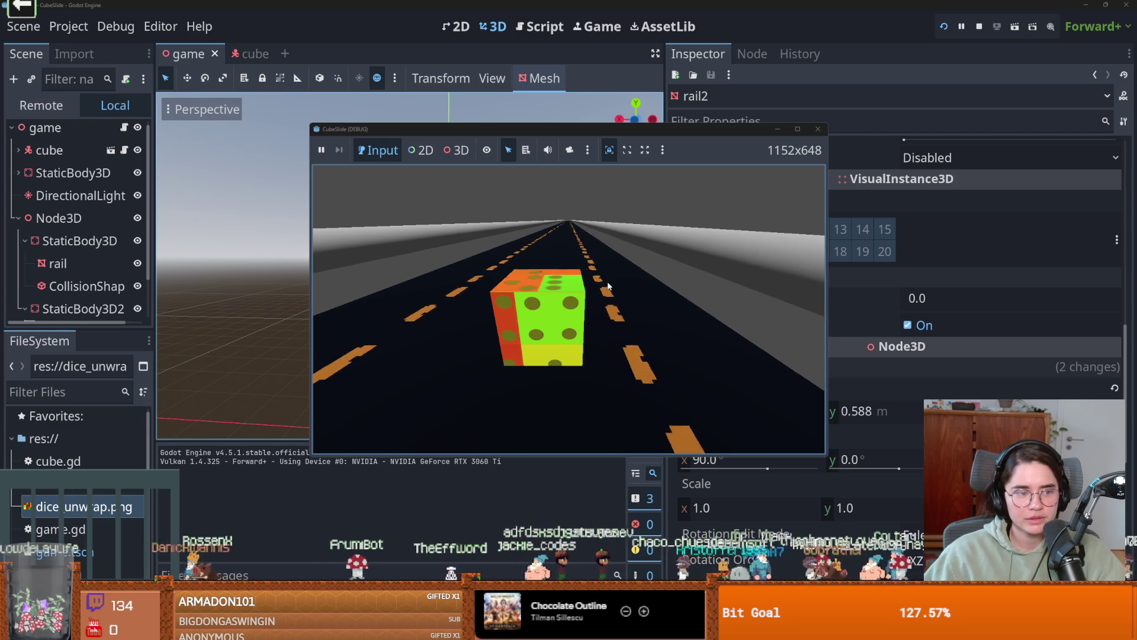
pyautogui.press('Left')
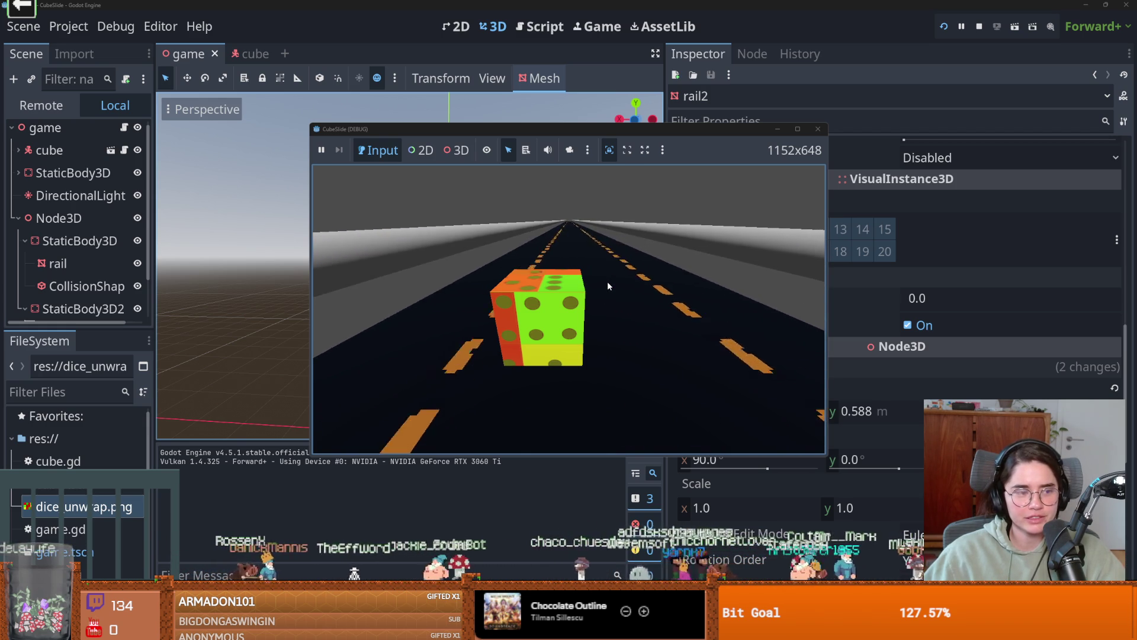
pyautogui.press('Right')
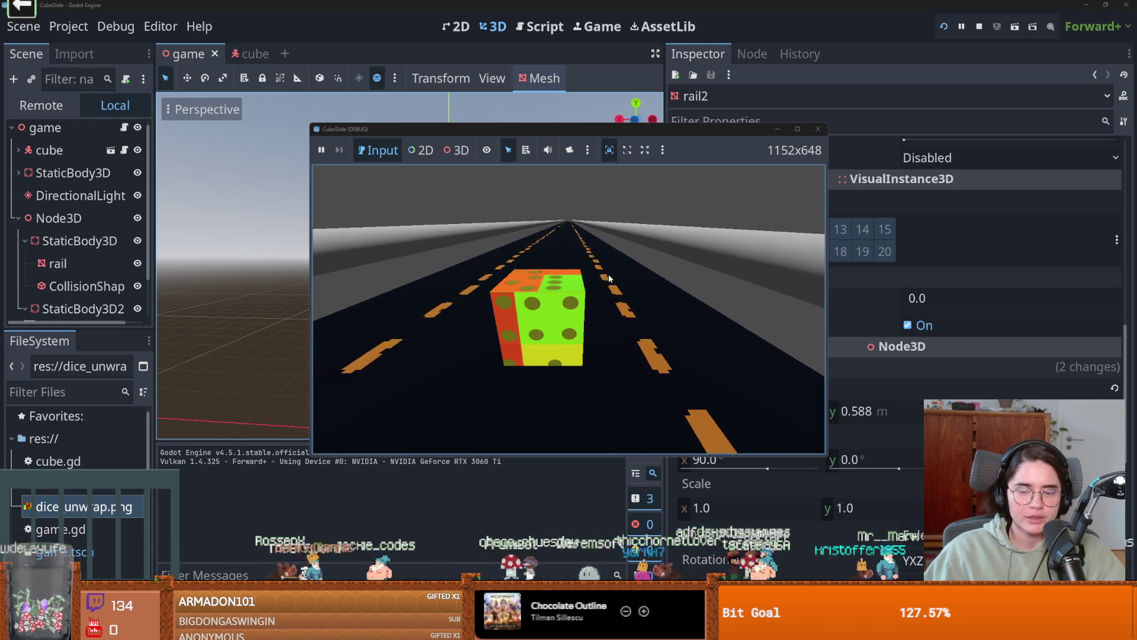
pyautogui.press('Left')
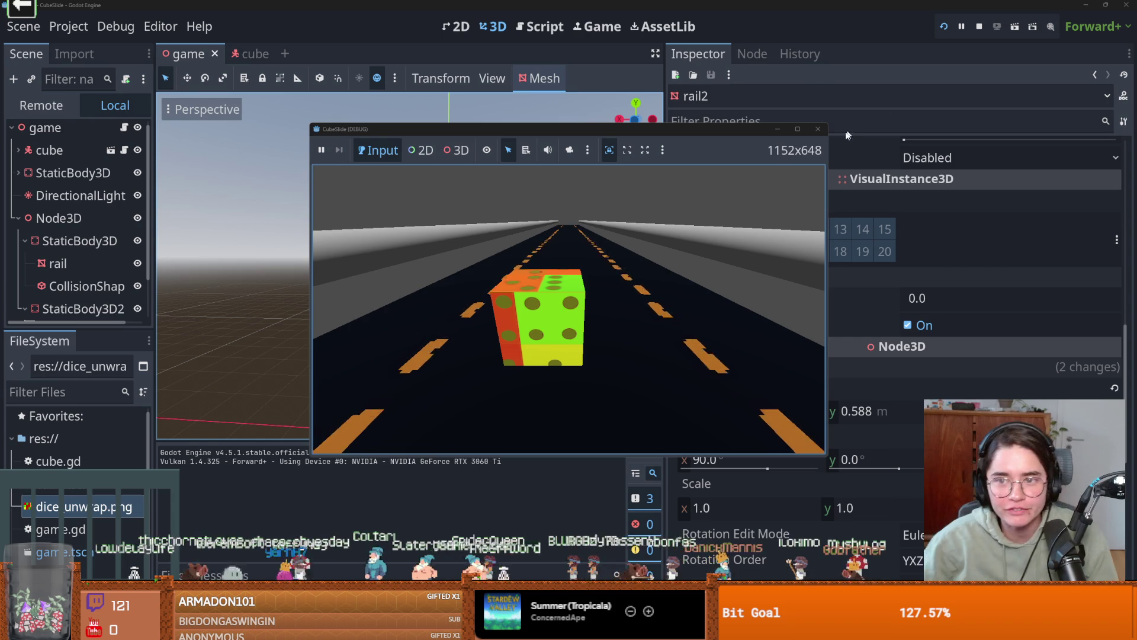
pyautogui.press('F8')
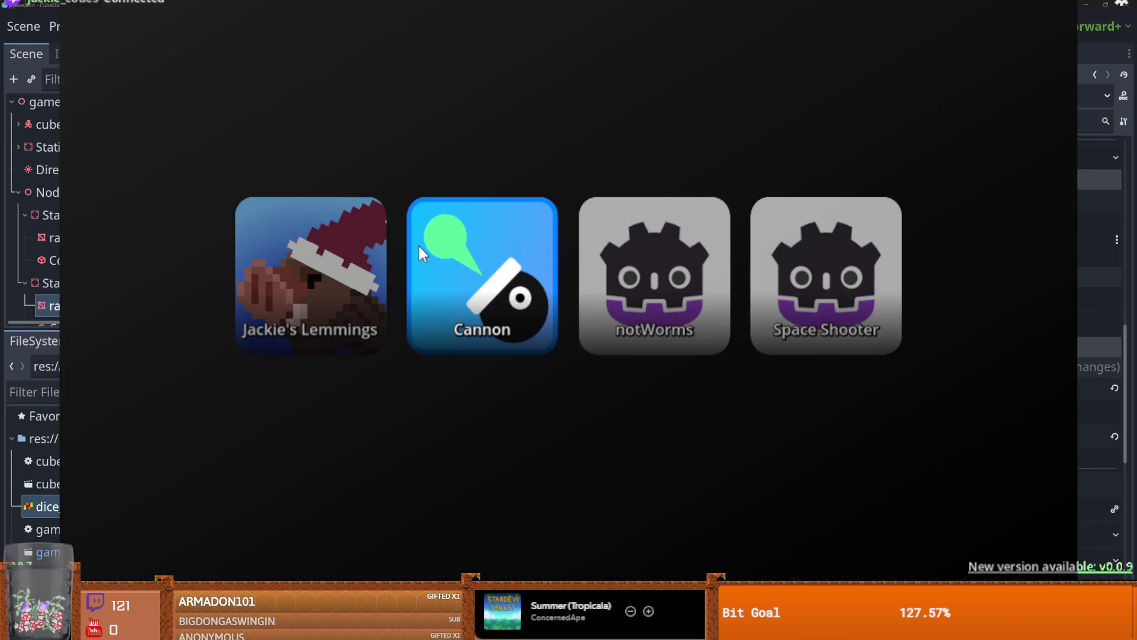
# - Launch the Cannon game from the game carousel
pyautogui.click(418, 244)
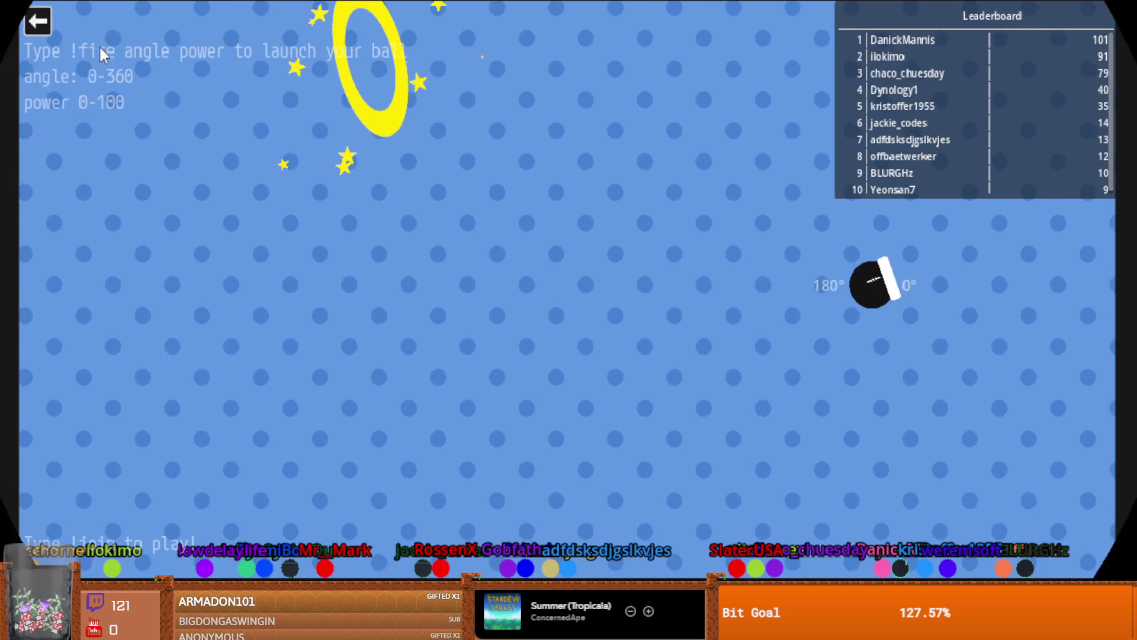
# - Exit the Cannon game, start the lemmings game, then switch to the YouTube video
pyautogui.click(37, 21)
pyautogui.click(353, 296)
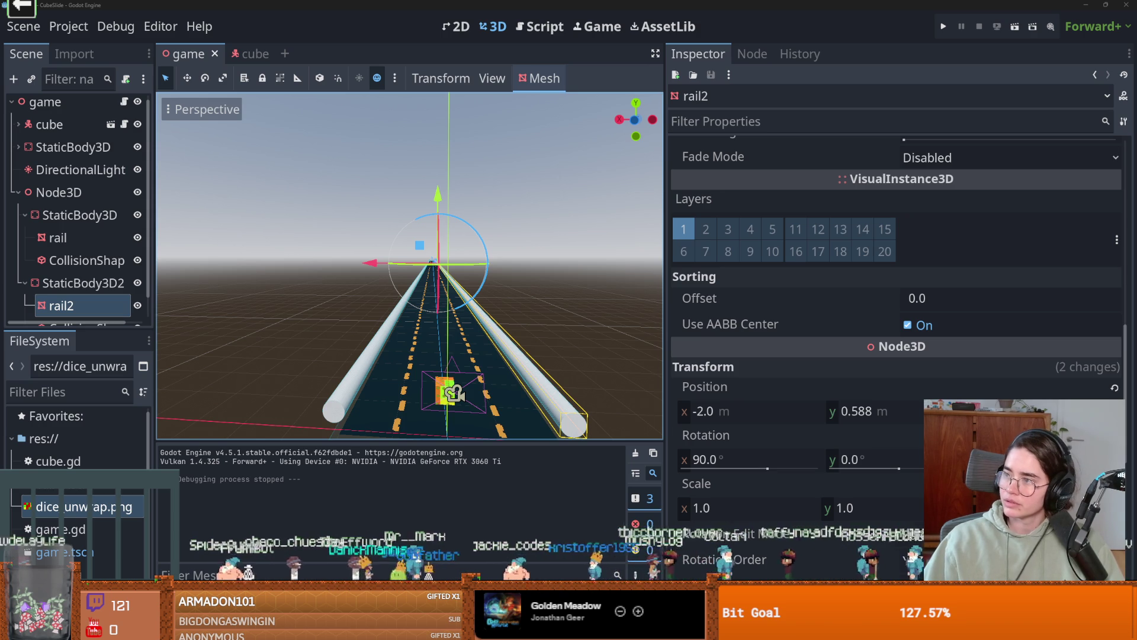
pyautogui.hotkey('alt', 'Tab')
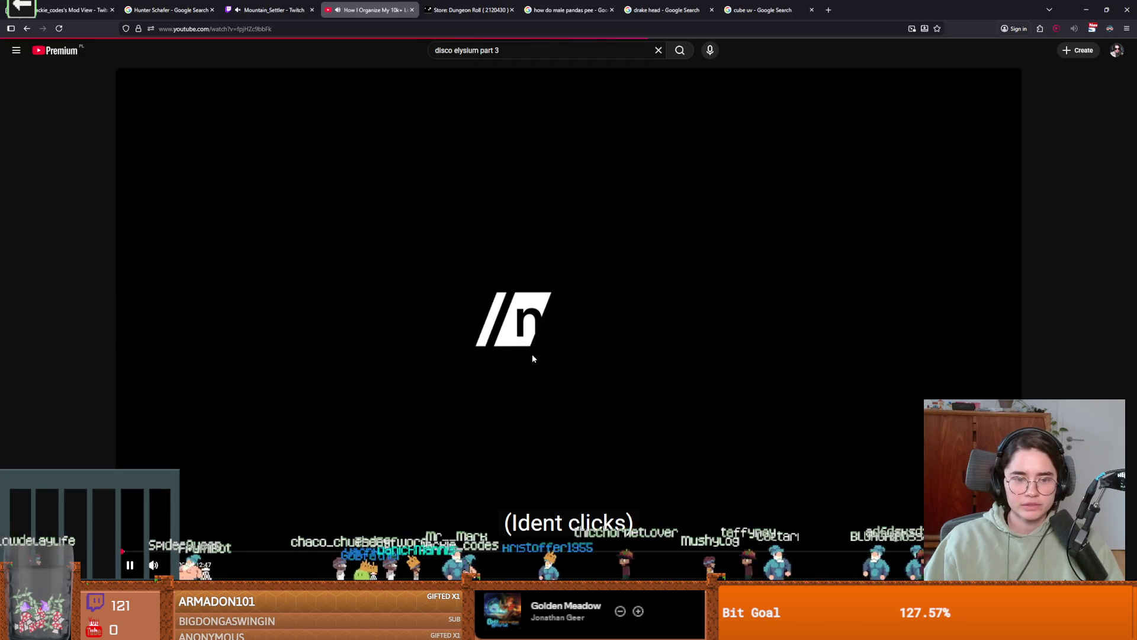
# - Play the Disco Elysium writing documentary with a couple of pauses, stopping at 0:54
pyautogui.click(463, 381)
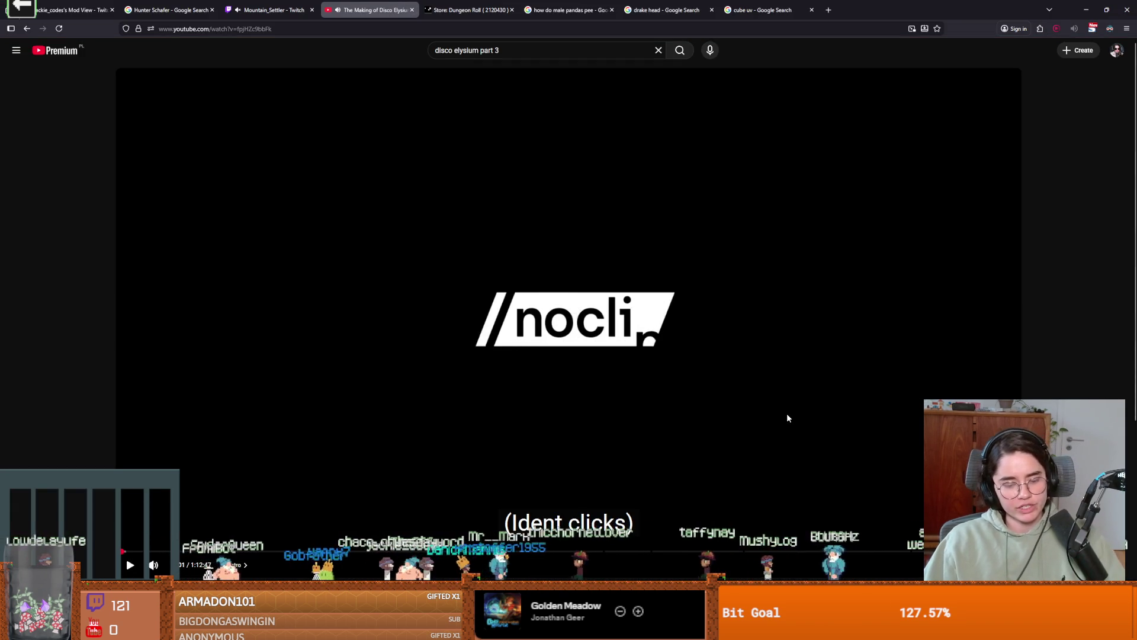
pyautogui.click(795, 375)
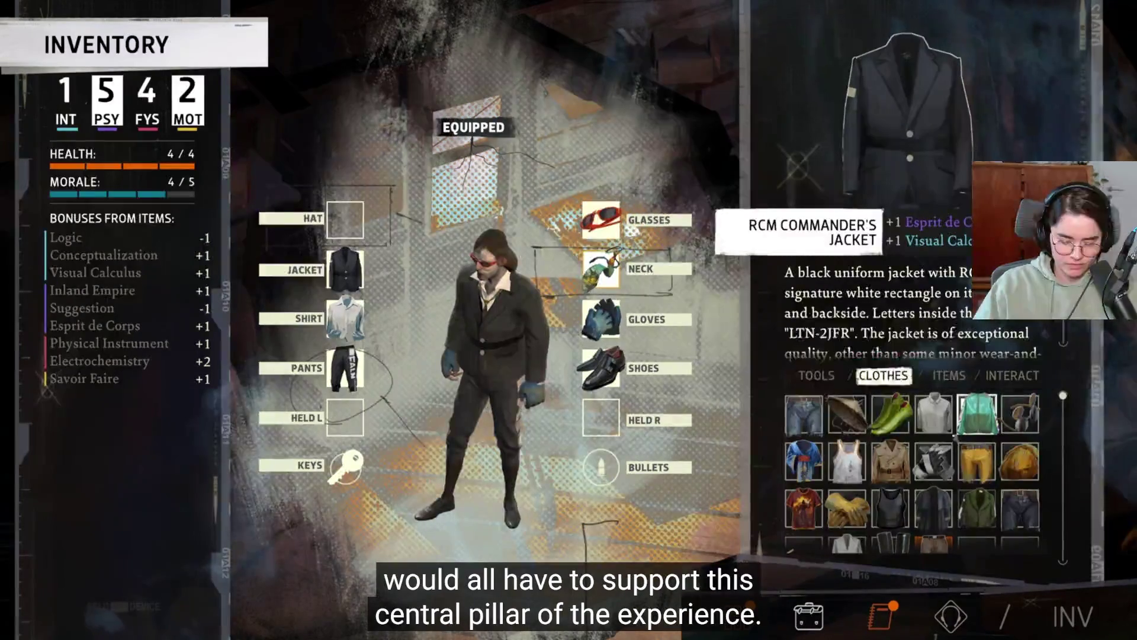
pyautogui.click(468, 500)
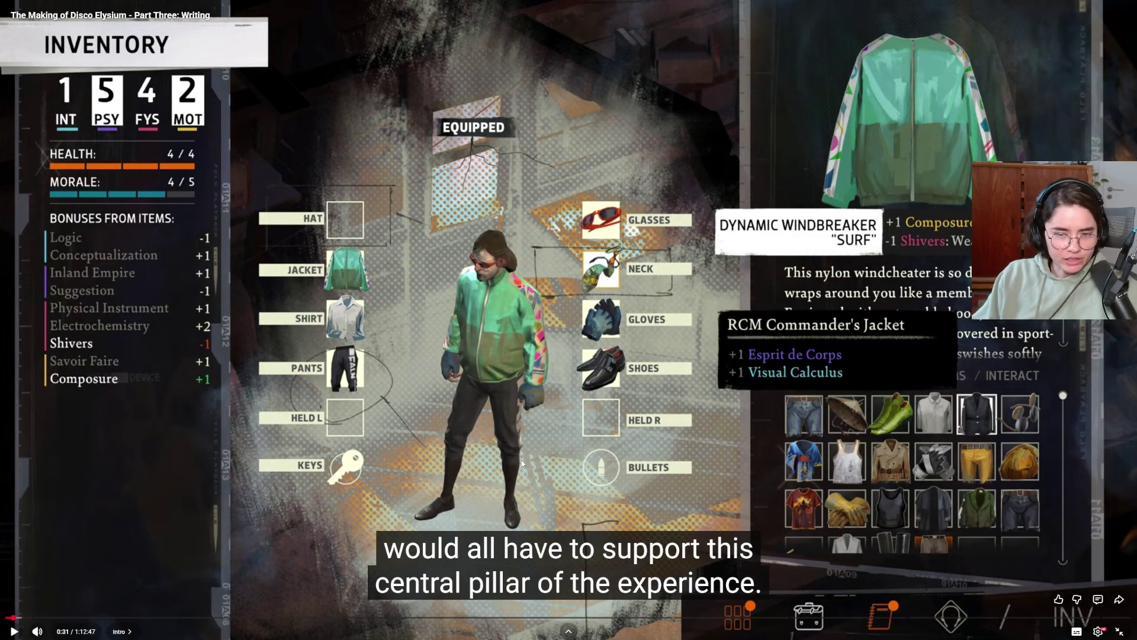
pyautogui.click(382, 406)
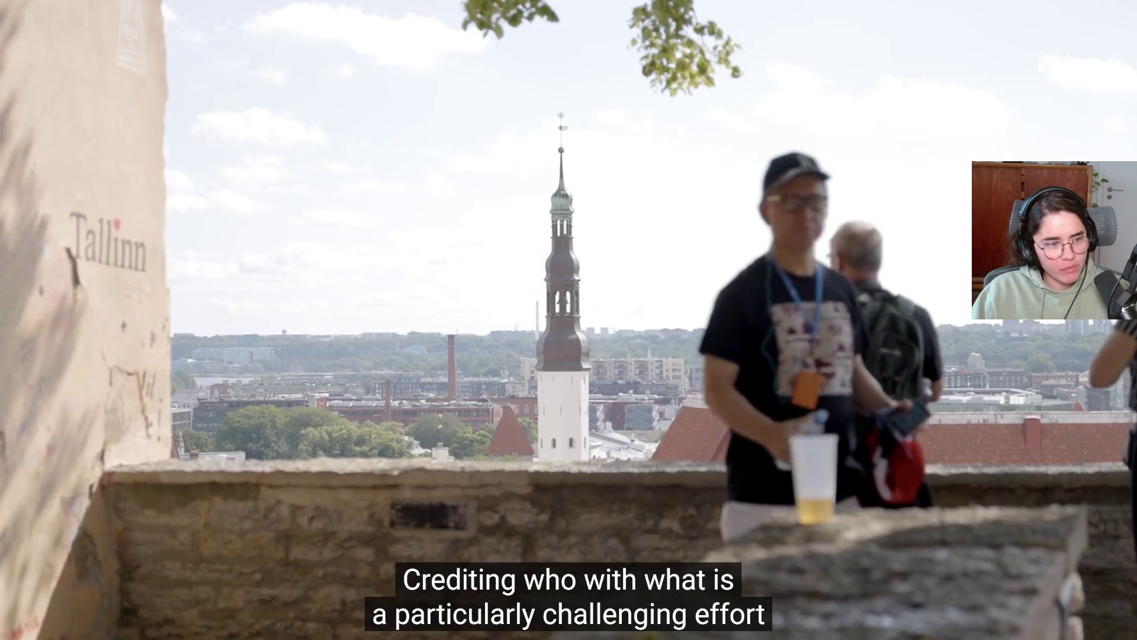
pyautogui.click(292, 380)
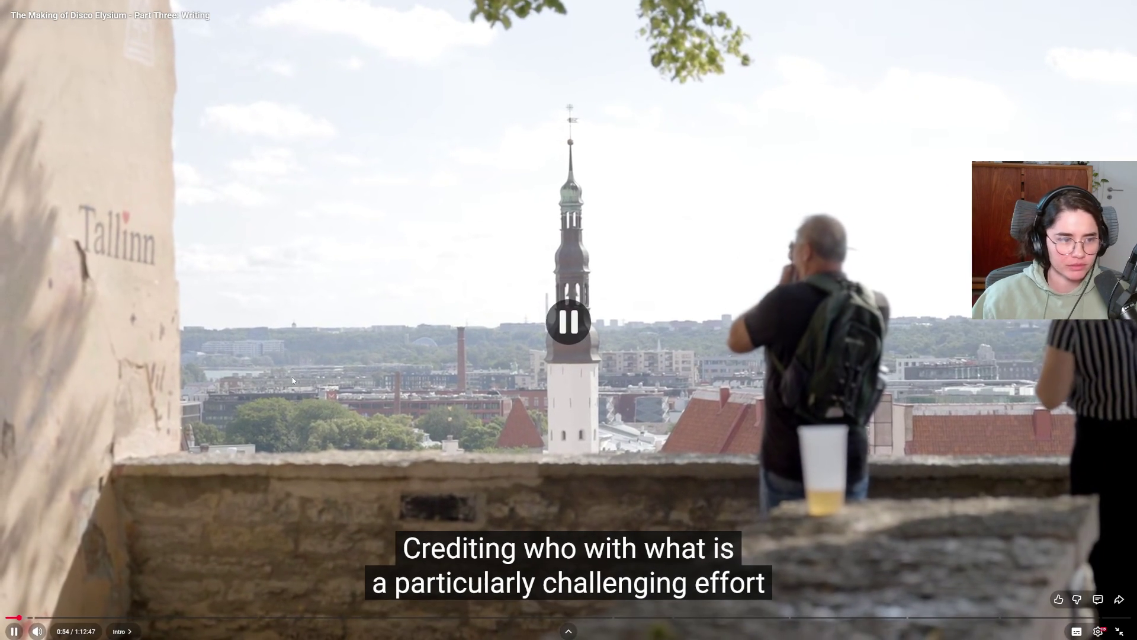
pyautogui.click(377, 415)
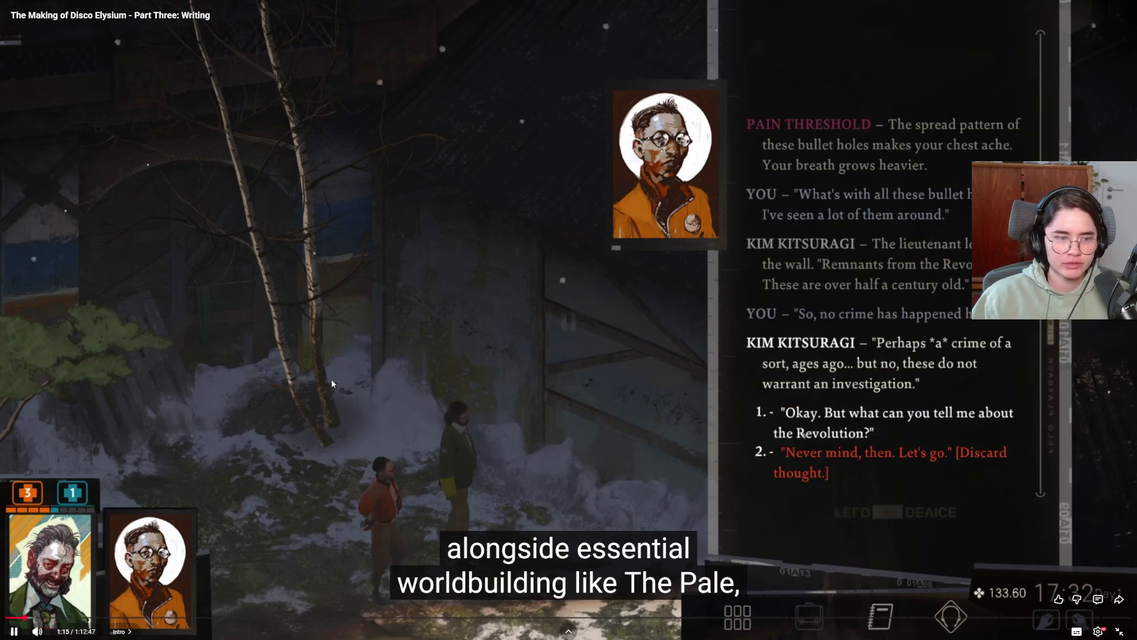
pyautogui.click(331, 379)
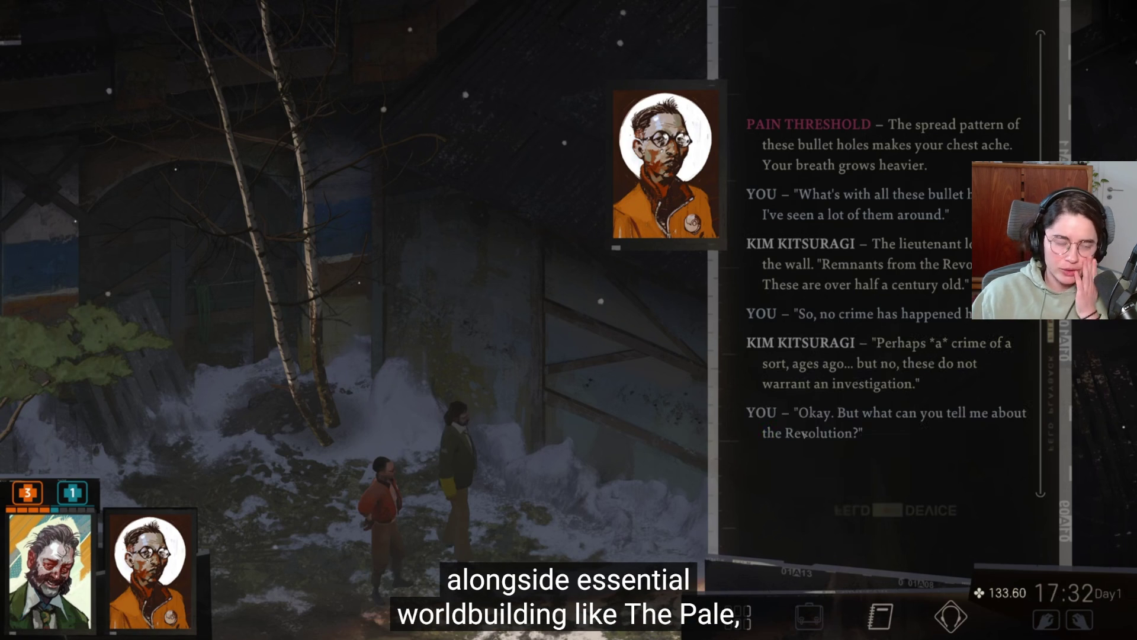
pyautogui.click(332, 383)
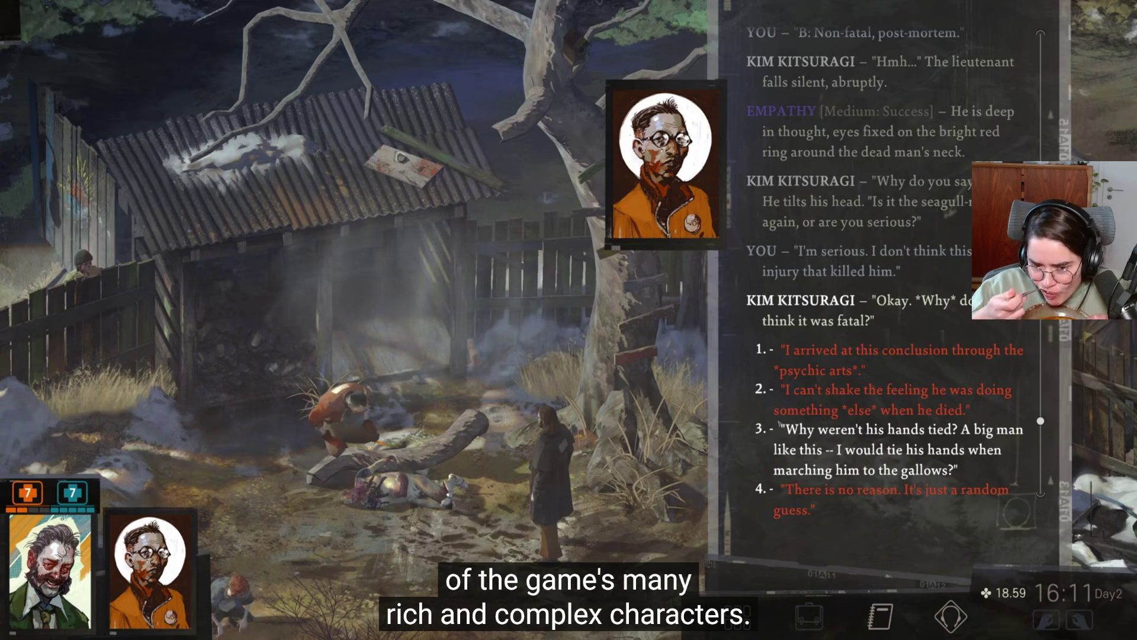
pyautogui.press('3')
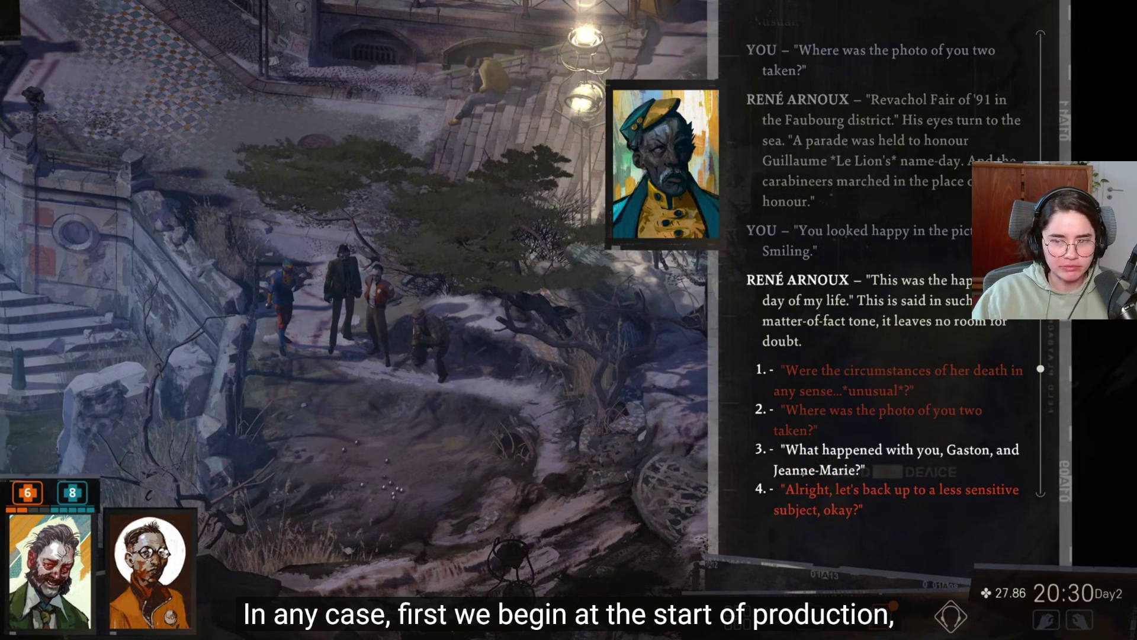
pyautogui.click(801, 469)
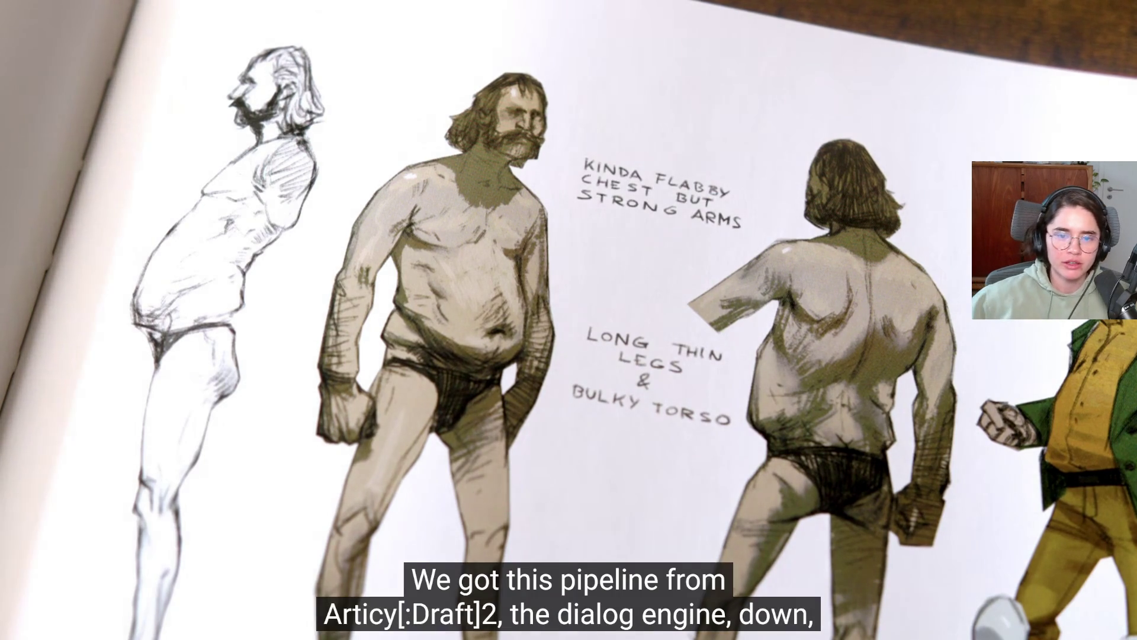
pyautogui.moveTo(837, 354)
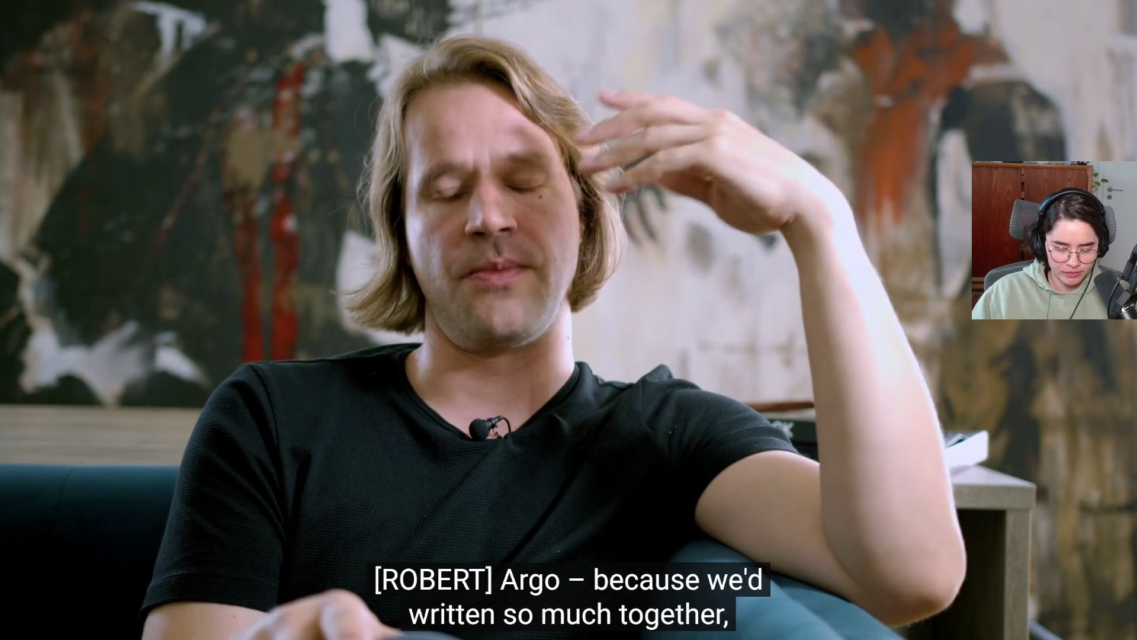
pyautogui.click(657, 301)
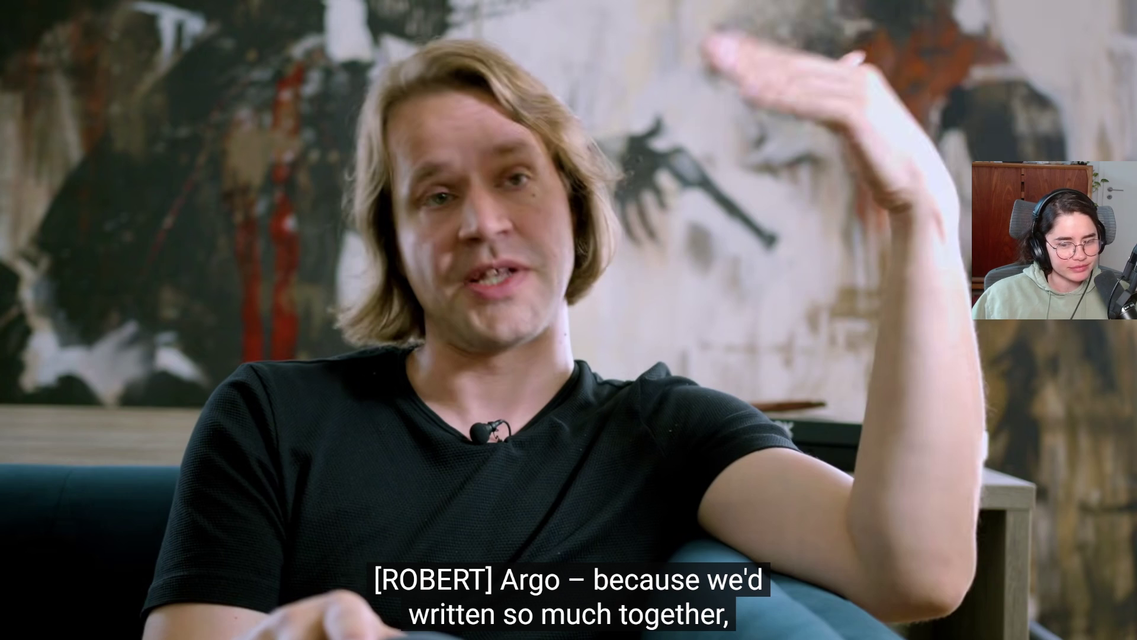
pyautogui.moveTo(641, 298)
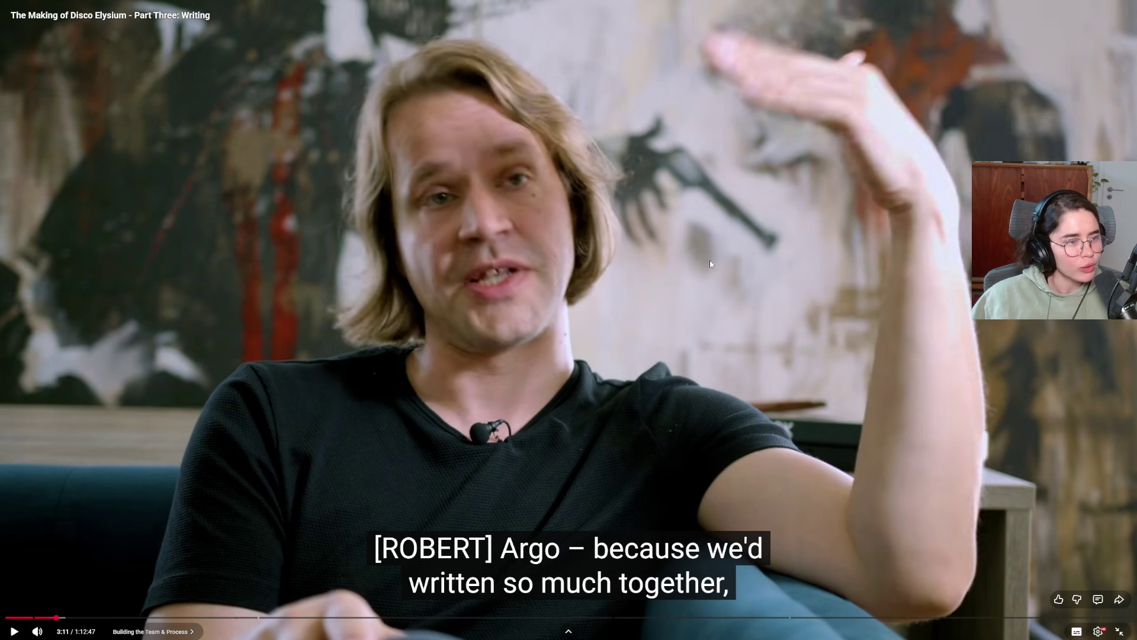
pyautogui.click(655, 305)
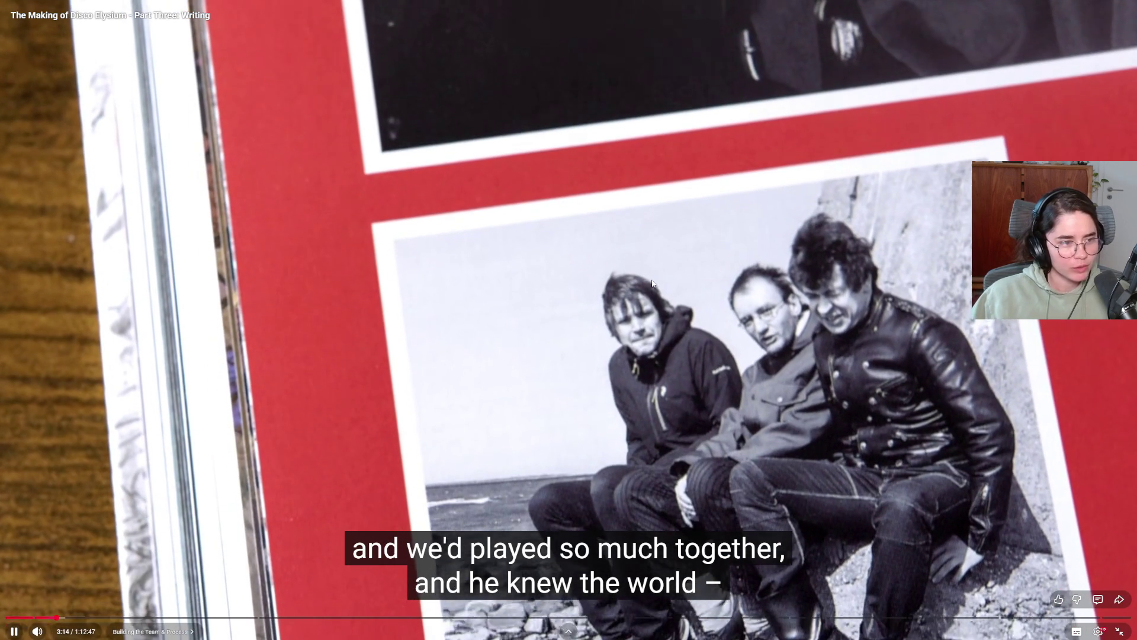
pyautogui.click(655, 292)
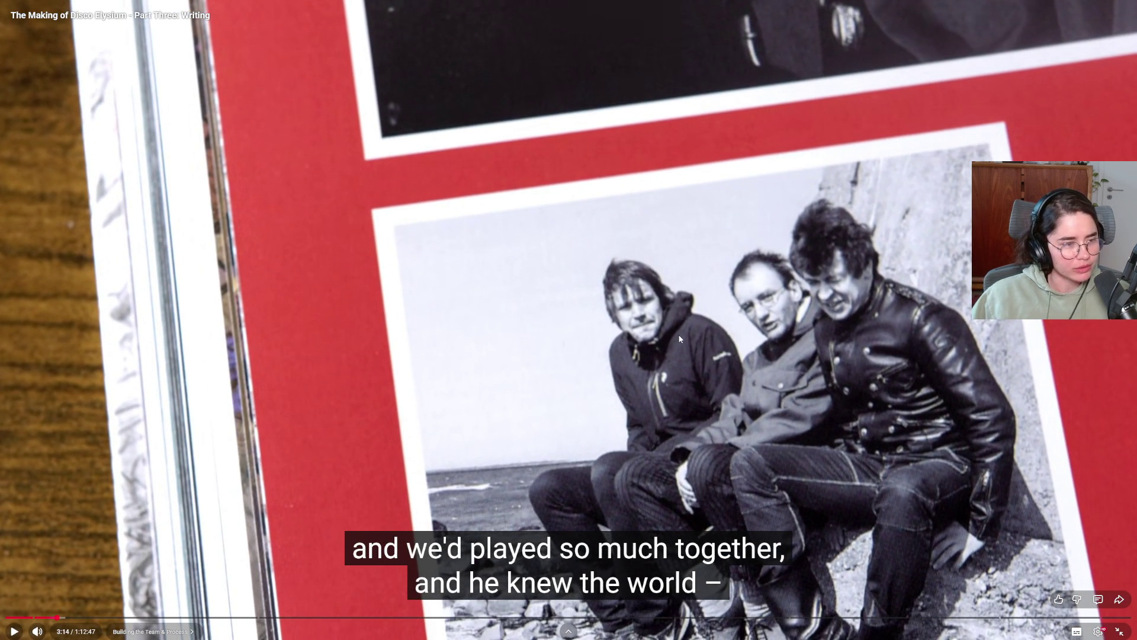
pyautogui.click(680, 339)
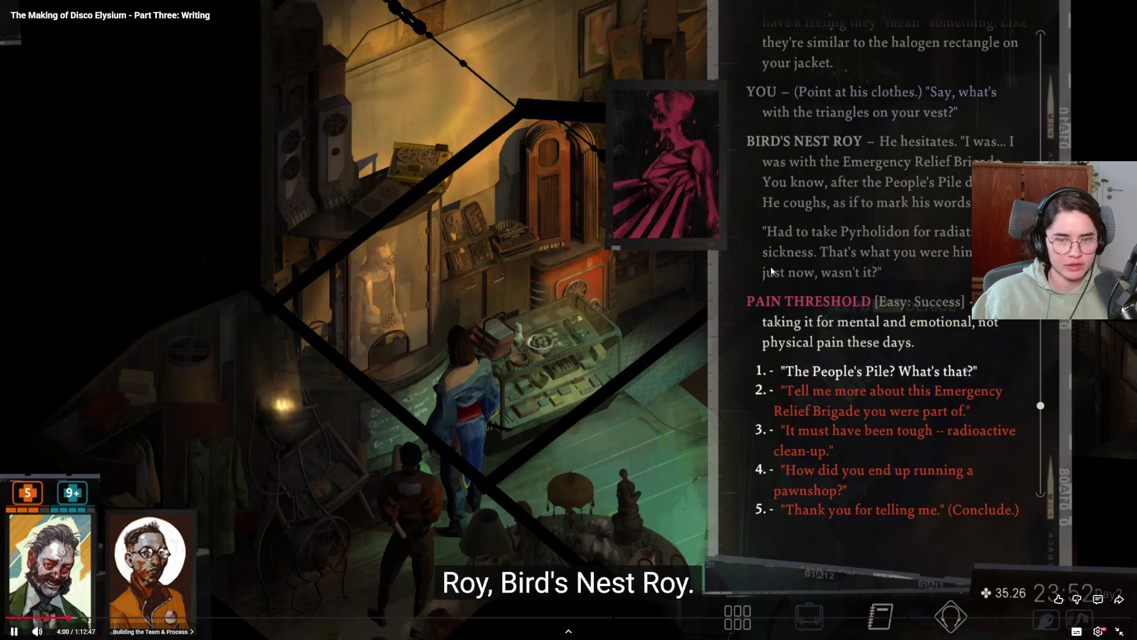
pyautogui.click(694, 285)
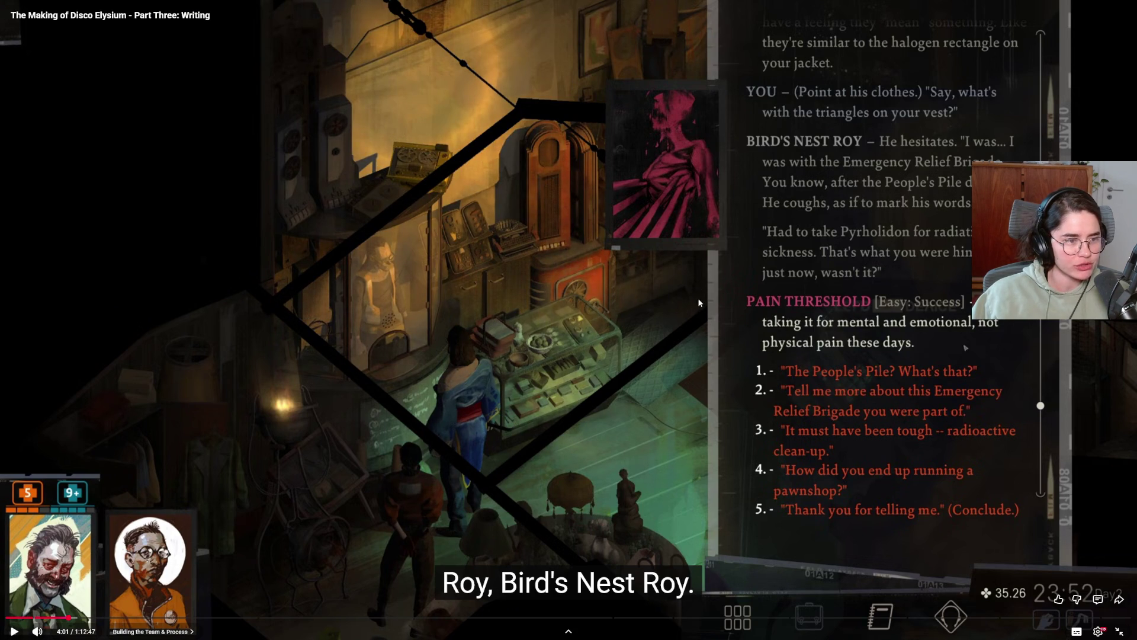
pyautogui.click(744, 343)
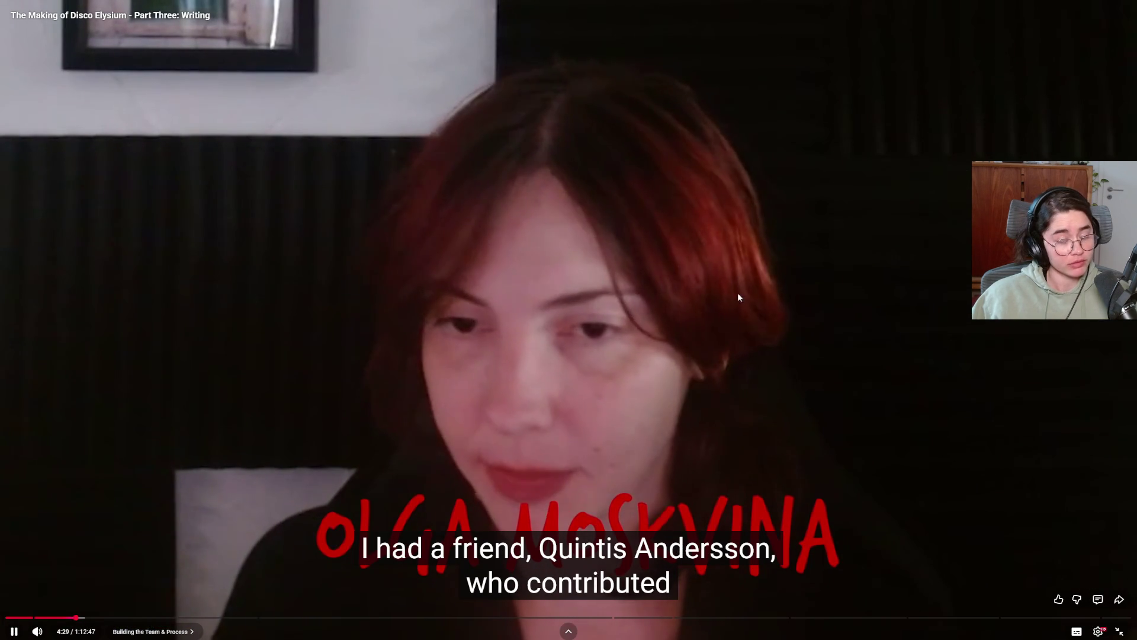
pyautogui.click(746, 295)
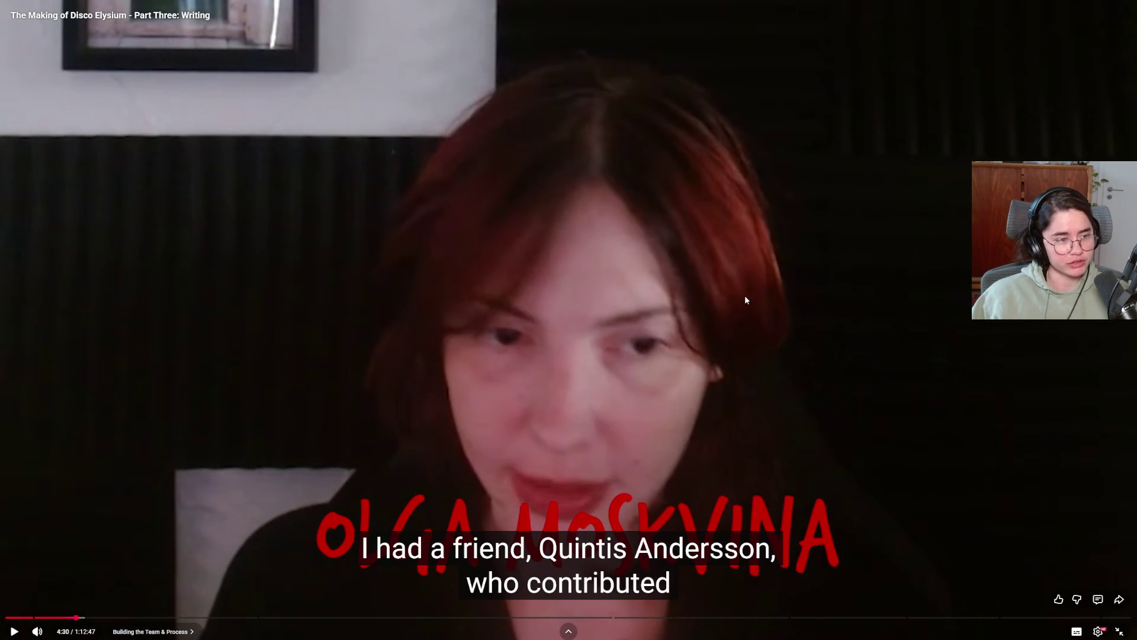
# - Resume the documentary, pausing briefly on the book photo, through to about 6:48
pyautogui.click(744, 295)
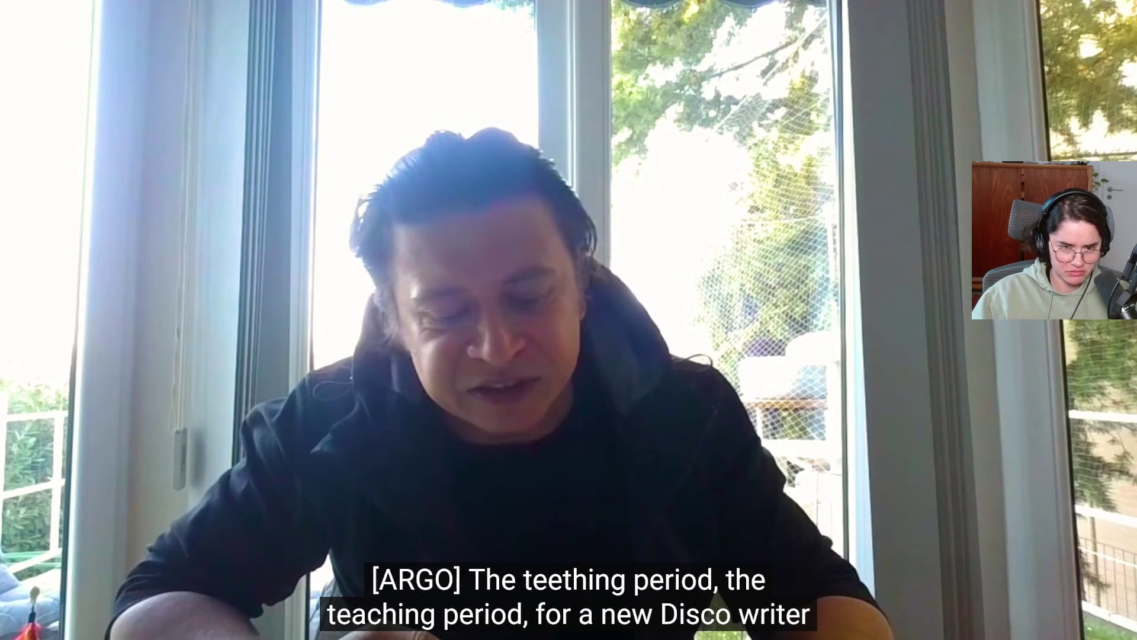
pyautogui.click(782, 245)
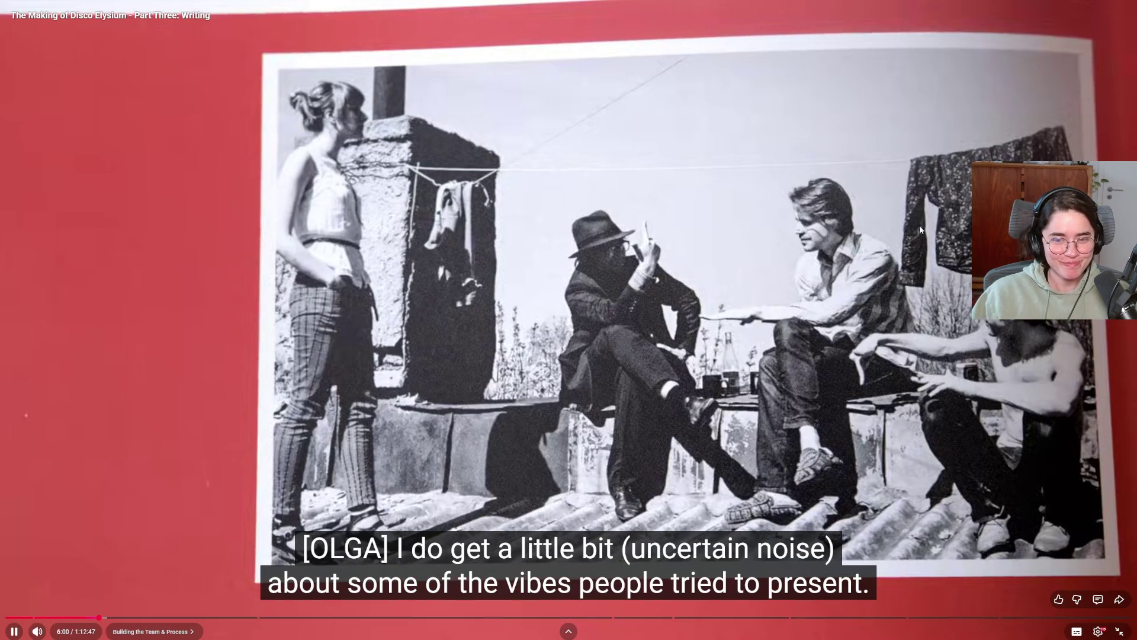
pyautogui.click(681, 565)
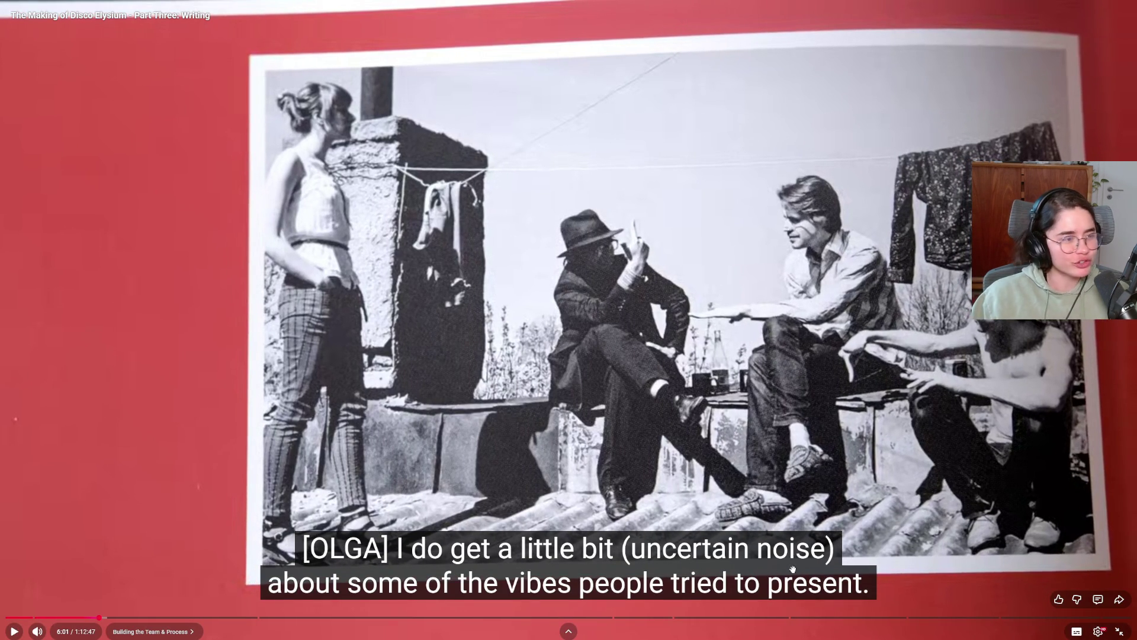
pyautogui.click(726, 386)
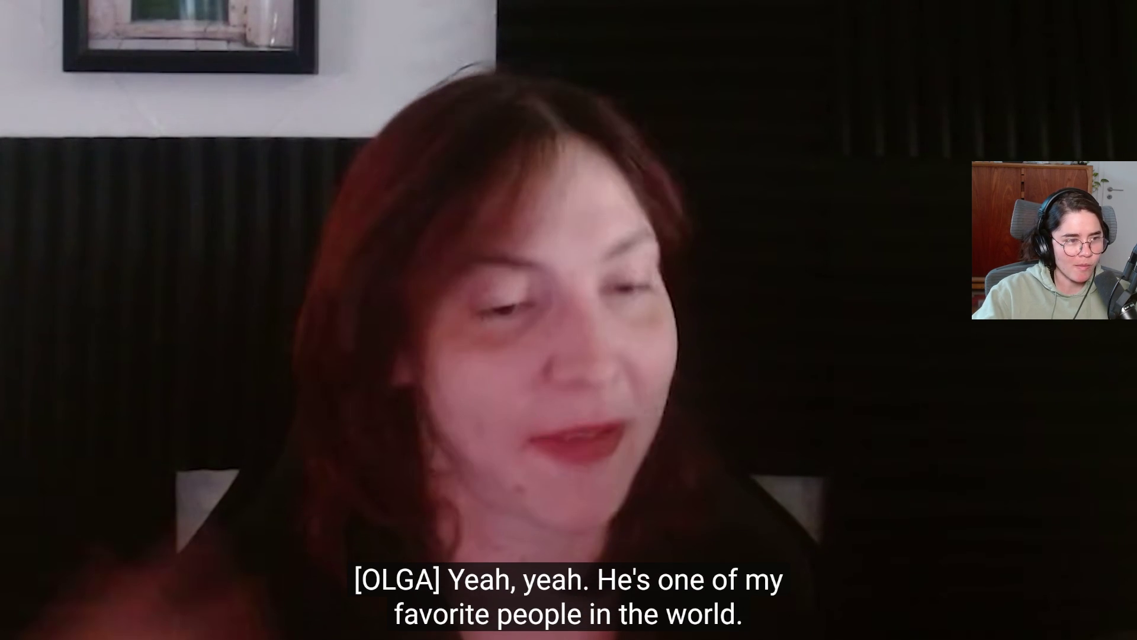
pyautogui.click(726, 383)
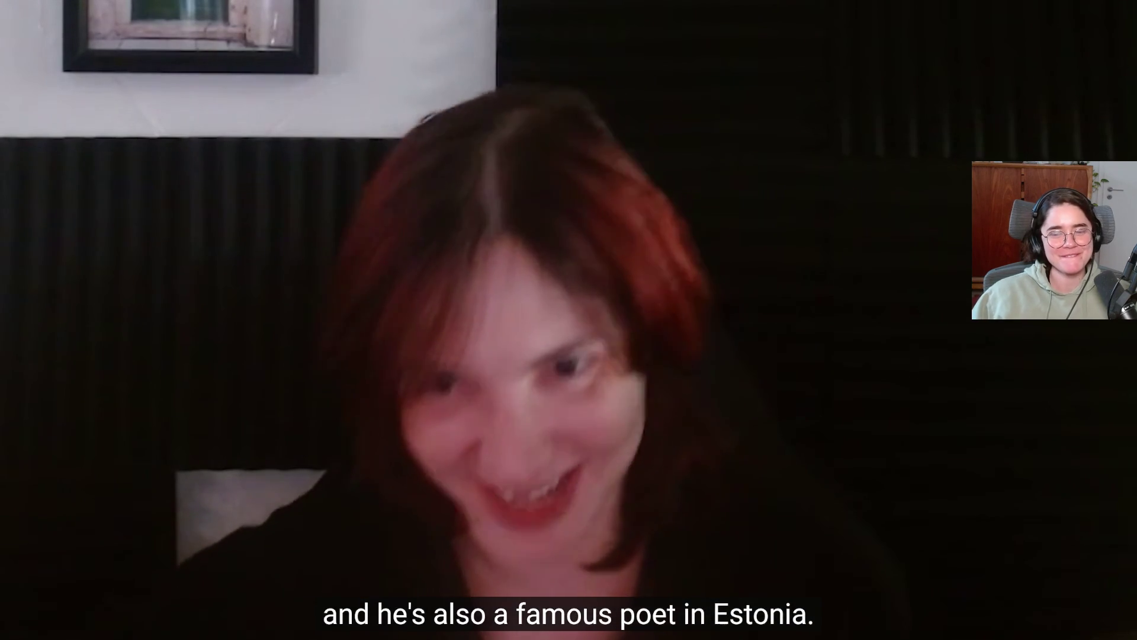
pyautogui.click(659, 371)
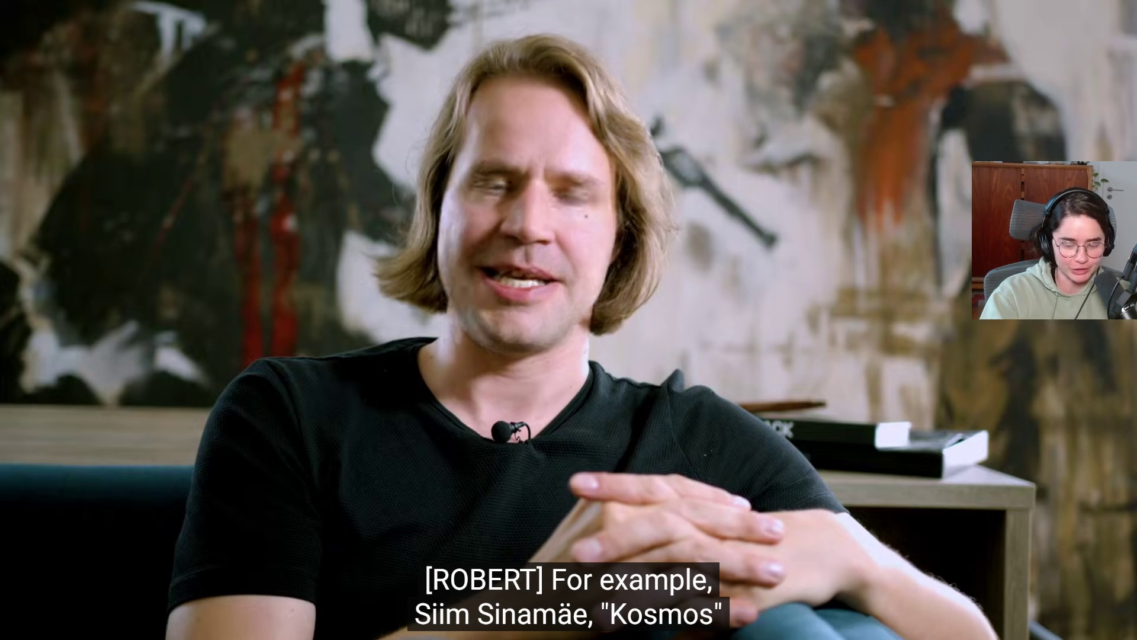
pyautogui.click(659, 371)
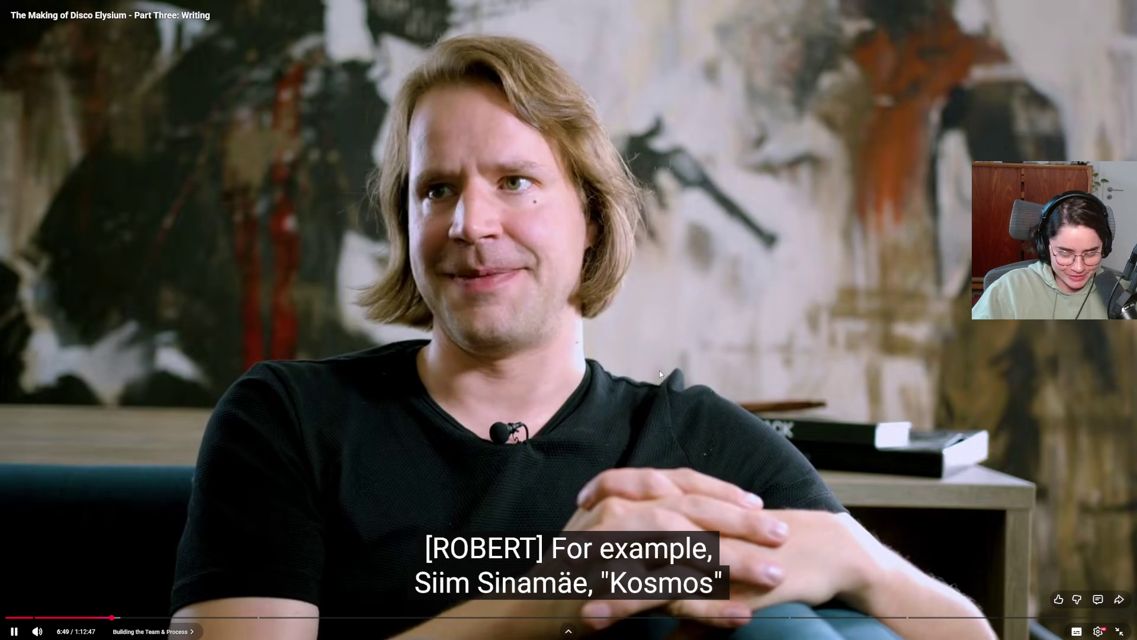